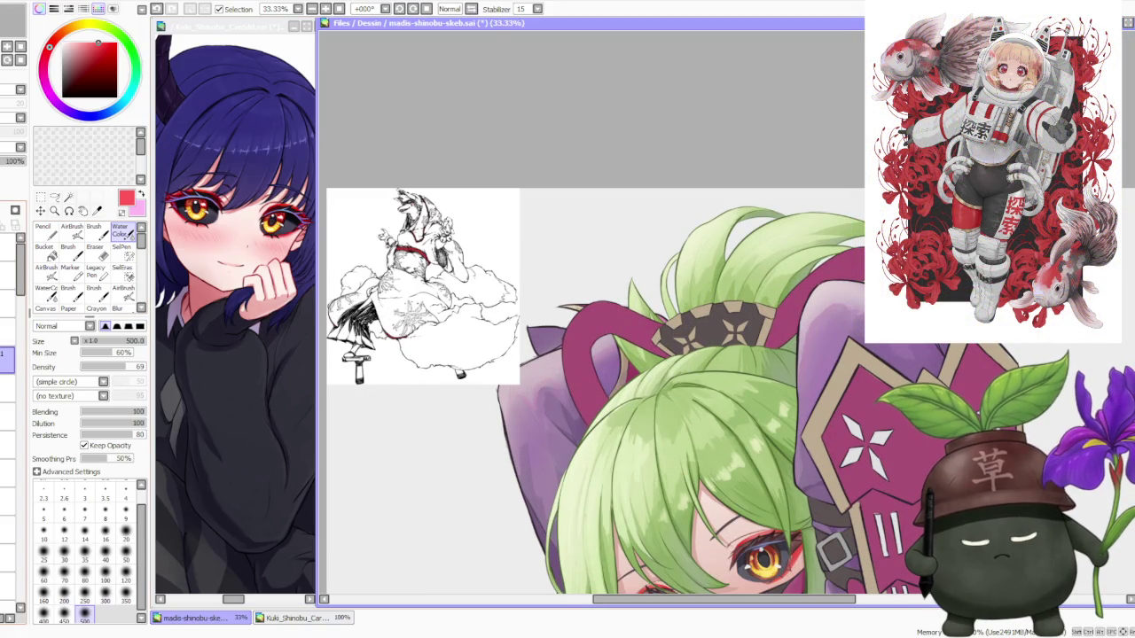
# Bring the illustration window forward, paste the sketch in, then undo the paste.
pyautogui.scroll(-1, 532, 244)
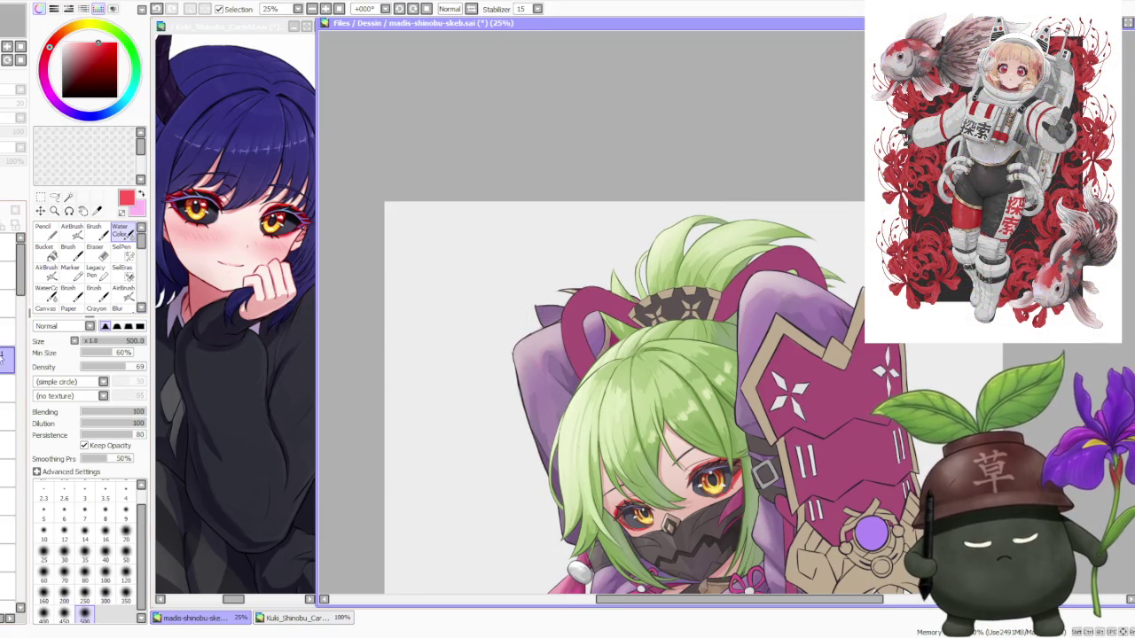
pyautogui.scroll(-2, 514, 250)
pyautogui.scroll(-2, 514, 250)
pyautogui.scroll(1, 563, 339)
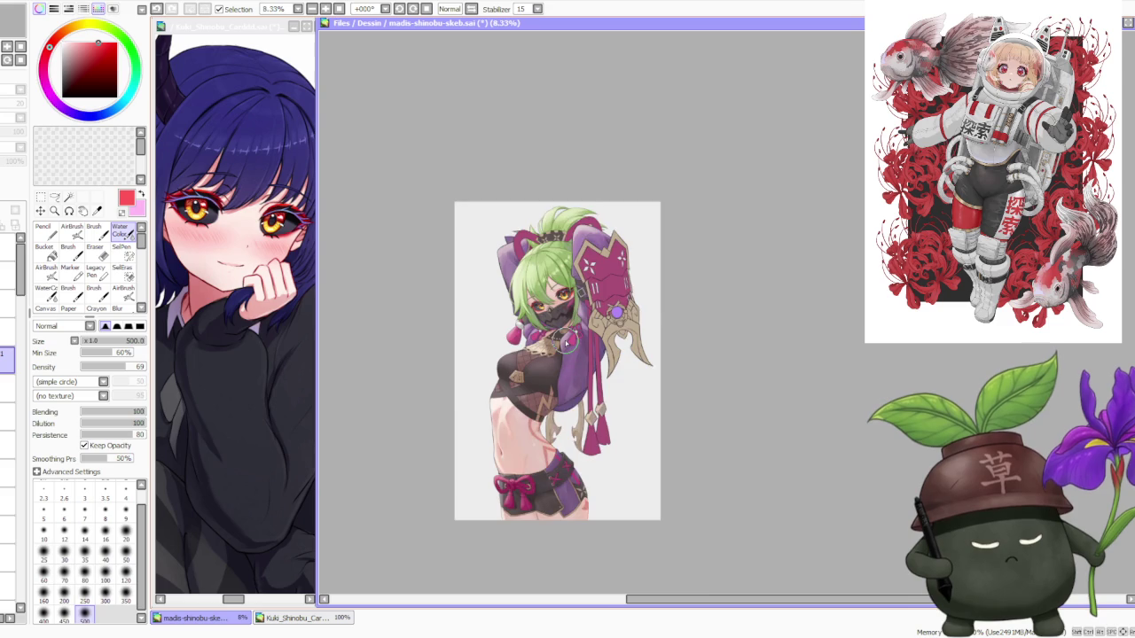
pyautogui.scroll(1, 565, 340)
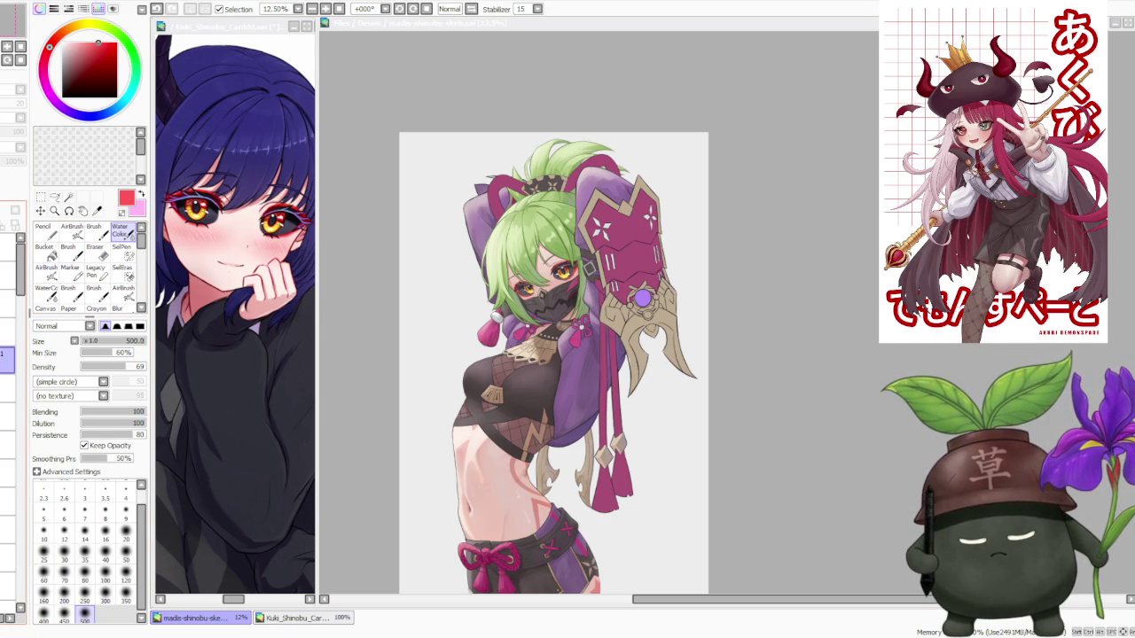
pyautogui.hotkey('alt', 'Tab')
pyautogui.hotkey('ctrl', 'v')
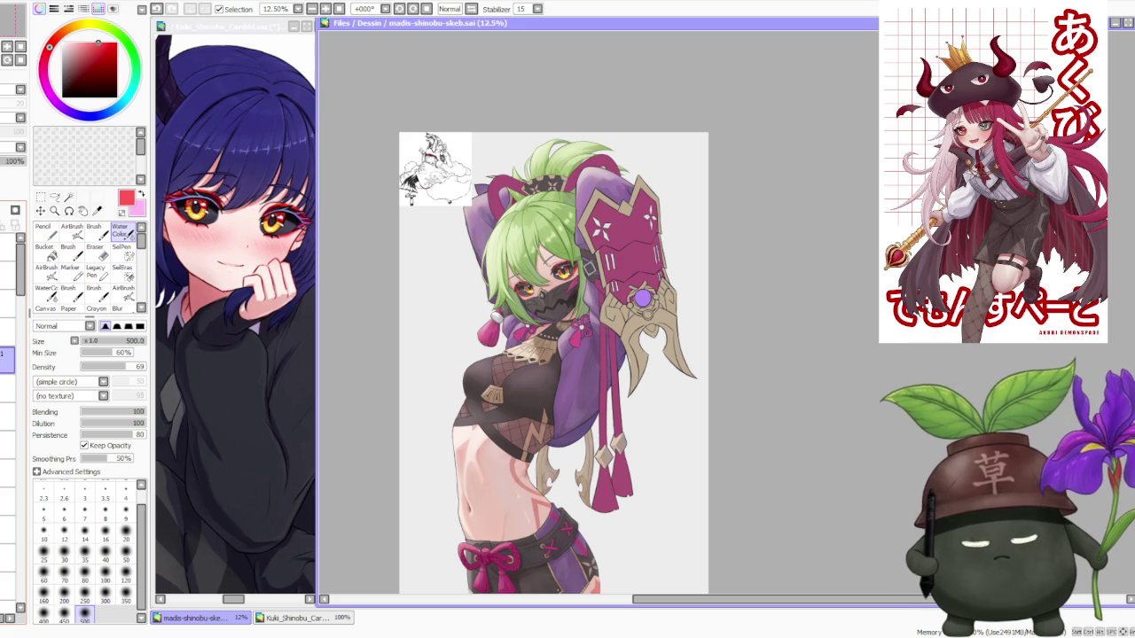
pyautogui.hotkey('ctrl', 'z')
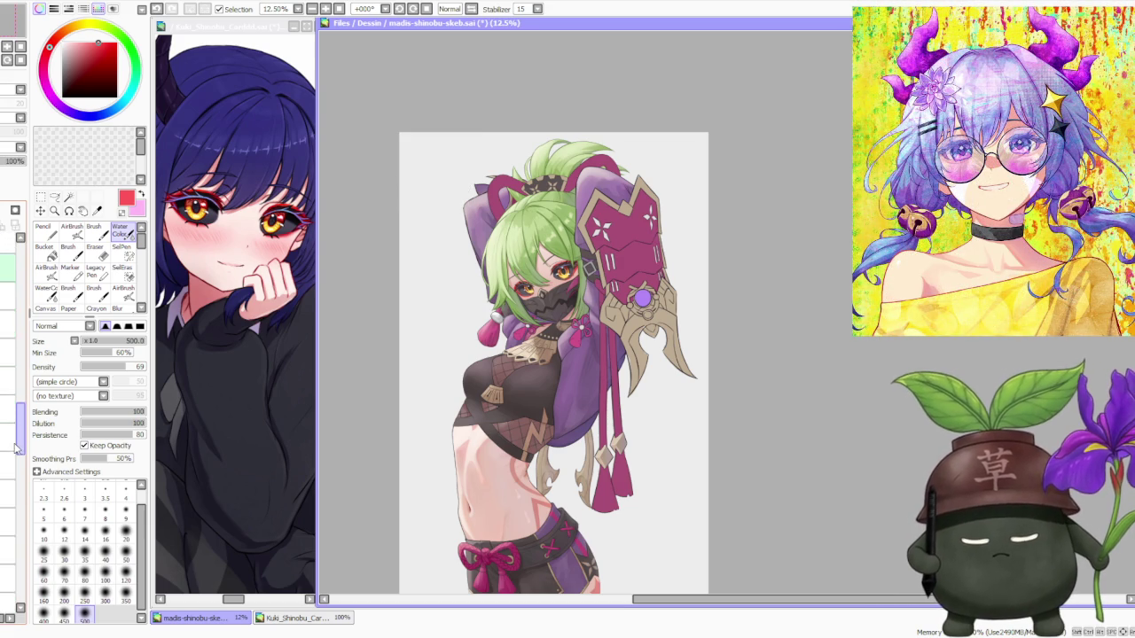
# Hide the black face mask and pick a light skin pink colour.
pyautogui.hotkey('ctrl', 'z')
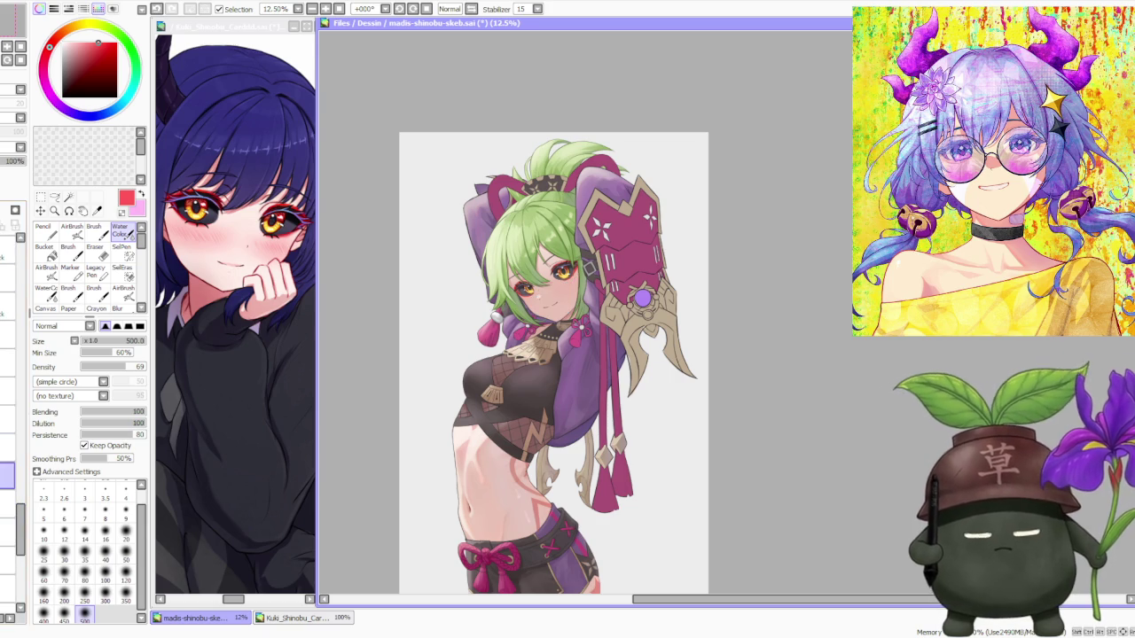
pyautogui.keyDown('alt'); pyautogui.click(557, 278); pyautogui.keyUp('alt')
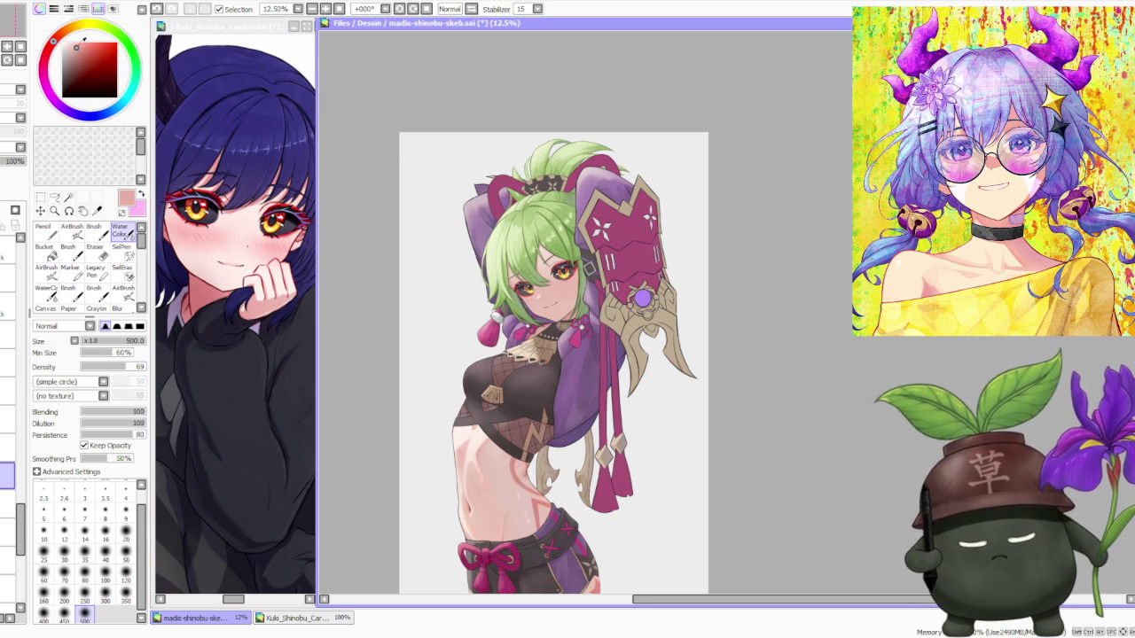
pyautogui.scroll(3, 567, 293)
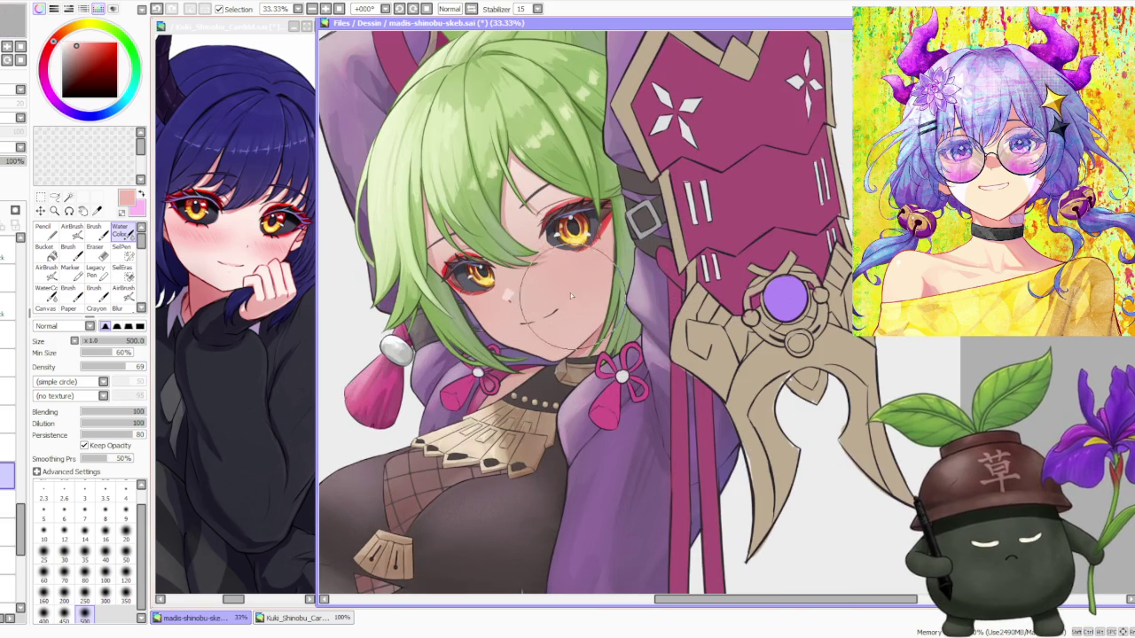
# With the Brush tool, blend soft pink blush into the cheeks at 33% zoom, then zoom out to 12.5%.
pyautogui.click(93, 229)
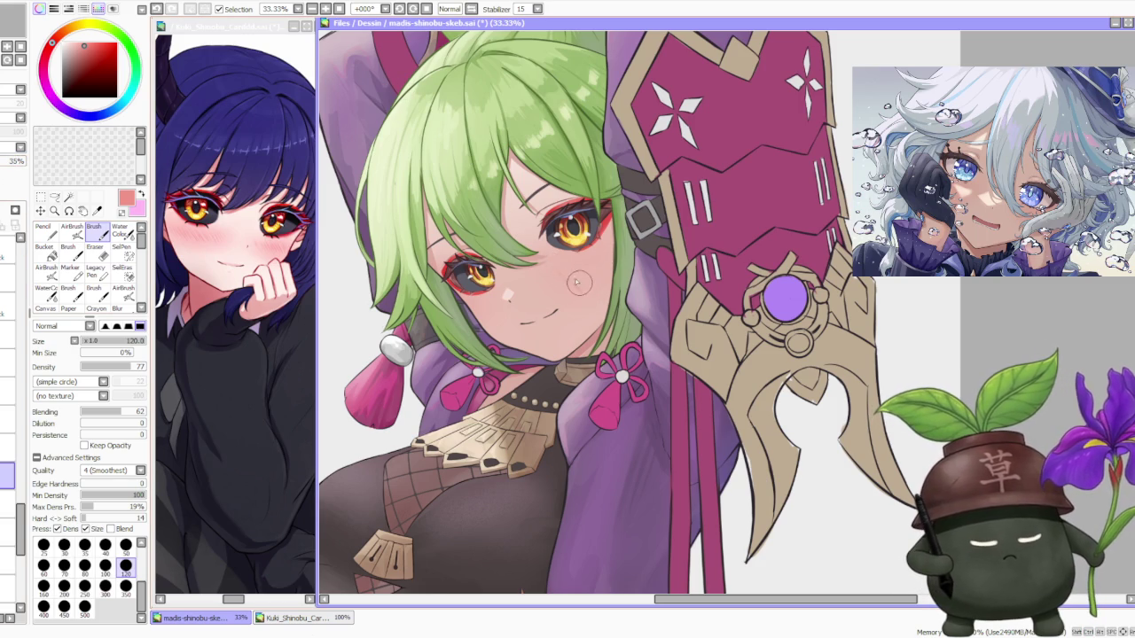
pyautogui.scroll(-2, 580, 286)
pyautogui.scroll(2, 592, 306)
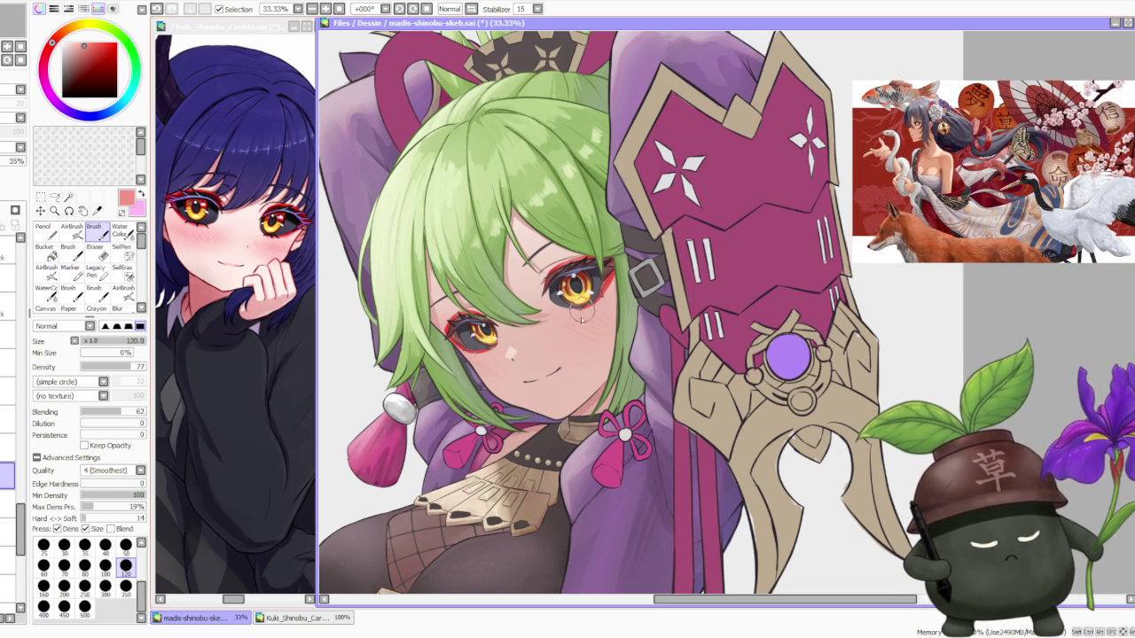
pyautogui.scroll(-4, 512, 312)
pyautogui.scroll(-1, 568, 269)
pyautogui.scroll(1, 569, 268)
pyautogui.scroll(1, 570, 267)
pyautogui.scroll(-1, 572, 269)
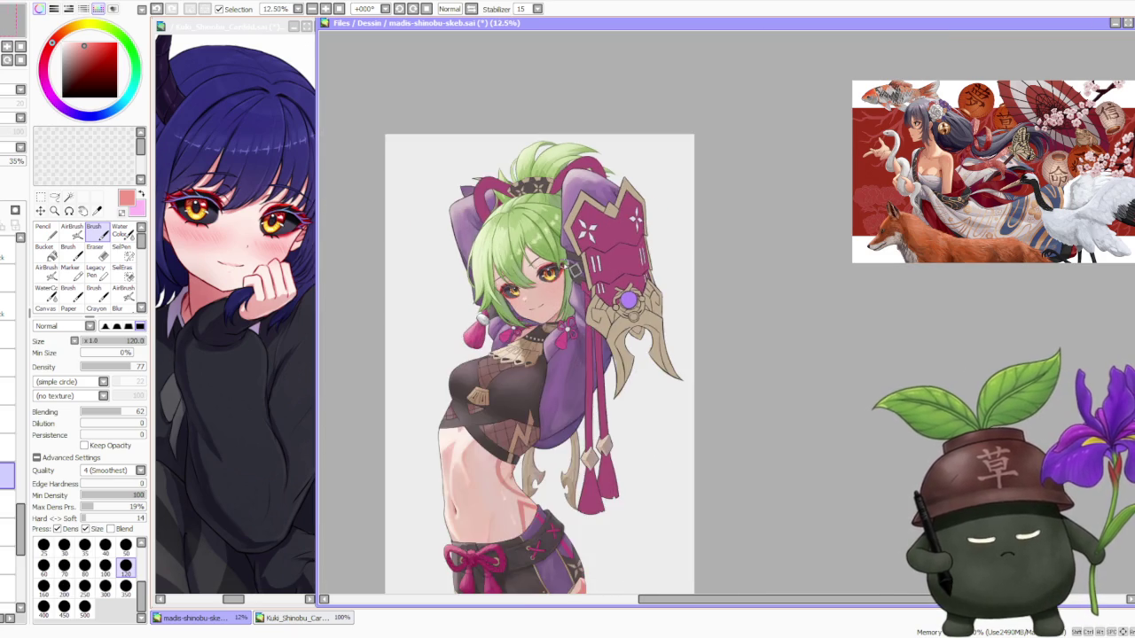
pyautogui.scroll(2, 576, 275)
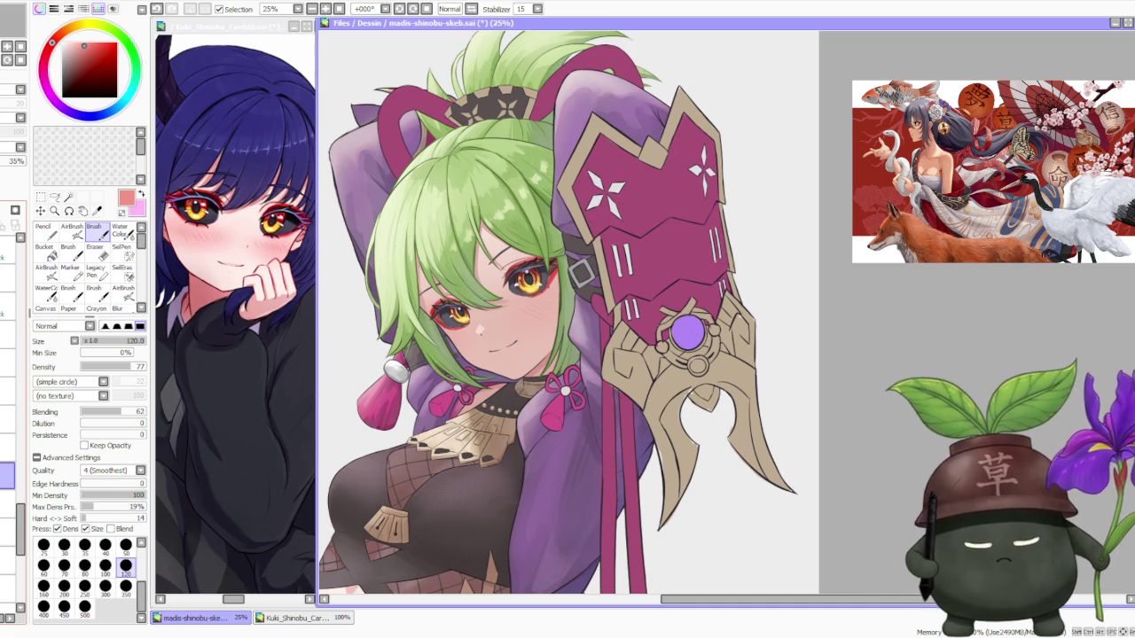
pyautogui.hotkey('ctrl', '-')
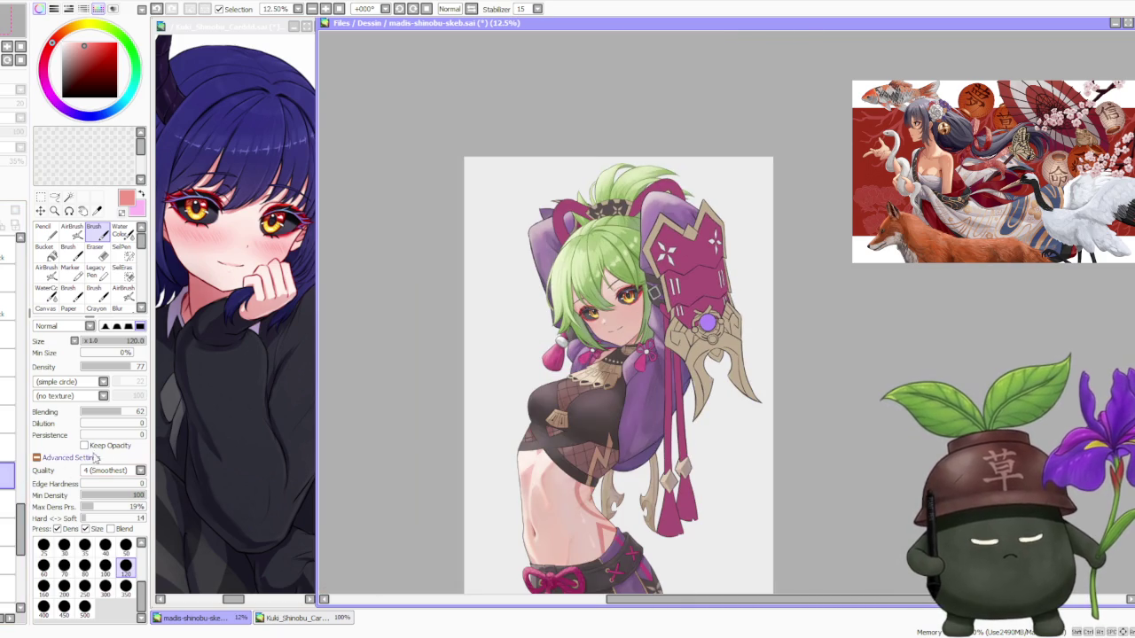
# Set the brush size to 100 and choose a dark brown colour.
pyautogui.moveTo(19, 501); pyautogui.dragTo(24, 402)
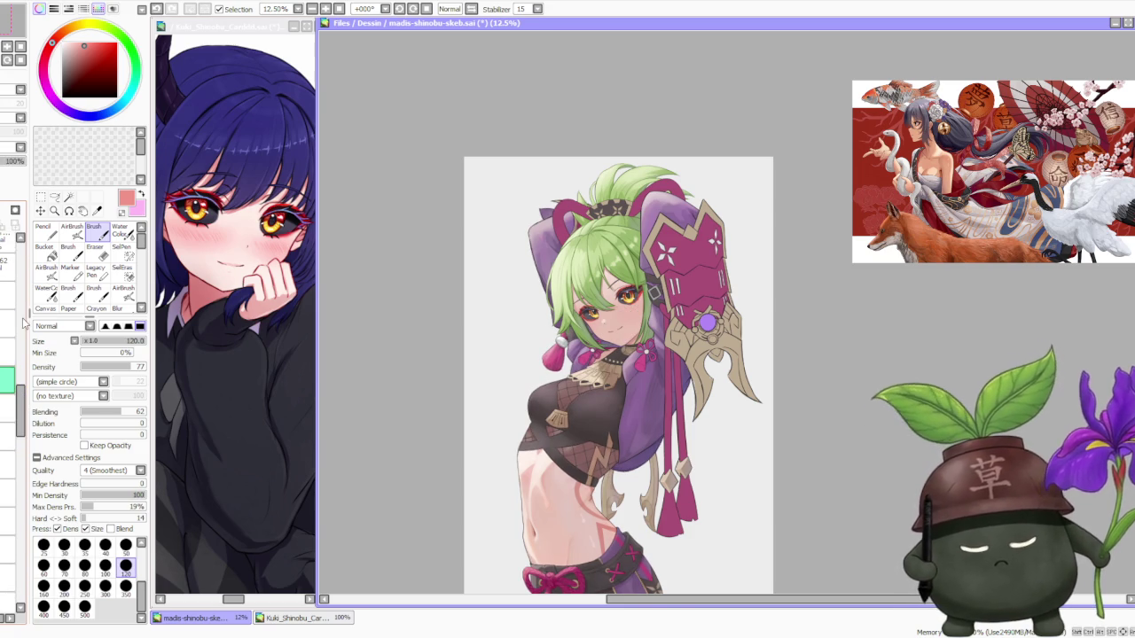
pyautogui.scroll(3, 620, 310)
pyautogui.scroll(2, 620, 311)
pyautogui.scroll(-3, 424, 381)
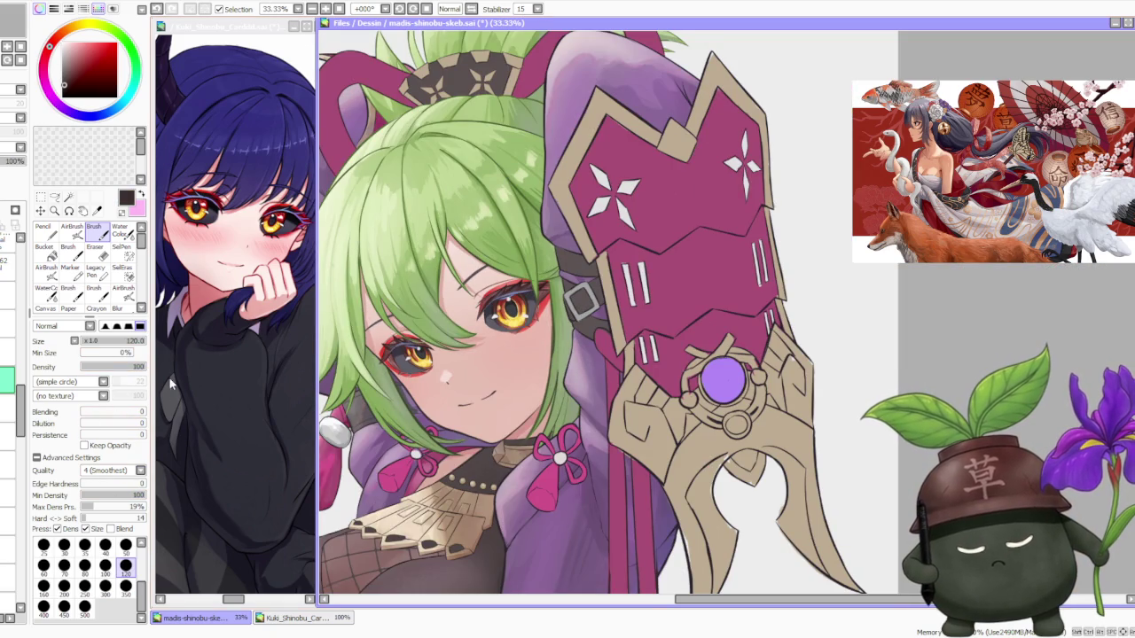
pyautogui.click(105, 566)
pyautogui.scroll(2, 399, 387)
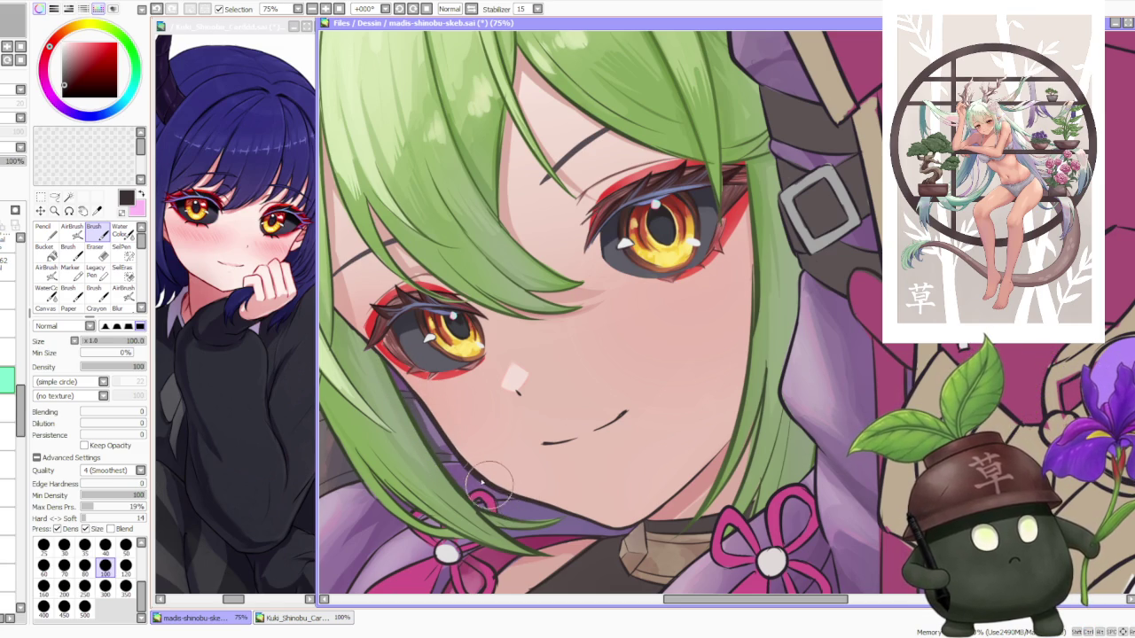
# Redraw the girl's chin and jaw outline in dark brown at 75–100% zoom.
pyautogui.scroll(-4, 549, 513)
pyautogui.scroll(1, 498, 369)
pyautogui.scroll(3, 499, 369)
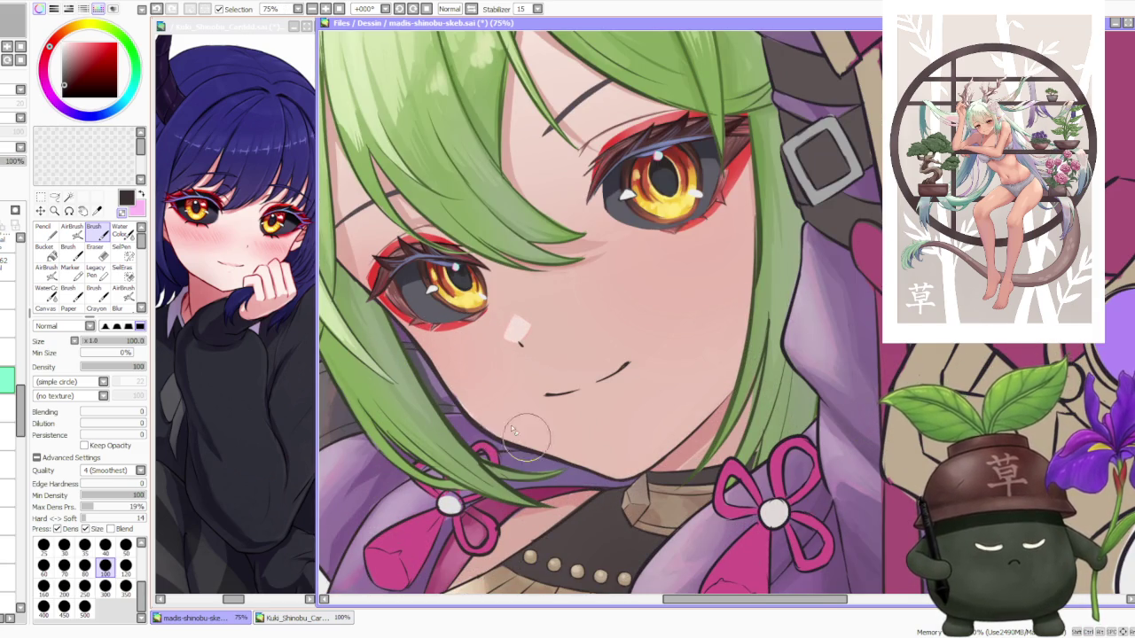
pyautogui.scroll(-3, 527, 443)
pyautogui.scroll(1, 496, 259)
pyautogui.scroll(1, 479, 330)
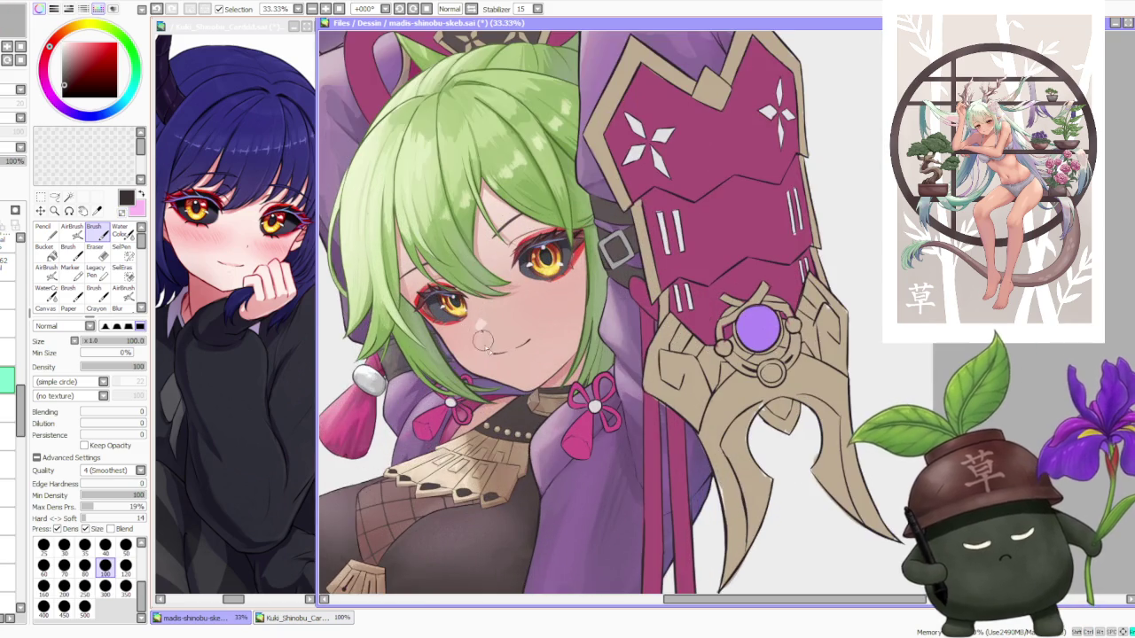
pyautogui.scroll(1, 475, 364)
pyautogui.scroll(1, 470, 374)
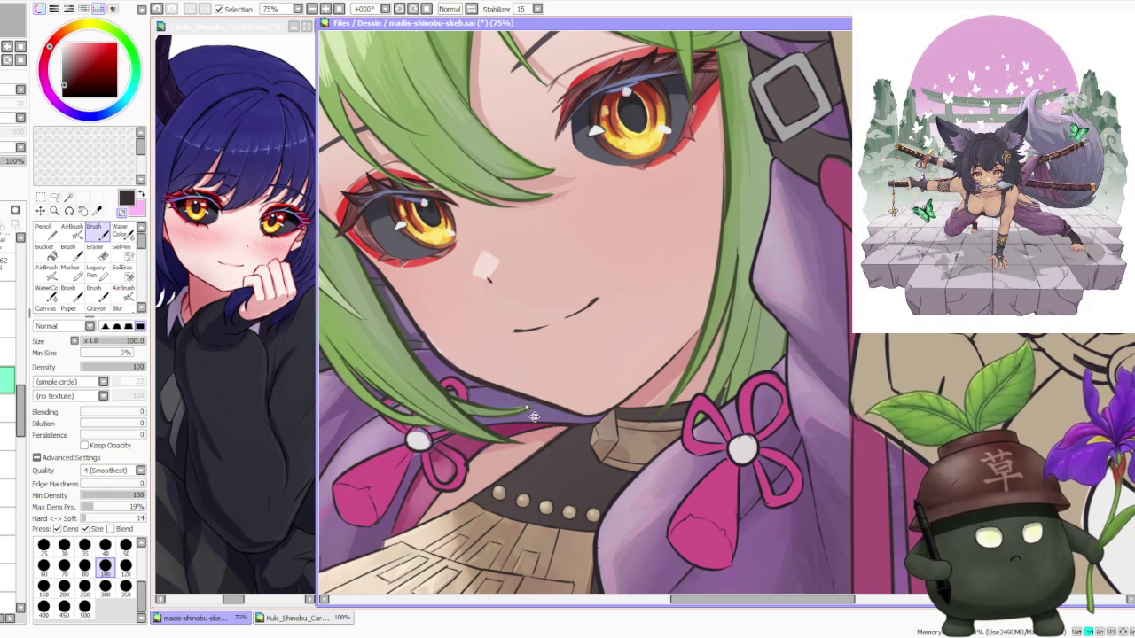
pyautogui.scroll(-2, 581, 424)
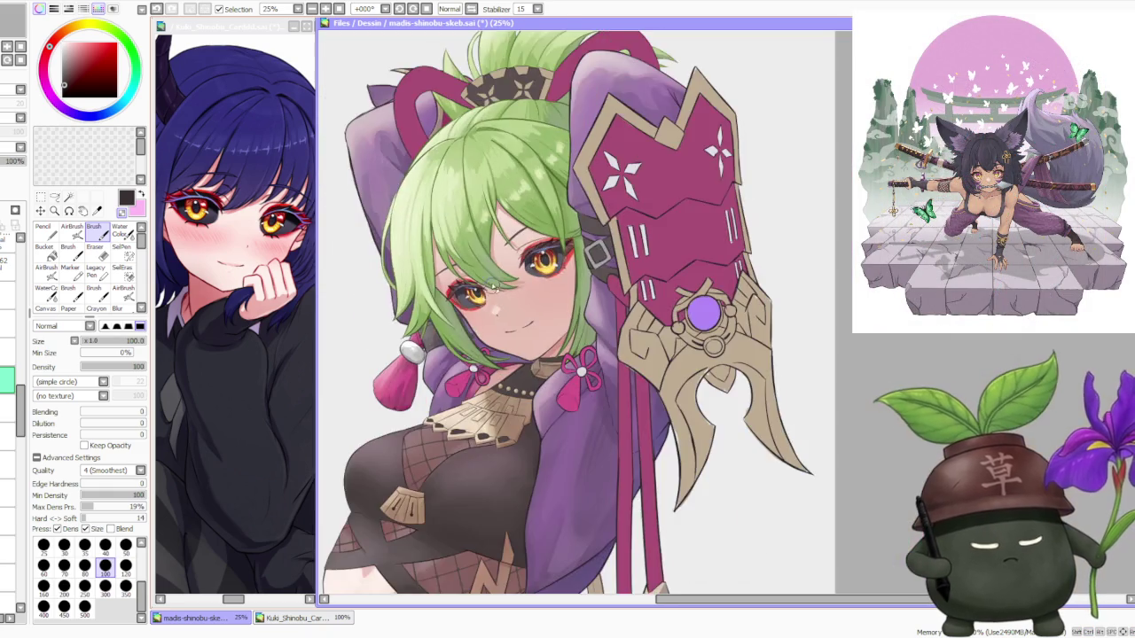
pyautogui.scroll(-2, 550, 408)
pyautogui.scroll(1, 497, 381)
pyautogui.scroll(2, 441, 359)
pyautogui.scroll(2, 441, 359)
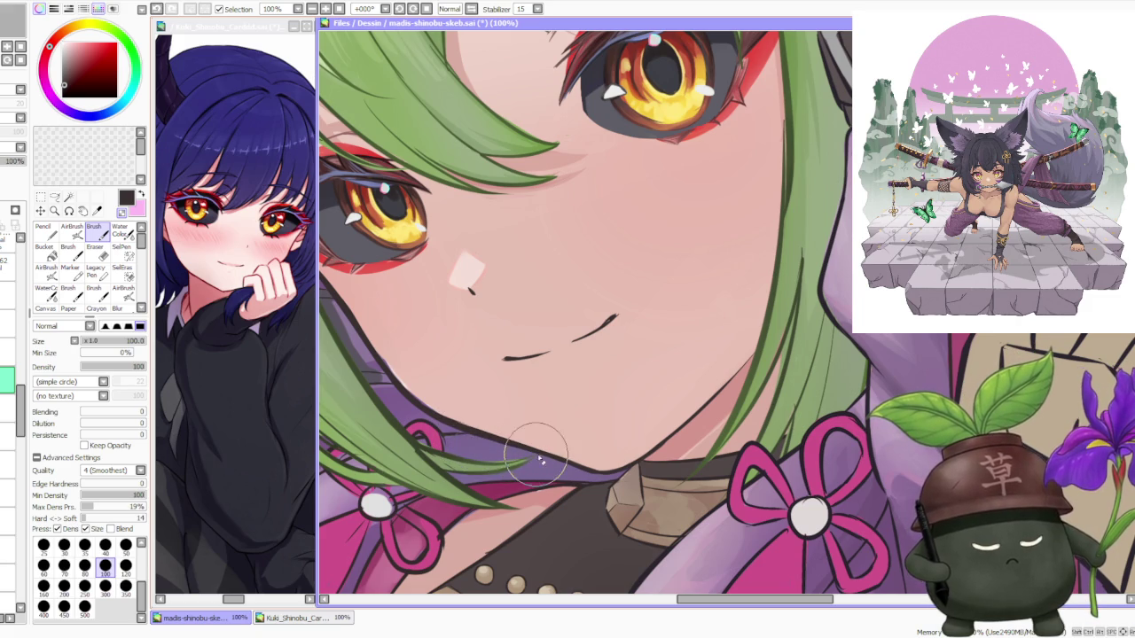
pyautogui.scroll(-2, 523, 456)
pyautogui.scroll(-1, 408, 310)
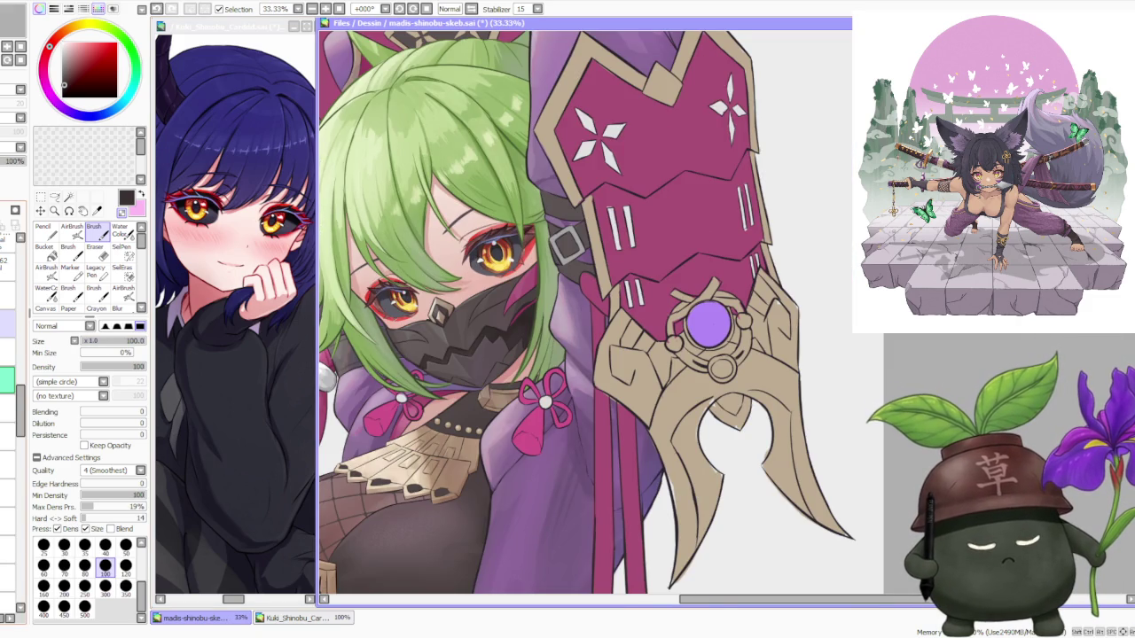
# Hide the face mask layer again and zoom in on the chin.
pyautogui.scroll(1, 722, 315)
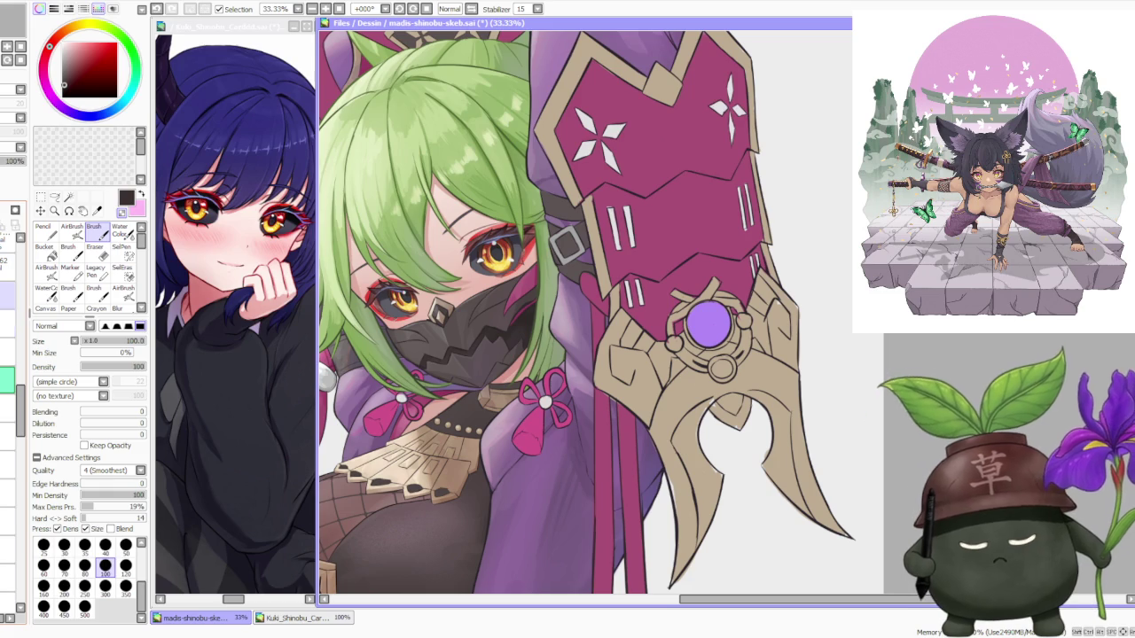
pyautogui.click(2, 286)
pyautogui.scroll(4, 401, 328)
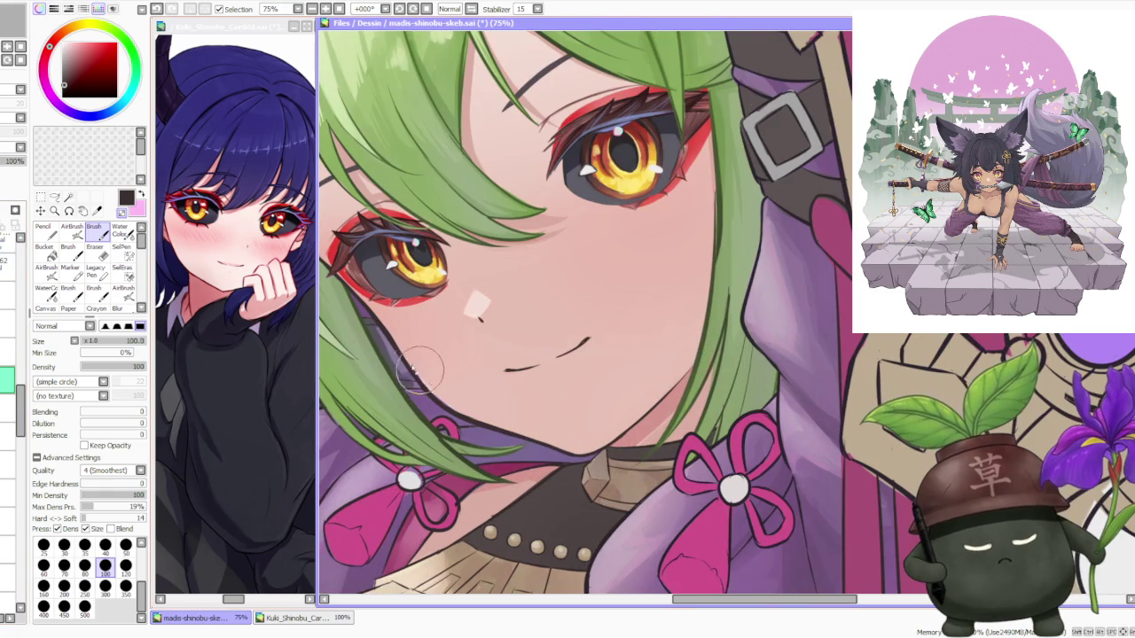
pyautogui.scroll(-2, 430, 387)
pyautogui.scroll(-1, 366, 297)
pyautogui.scroll(1, 355, 302)
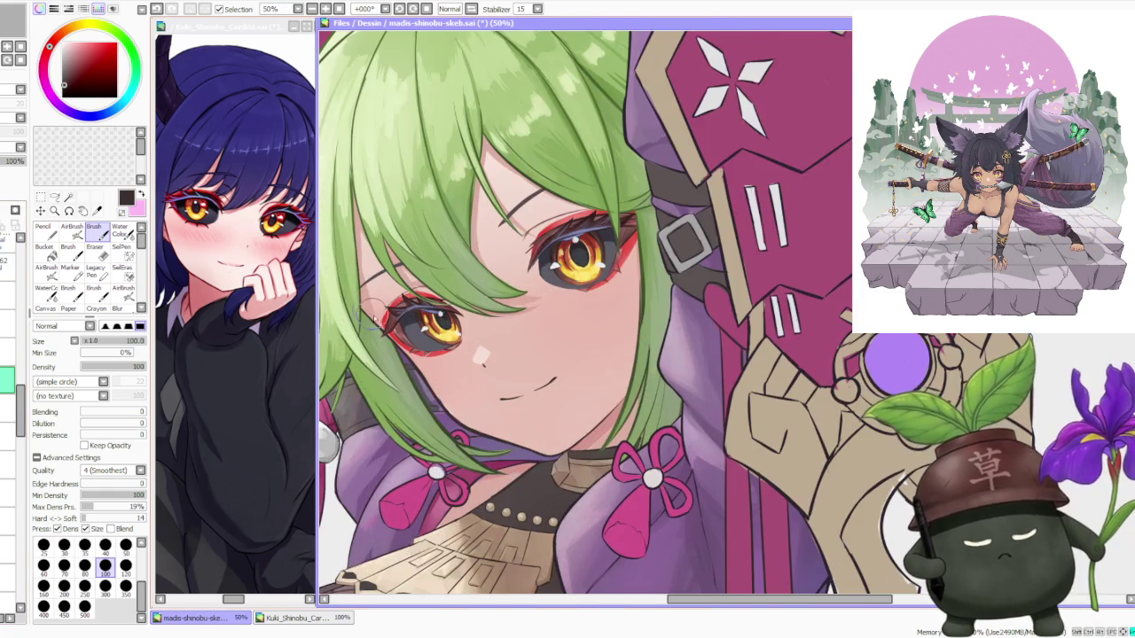
pyautogui.scroll(2, 350, 306)
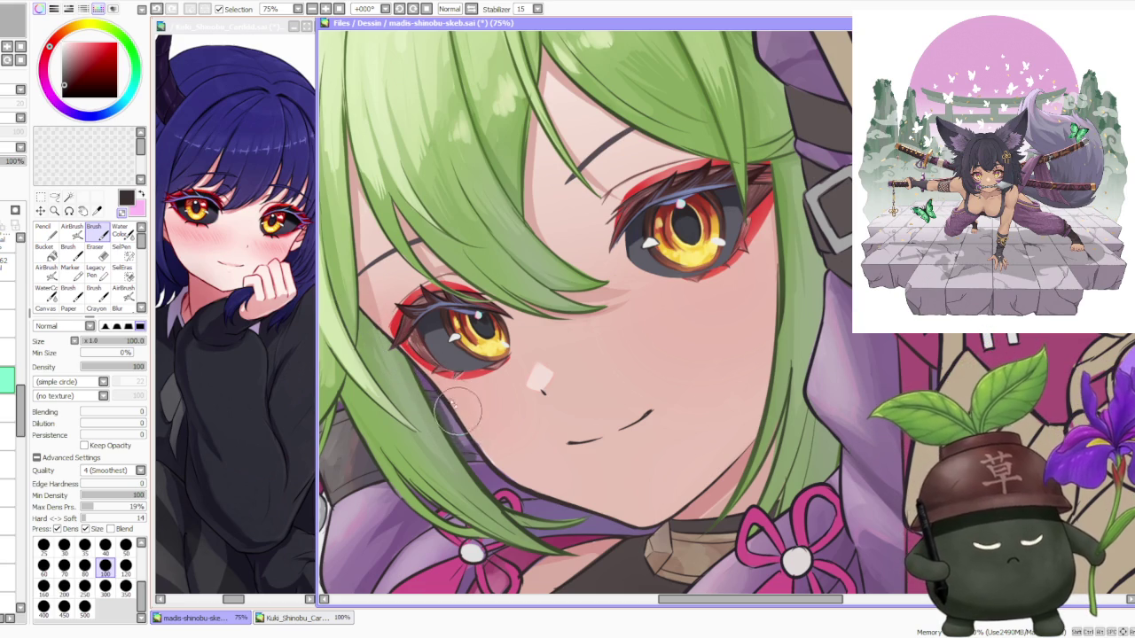
# Repaint the chin and neck line beneath the mask with the Brush tool.
pyautogui.scroll(-1, 472, 434)
pyautogui.scroll(-1, 473, 434)
pyautogui.scroll(-1, 443, 399)
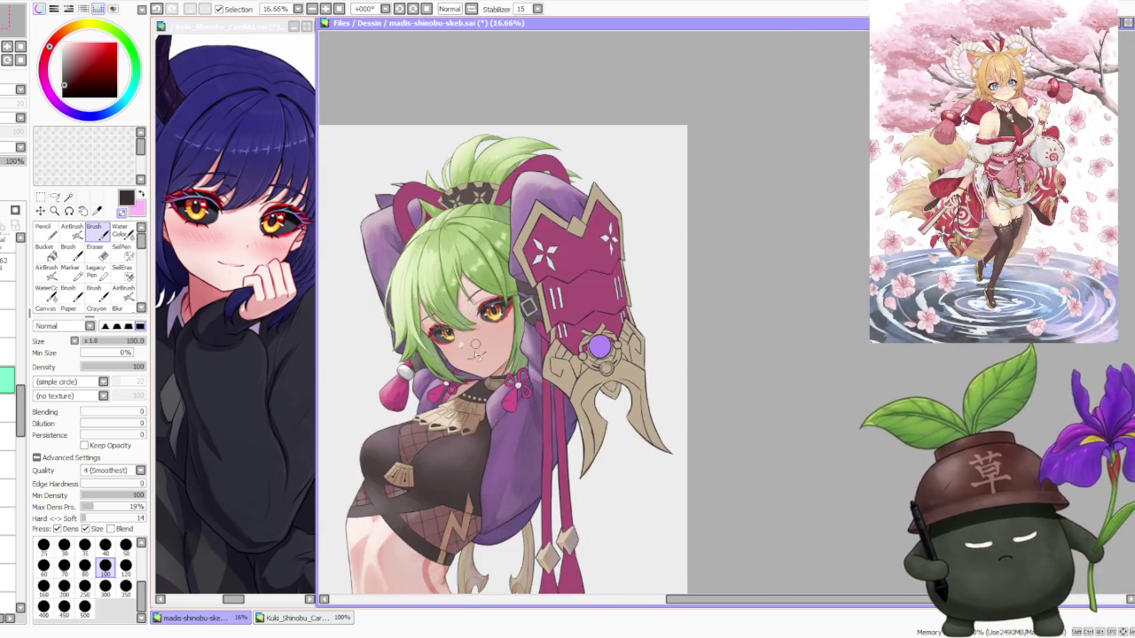
pyautogui.scroll(2, 418, 359)
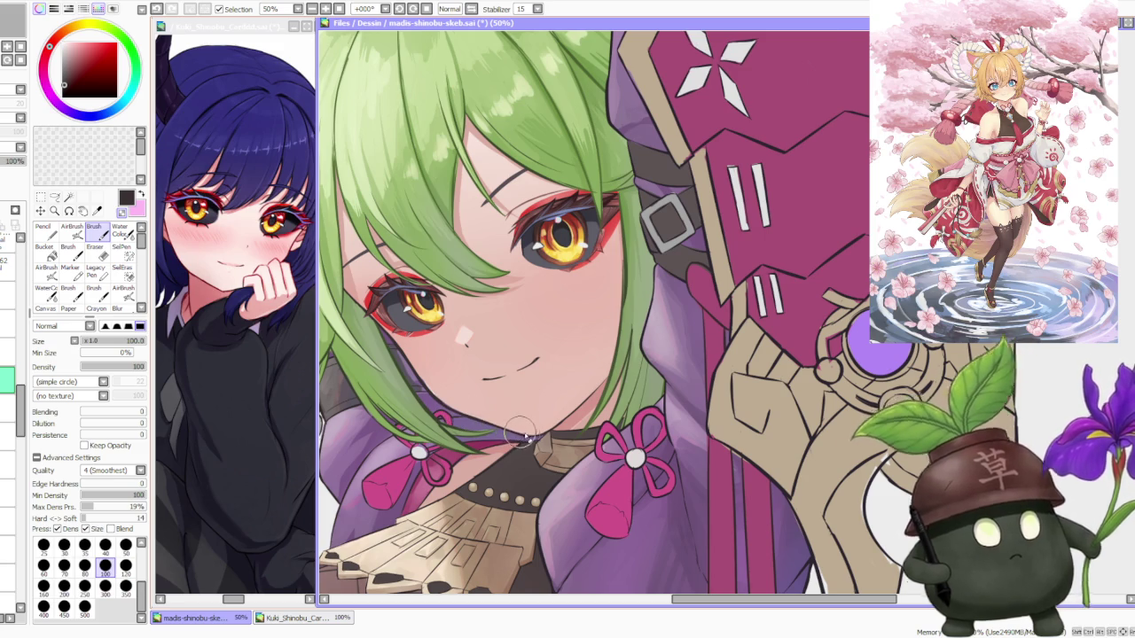
pyautogui.scroll(2, 519, 432)
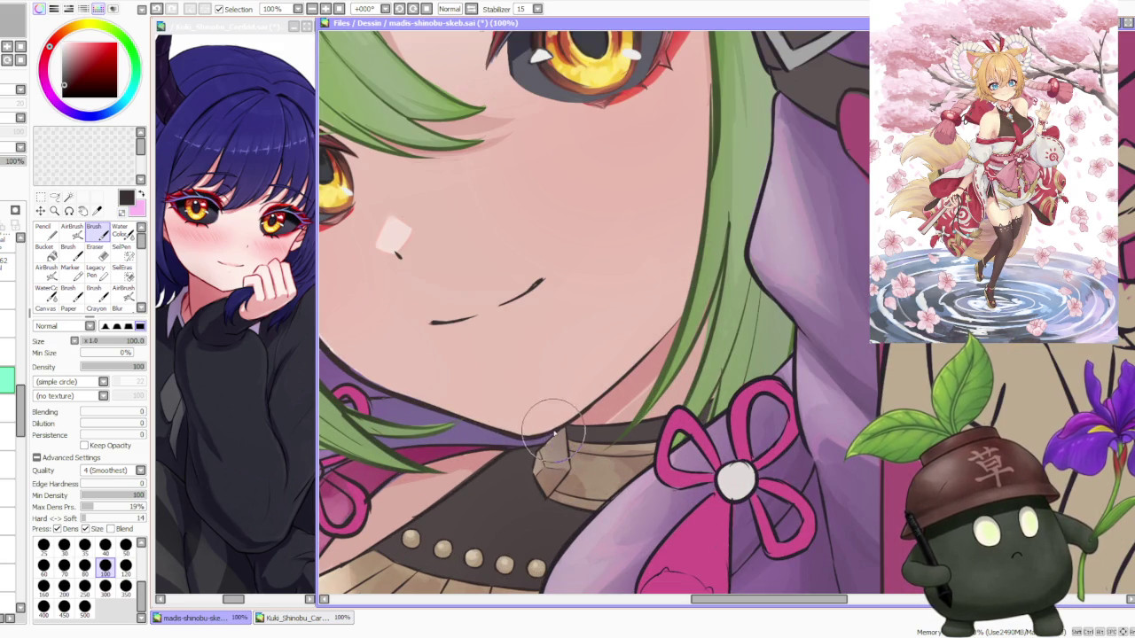
pyautogui.scroll(-4, 551, 432)
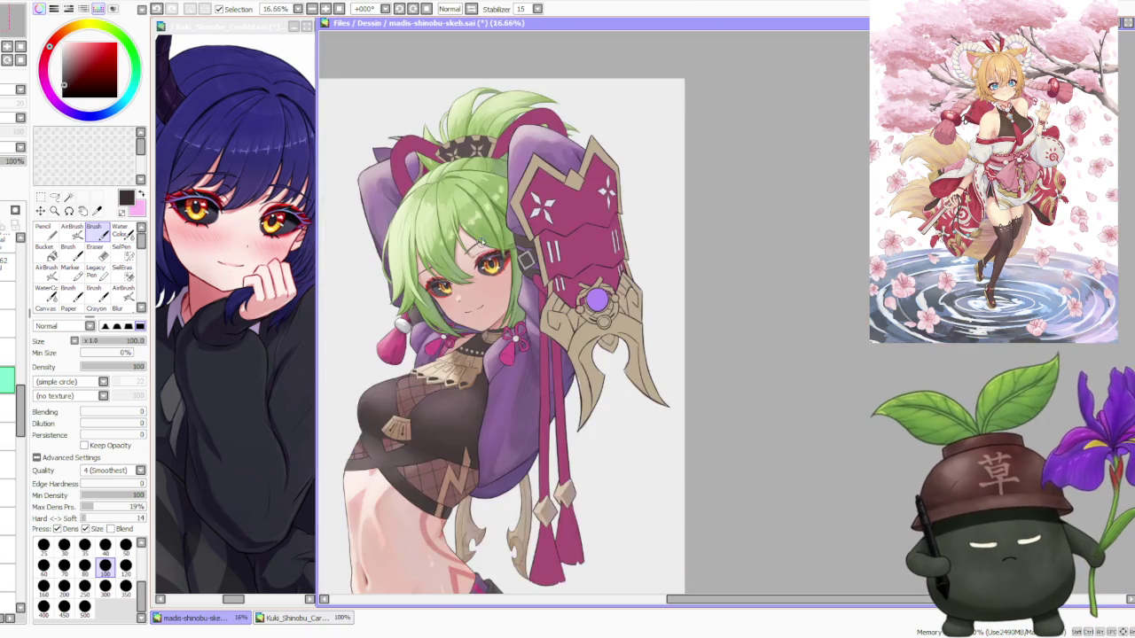
pyautogui.scroll(-1, 550, 337)
pyautogui.scroll(-1, 550, 337)
pyautogui.scroll(1, 549, 337)
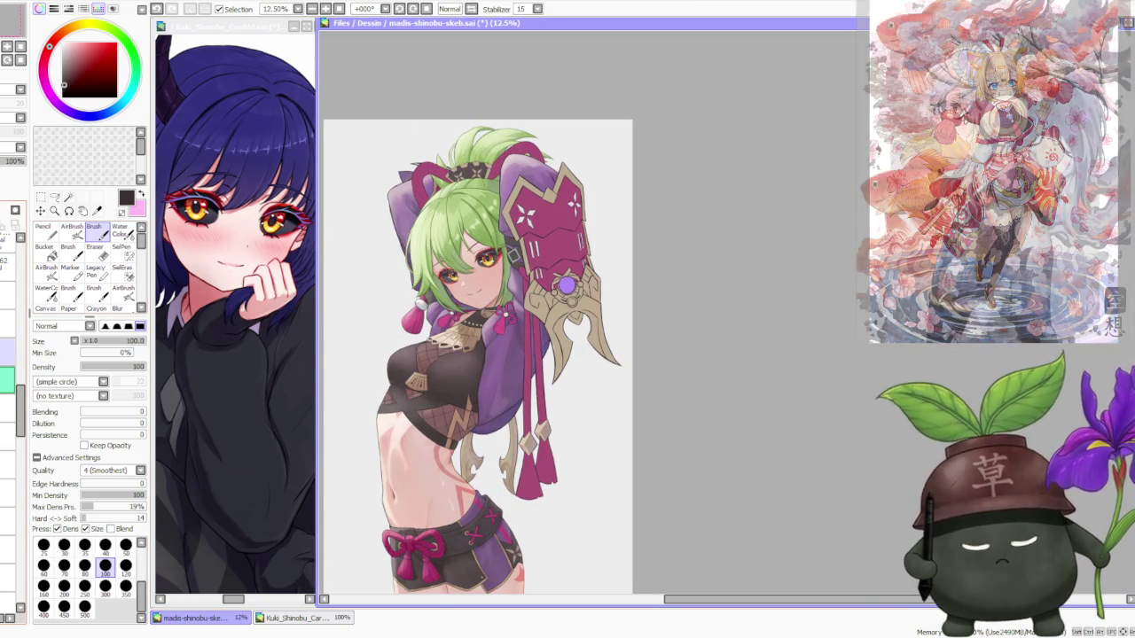
# Redo to bring the black face mask back and inspect the mask and collar up close.
pyautogui.hotkey('ctrl', 'y')
pyautogui.scroll(4, 495, 354)
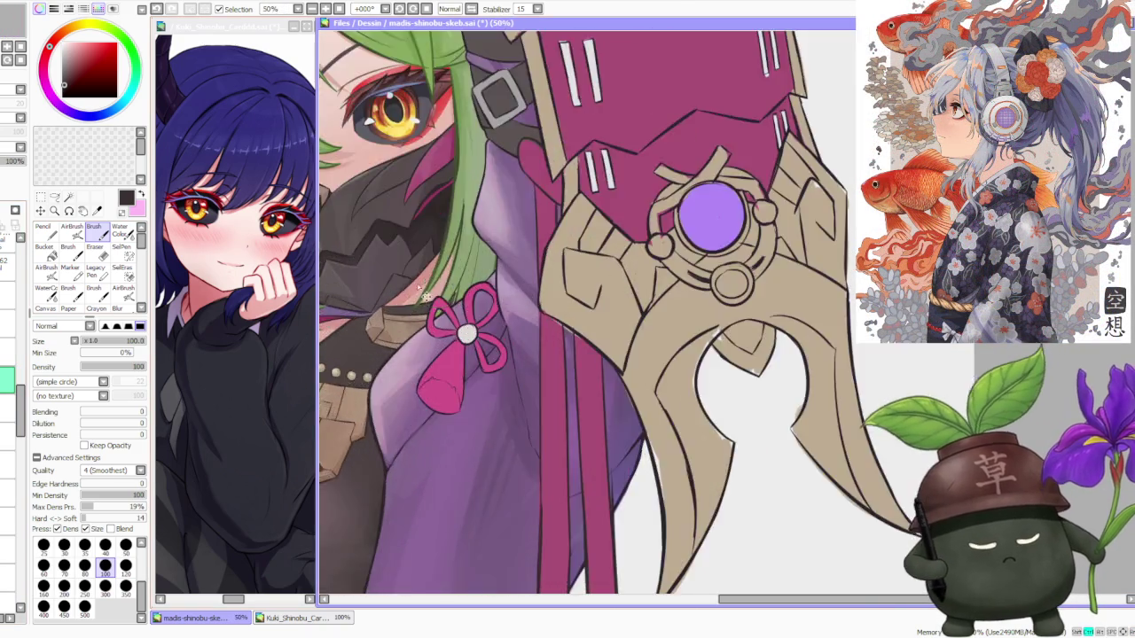
pyautogui.scroll(2, 532, 397)
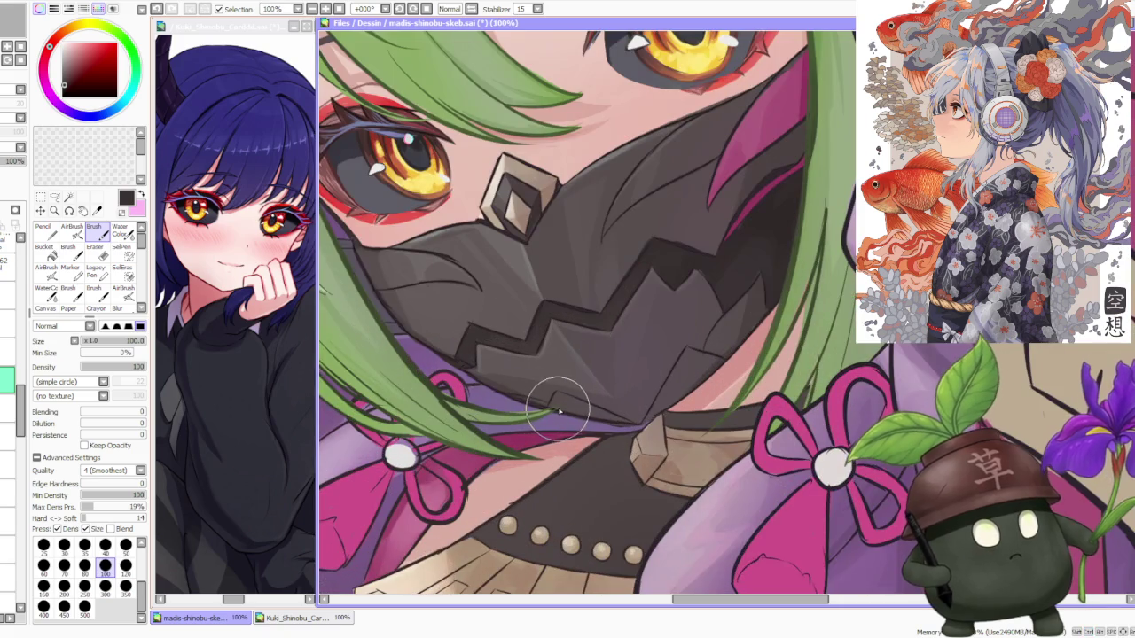
pyautogui.scroll(2, 611, 427)
pyautogui.scroll(2, 638, 418)
pyautogui.scroll(-4, 634, 421)
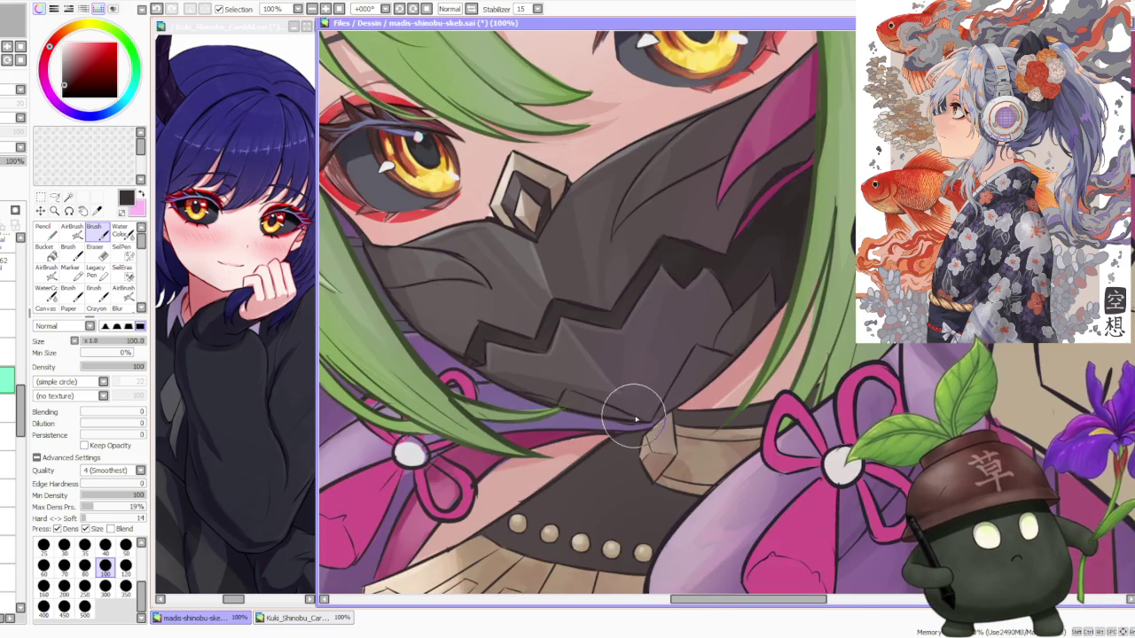
pyautogui.scroll(-2, 634, 422)
pyautogui.scroll(-2, 608, 410)
pyautogui.scroll(2, 780, 434)
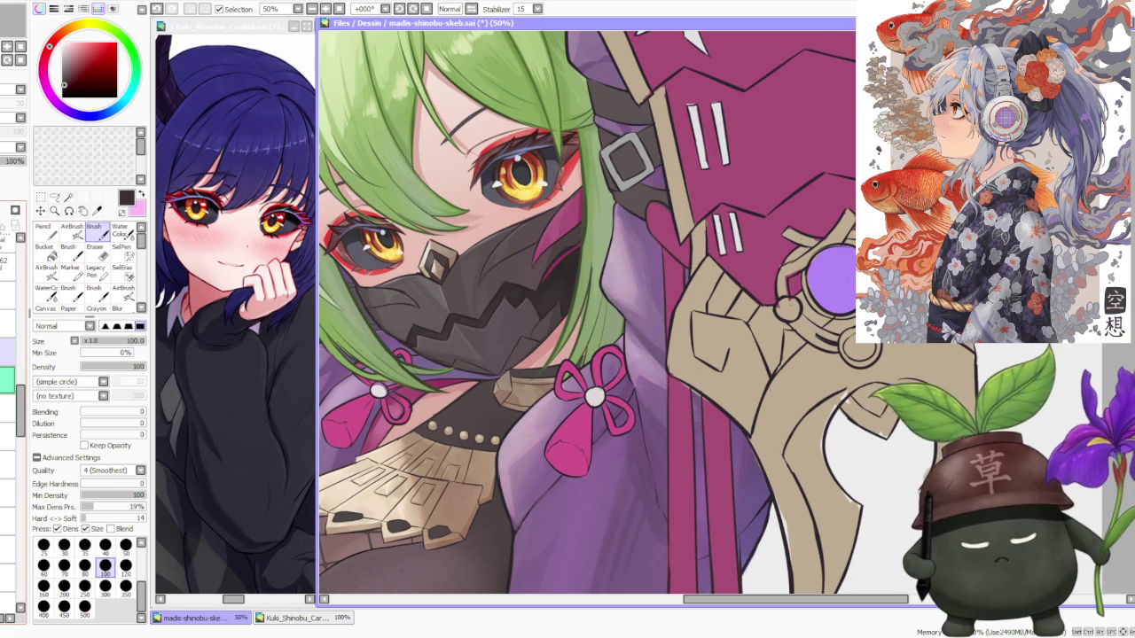
# Hide the mask layer so the smiling mouth and nose show underneath.
pyautogui.scroll(1, 482, 380)
pyautogui.scroll(1, 496, 381)
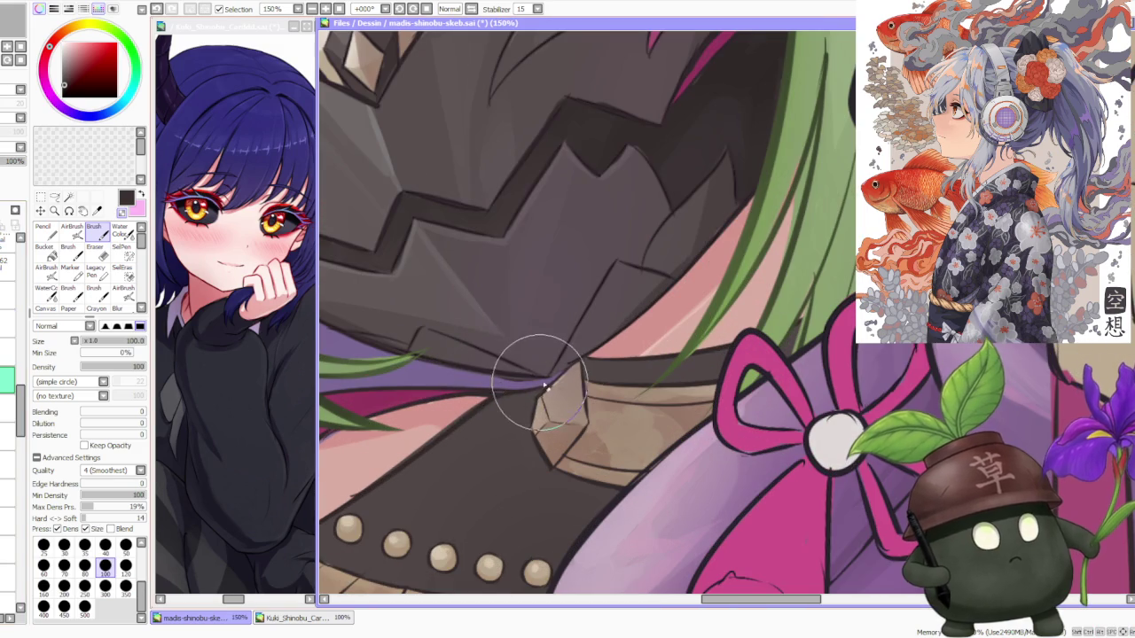
pyautogui.scroll(-2, 496, 372)
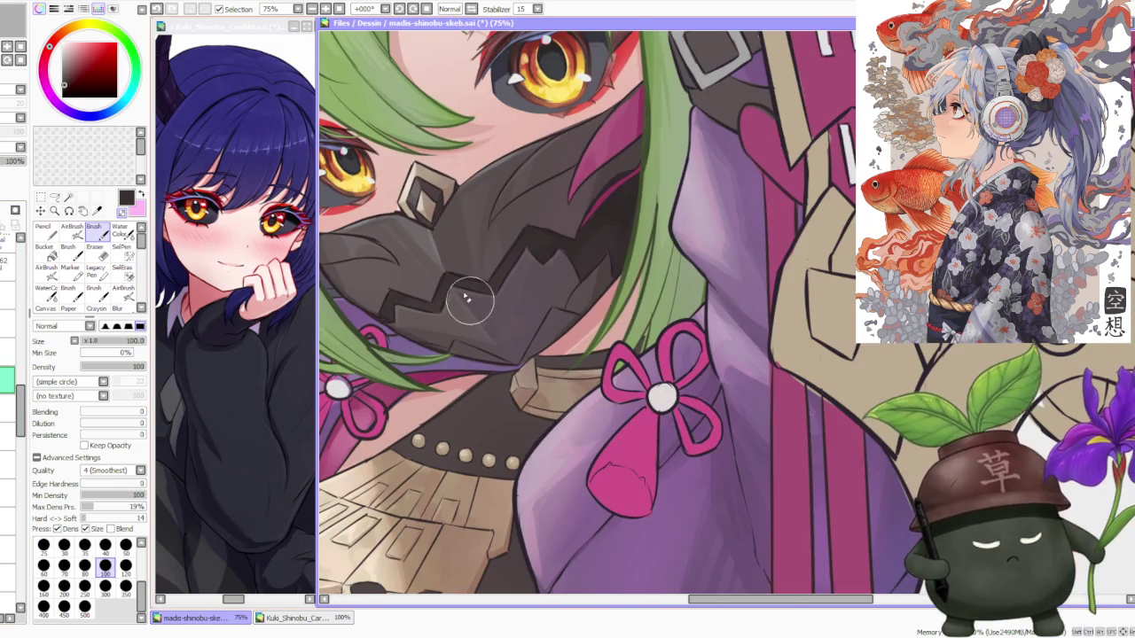
pyautogui.scroll(-1, 727, 305)
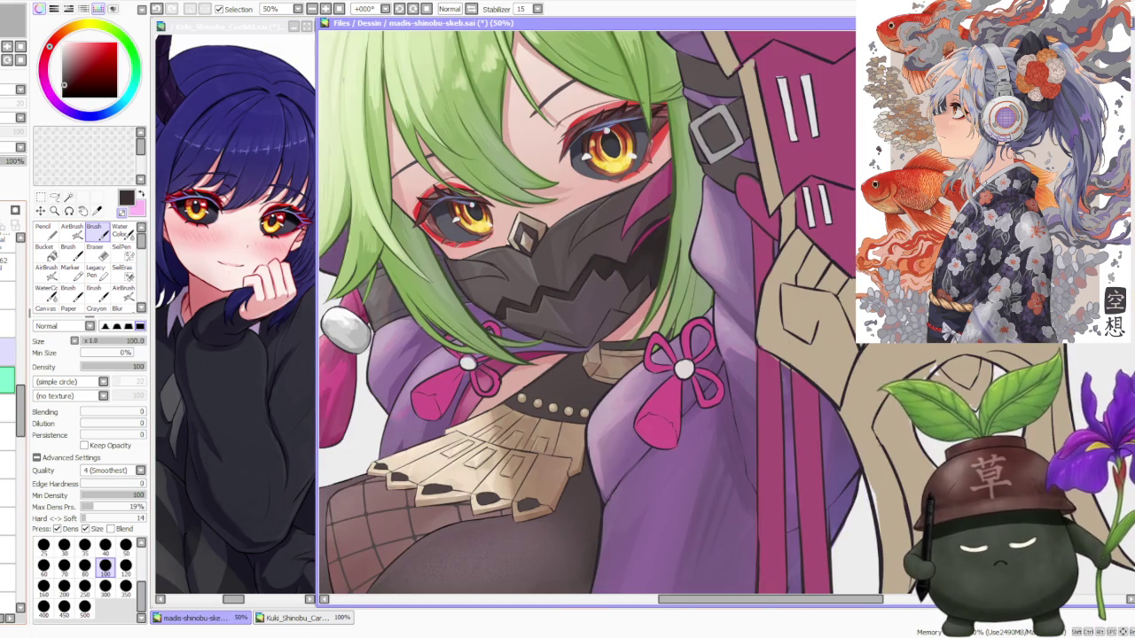
pyautogui.click(7, 350)
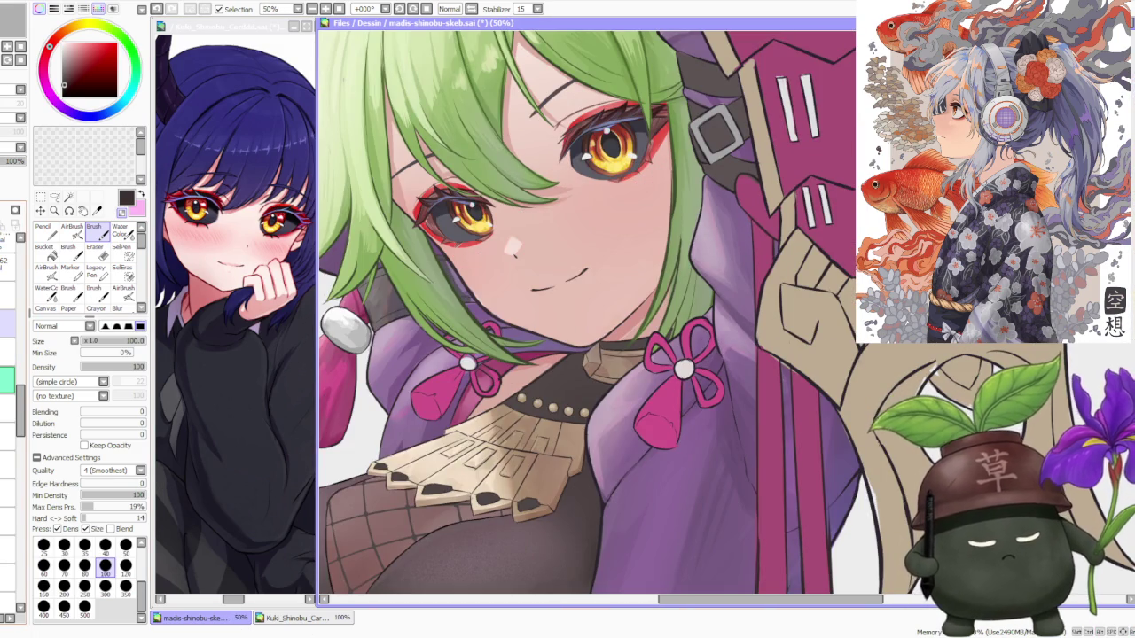
# Inspect the unmasked chin and jawline close up, zooming in and out across the face.
pyautogui.scroll(3, 578, 340)
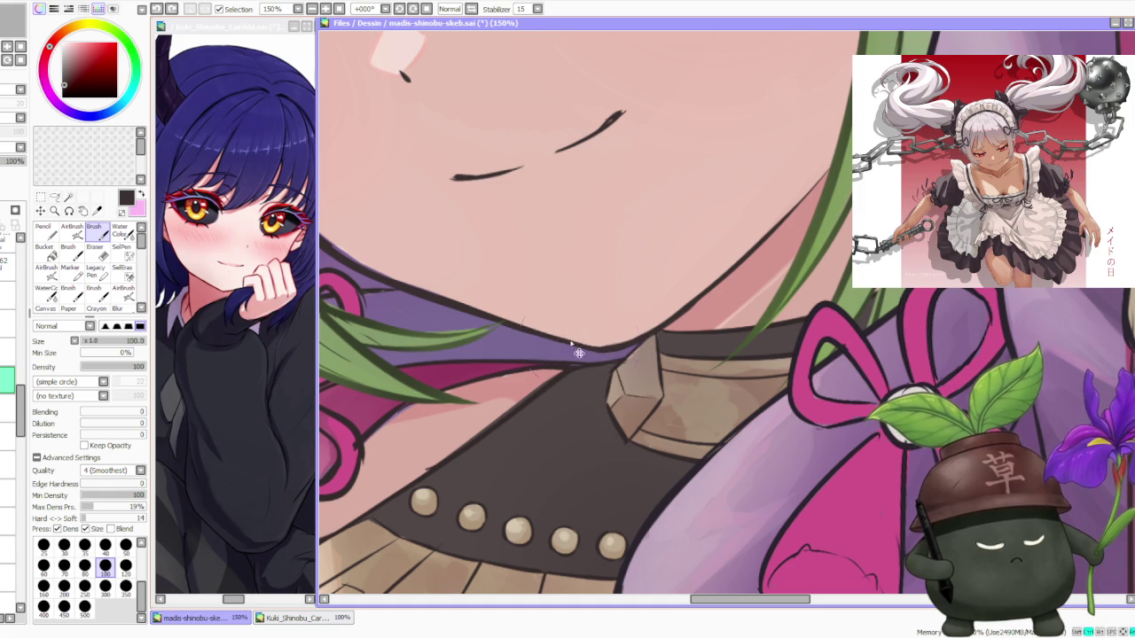
pyautogui.scroll(-1, 585, 356)
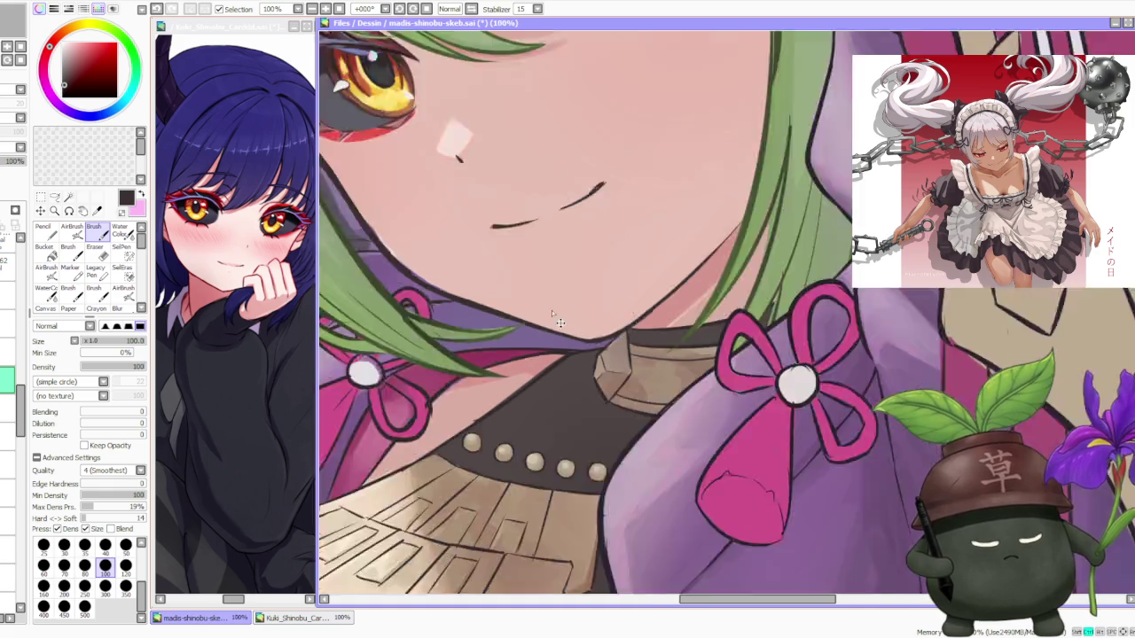
pyautogui.scroll(-2, 572, 335)
pyautogui.scroll(-3, 561, 174)
pyautogui.scroll(-1, 562, 130)
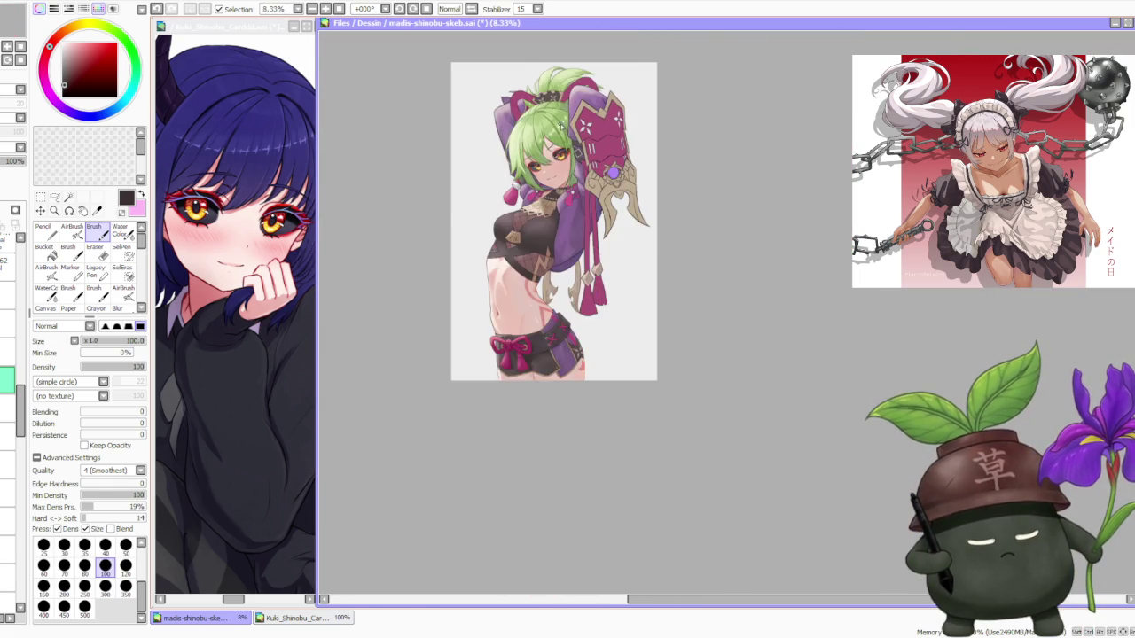
pyautogui.scroll(3, 559, 125)
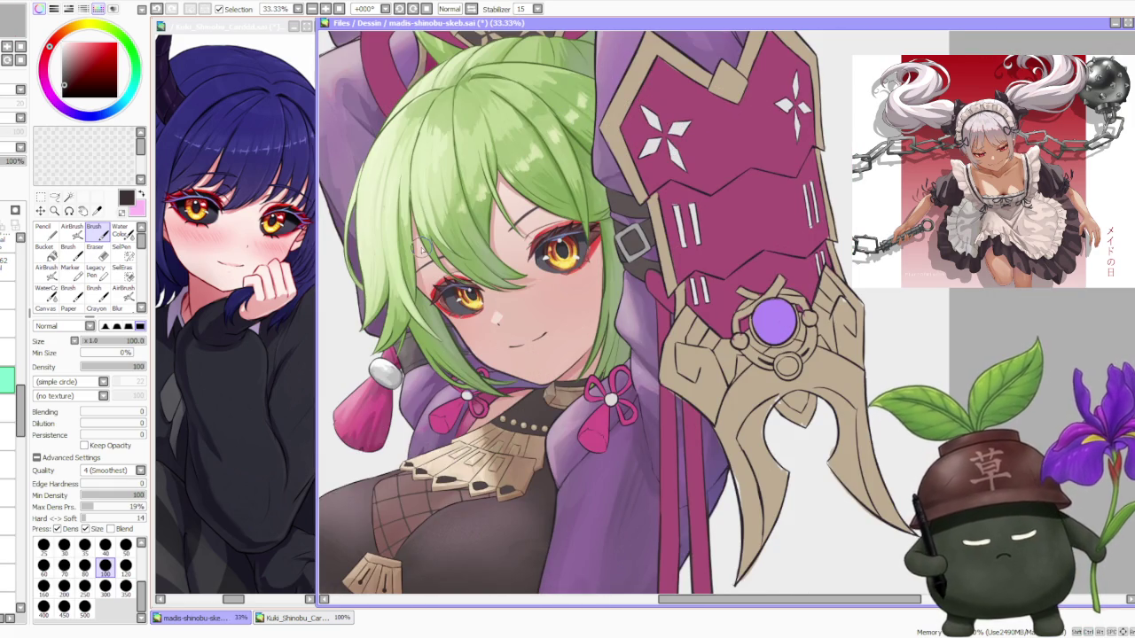
pyautogui.scroll(-3, 7, 568)
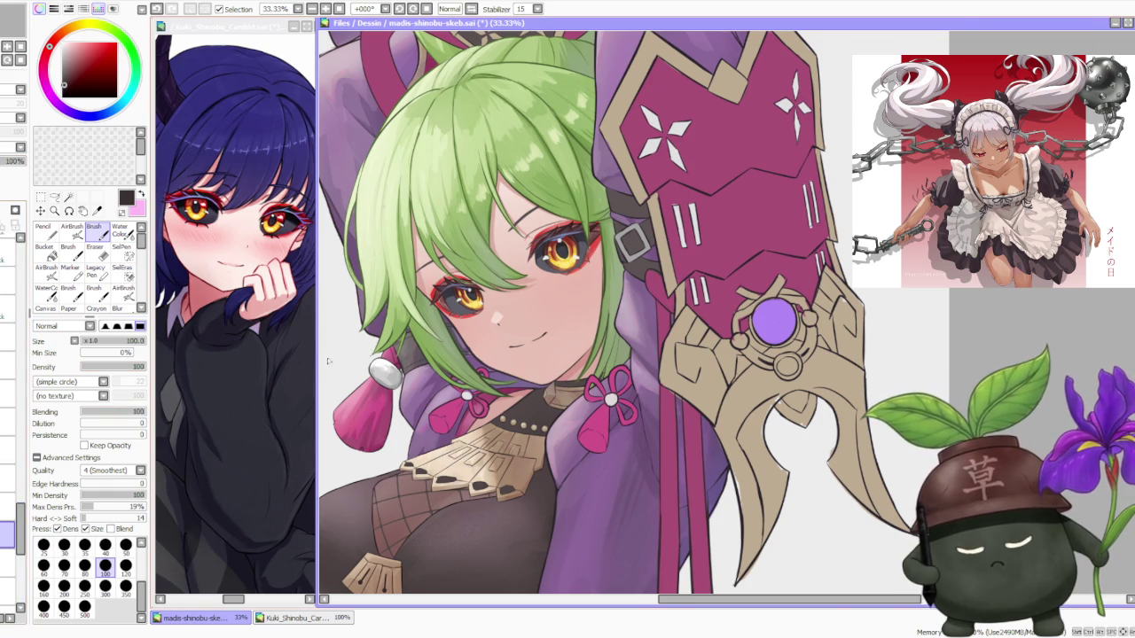
pyautogui.scroll(2, 498, 368)
pyautogui.scroll(2, 498, 368)
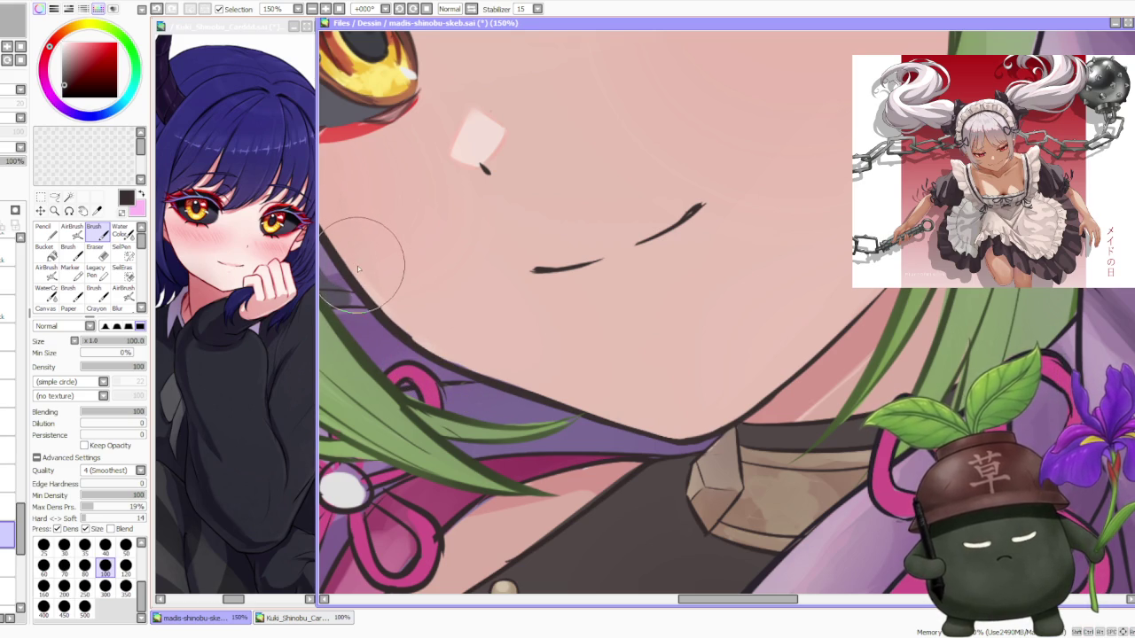
pyautogui.scroll(-2, 359, 269)
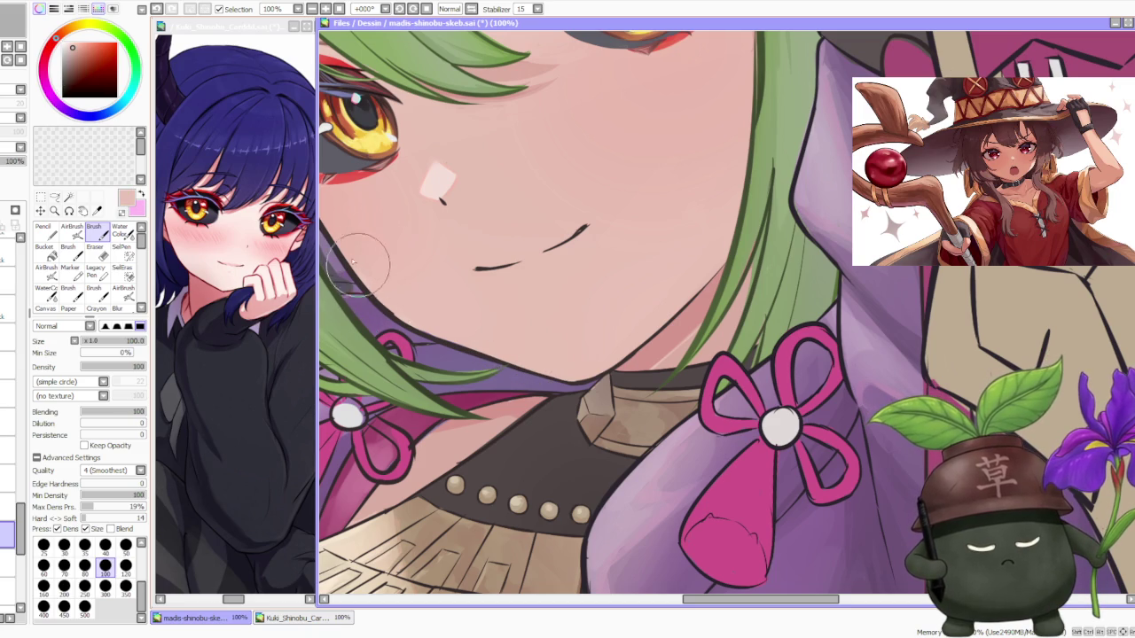
pyautogui.scroll(2, 353, 266)
pyautogui.scroll(-3, 353, 266)
pyautogui.scroll(2, 372, 284)
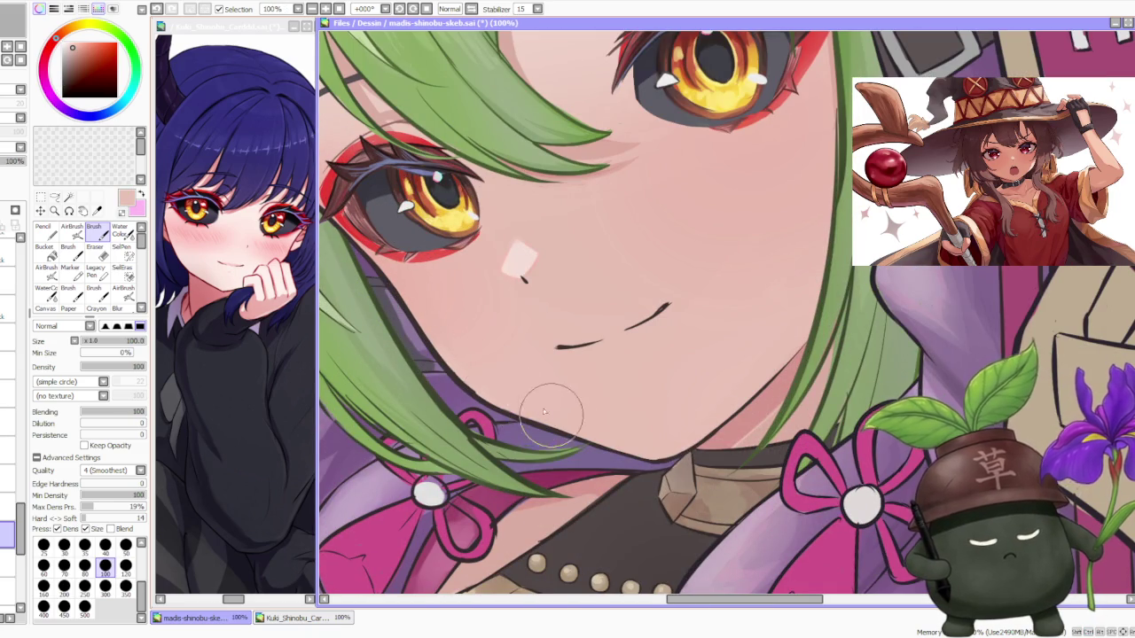
pyautogui.scroll(-3, 549, 444)
pyautogui.scroll(-1, 508, 280)
pyautogui.scroll(-1, 508, 280)
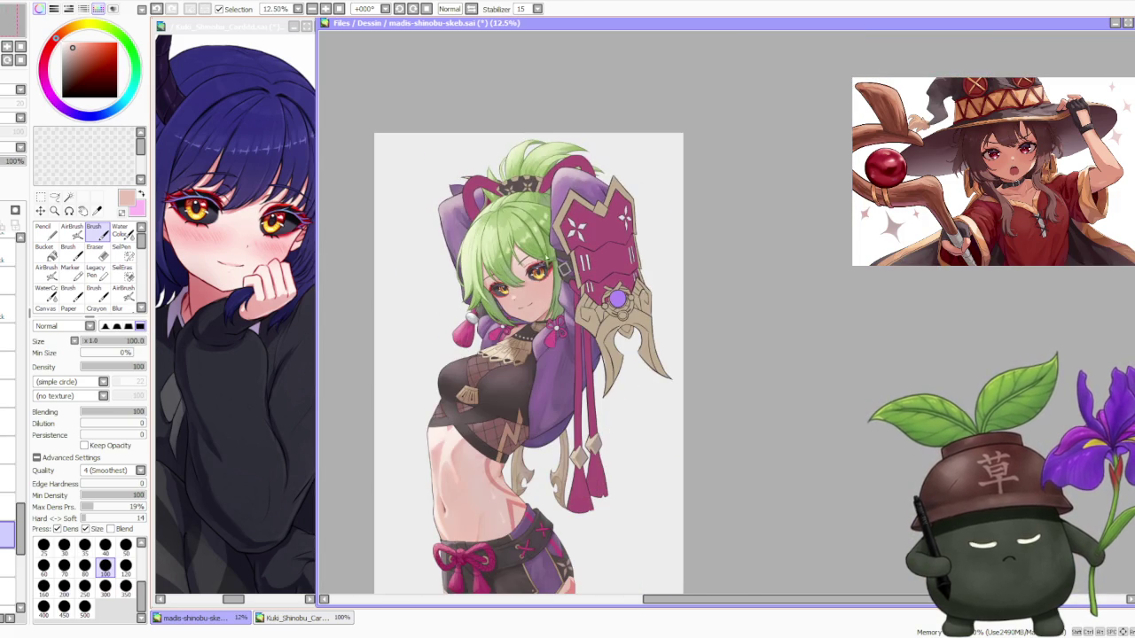
pyautogui.scroll(2, 541, 284)
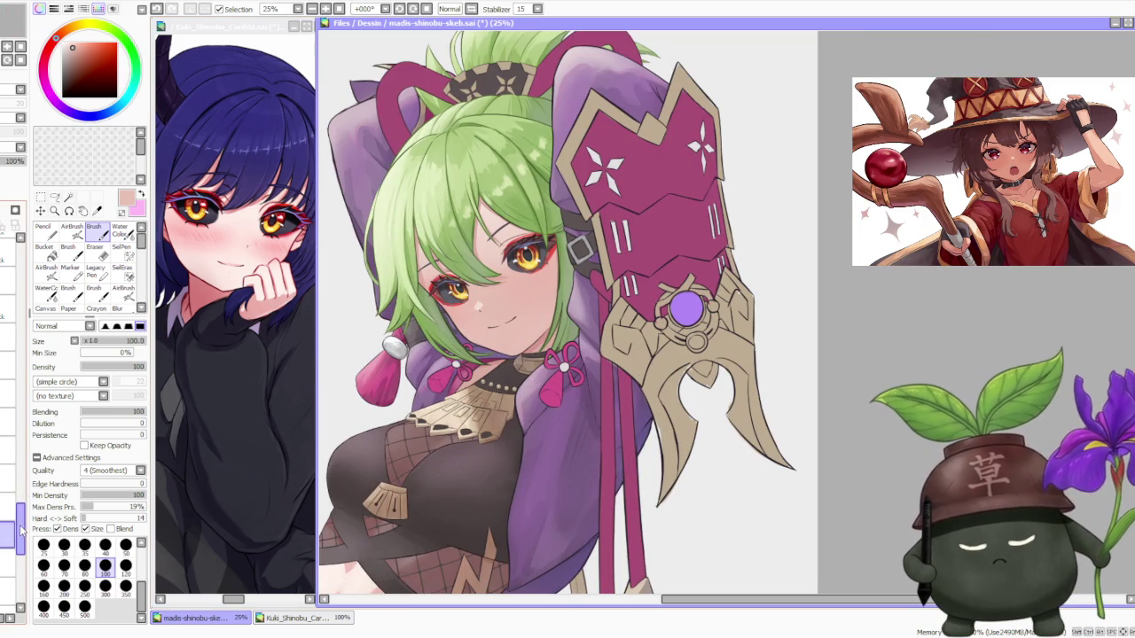
pyautogui.scroll(-2, 20, 485)
pyautogui.scroll(-2, 19, 470)
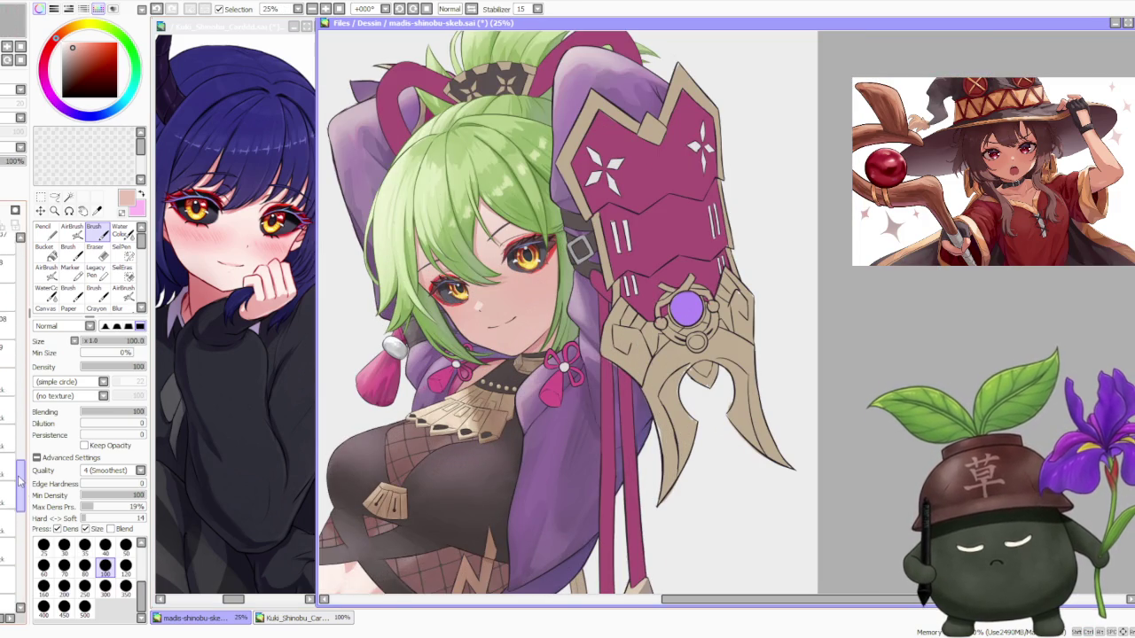
pyautogui.scroll(-2, 18, 457)
pyautogui.scroll(-1, 18, 448)
pyautogui.scroll(-2, 18, 417)
pyautogui.scroll(-2, 20, 382)
pyautogui.scroll(-1, 20, 364)
# On the skin layer, blend soft skin shading over the chin and jaw shadows at Blending 100.
pyautogui.moveTo(19, 365); pyautogui.dragTo(7, 503)
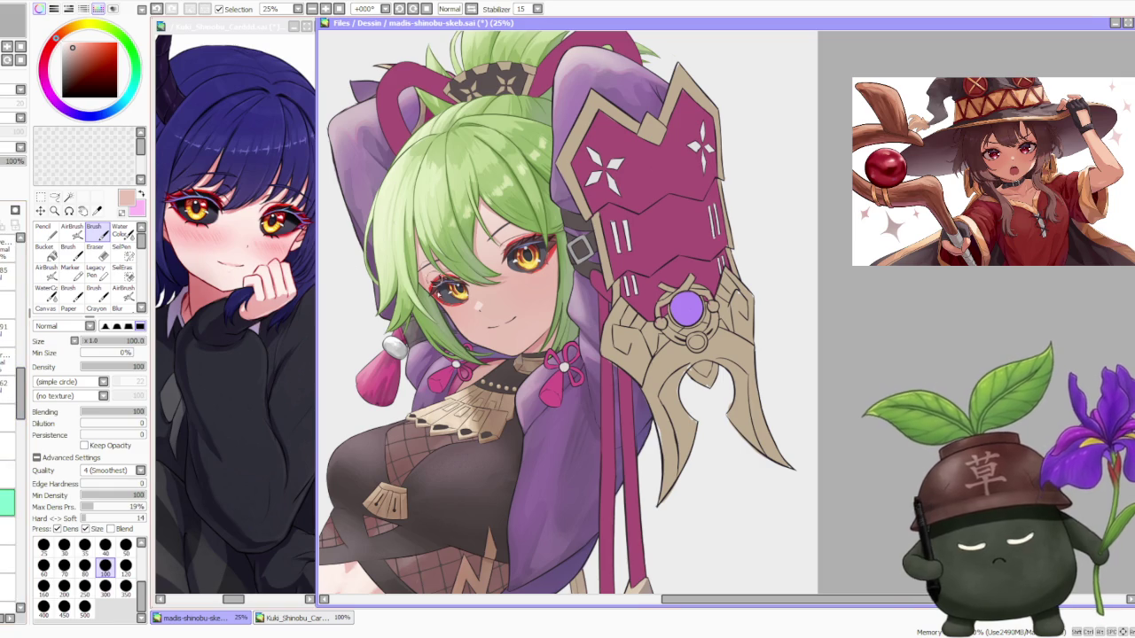
pyautogui.scroll(2, 473, 340)
pyautogui.scroll(3, 473, 340)
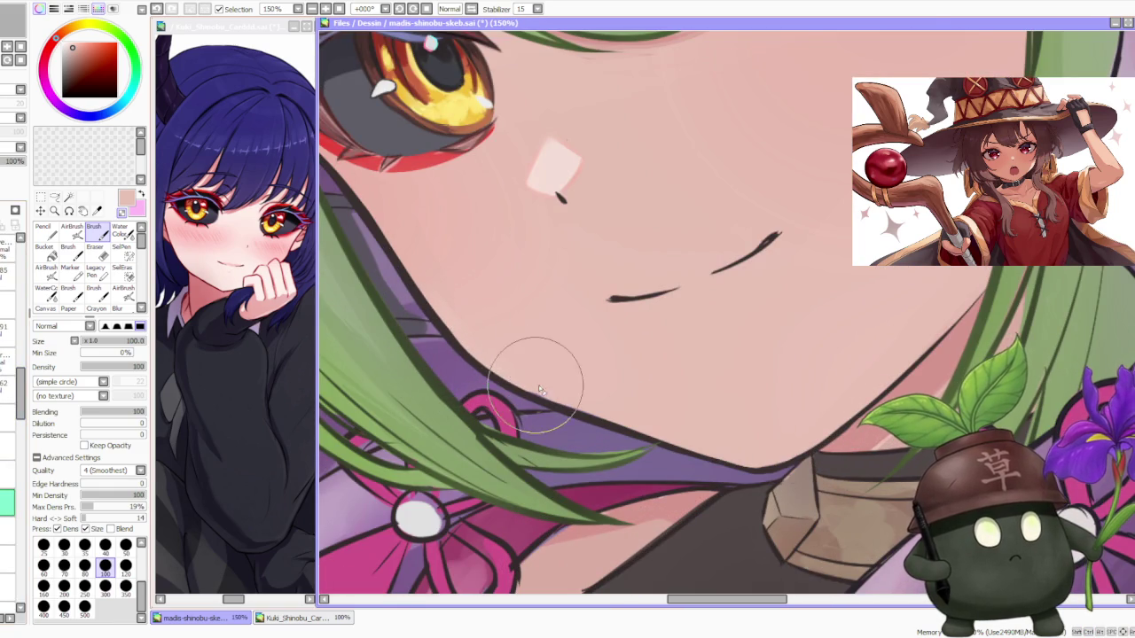
pyautogui.scroll(-3, 550, 382)
pyautogui.scroll(-2, 532, 301)
pyautogui.scroll(2, 570, 319)
pyautogui.scroll(1, 570, 319)
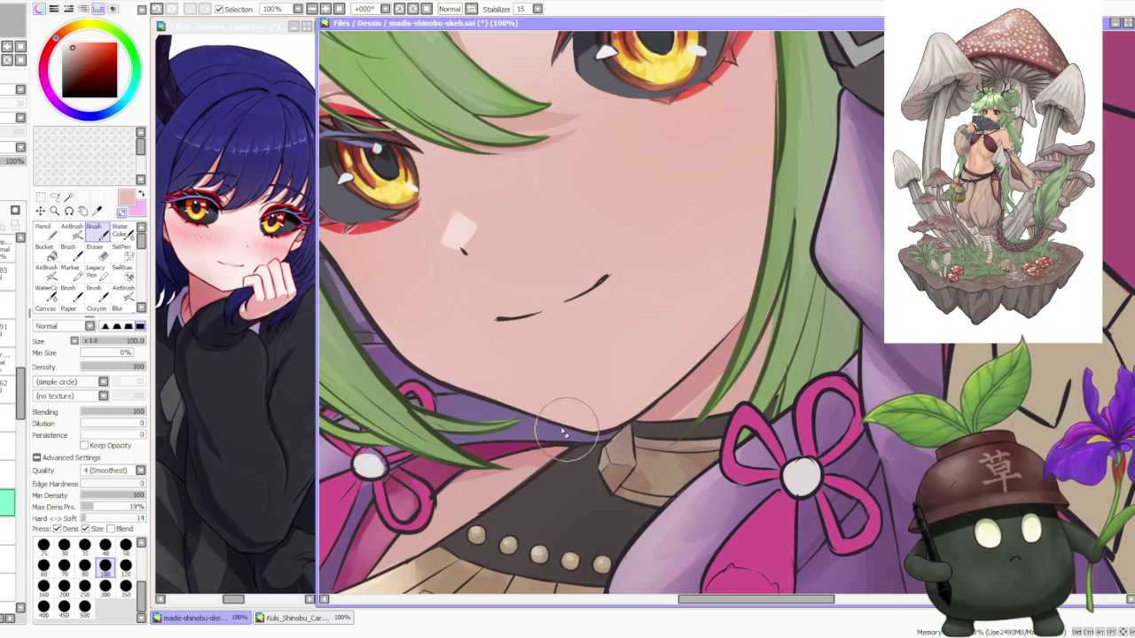
pyautogui.scroll(-2, 484, 307)
pyautogui.scroll(-1, 485, 307)
pyautogui.scroll(3, 413, 329)
pyautogui.scroll(1, 413, 329)
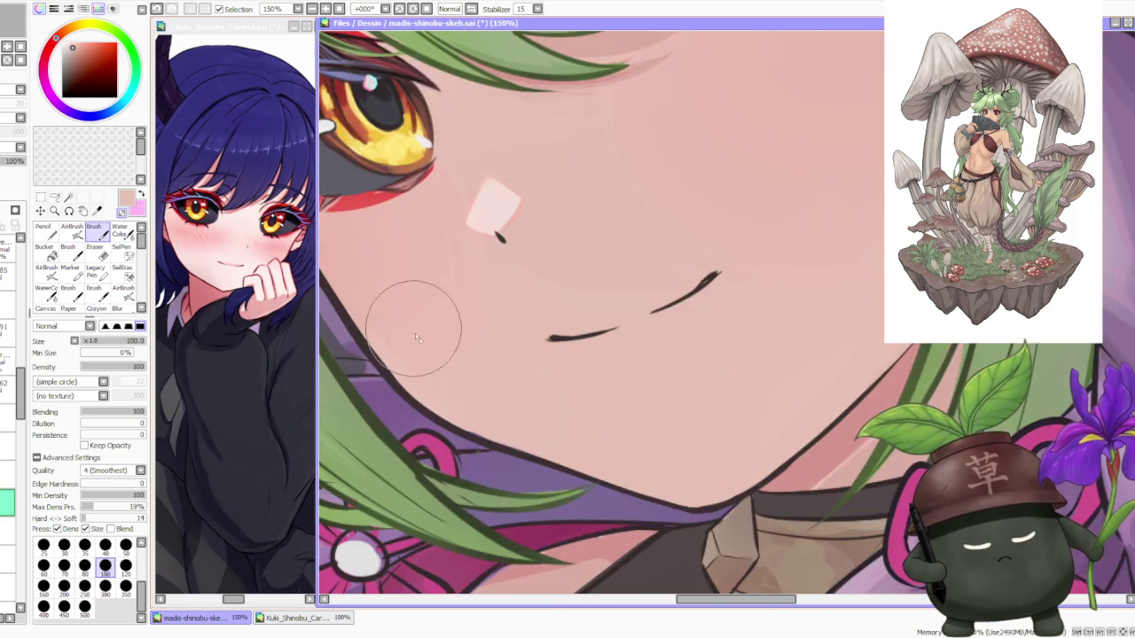
pyautogui.scroll(-1, 414, 329)
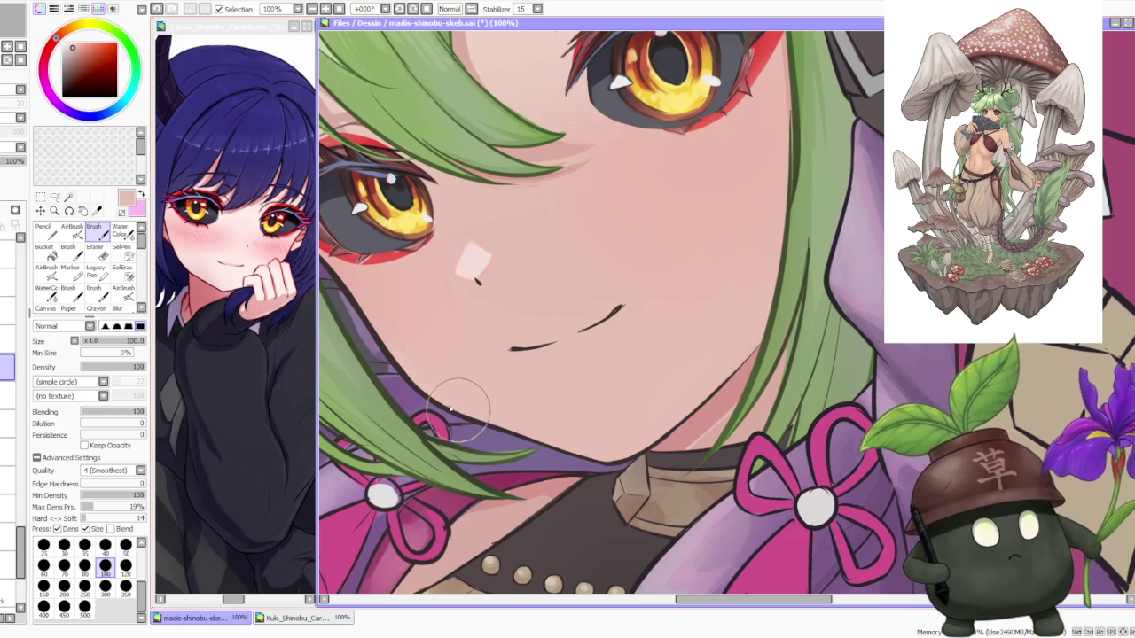
pyautogui.scroll(-2, 464, 413)
pyautogui.scroll(-2, 461, 381)
pyautogui.scroll(-1, 458, 341)
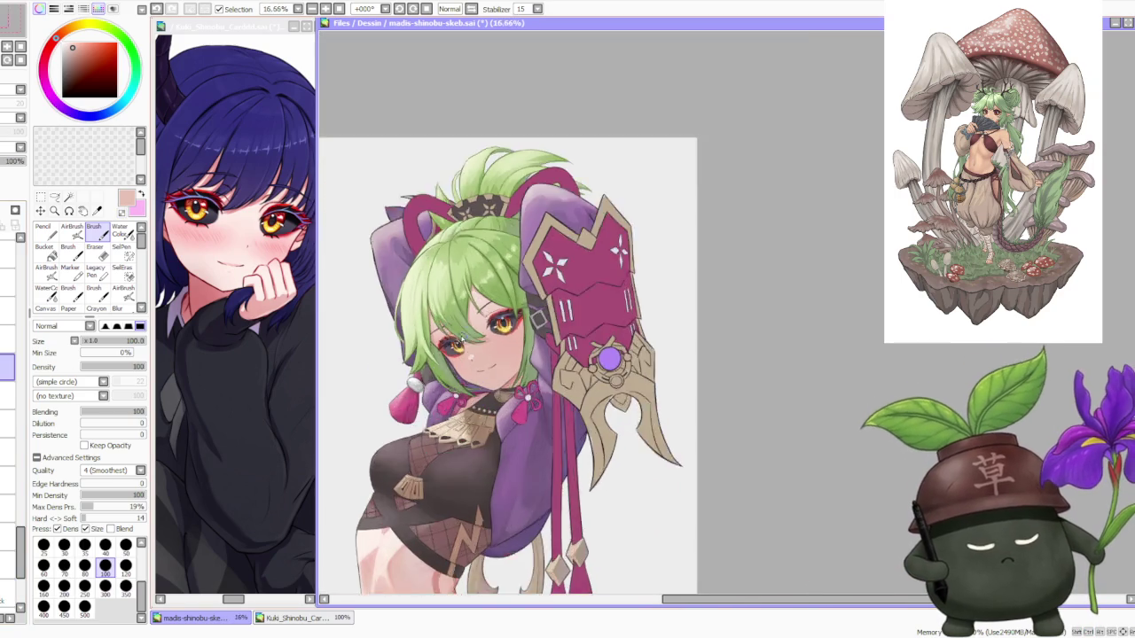
pyautogui.scroll(-1, 426, 268)
pyautogui.scroll(-1, 426, 268)
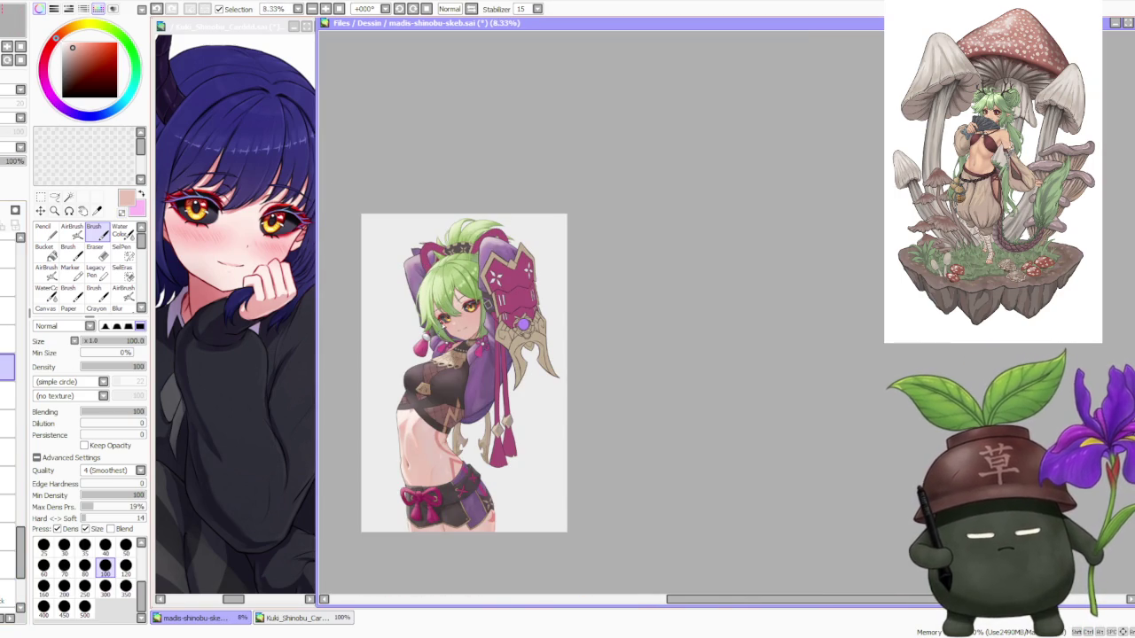
pyautogui.scroll(-1, 449, 302)
pyautogui.scroll(1, 449, 302)
pyautogui.scroll(1, 447, 298)
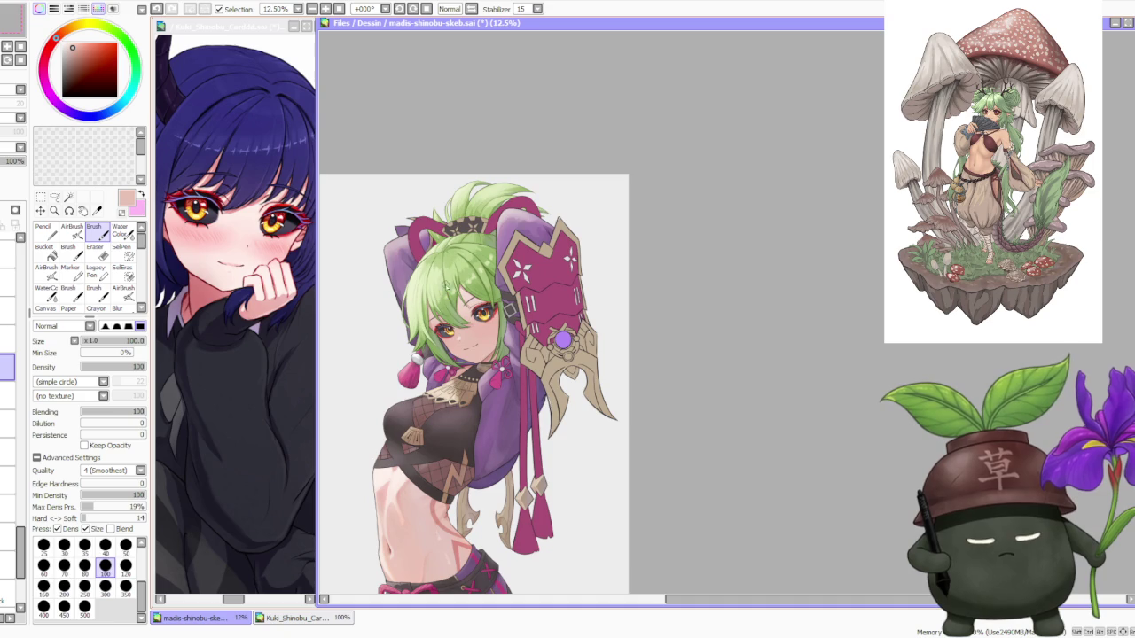
pyautogui.scroll(1, 447, 306)
pyautogui.scroll(1, 448, 306)
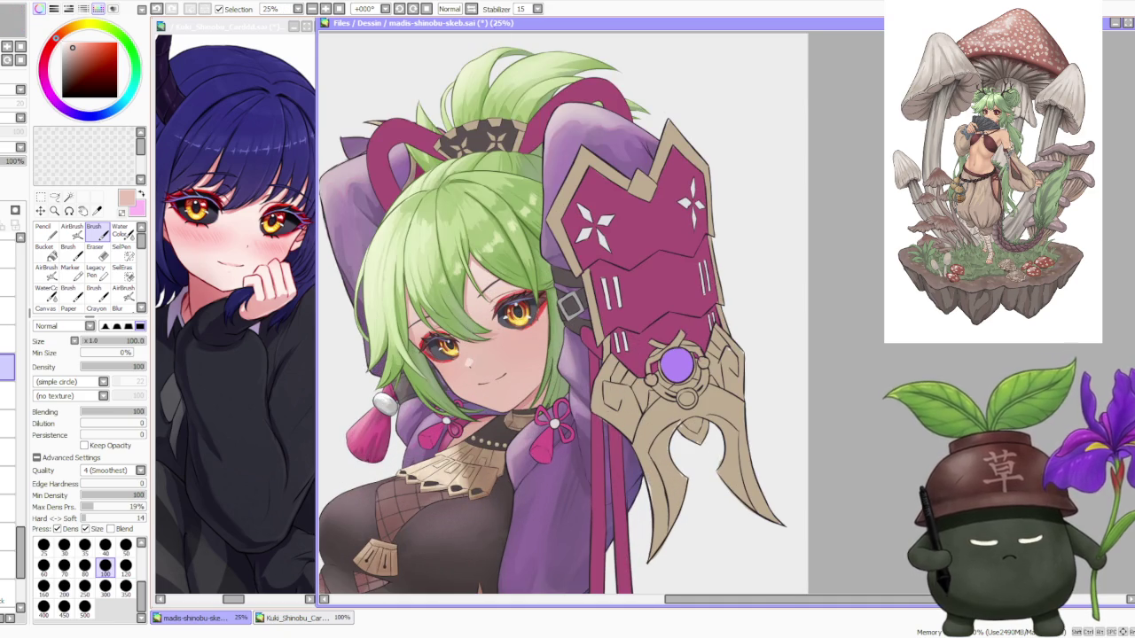
pyautogui.click(470, 9)
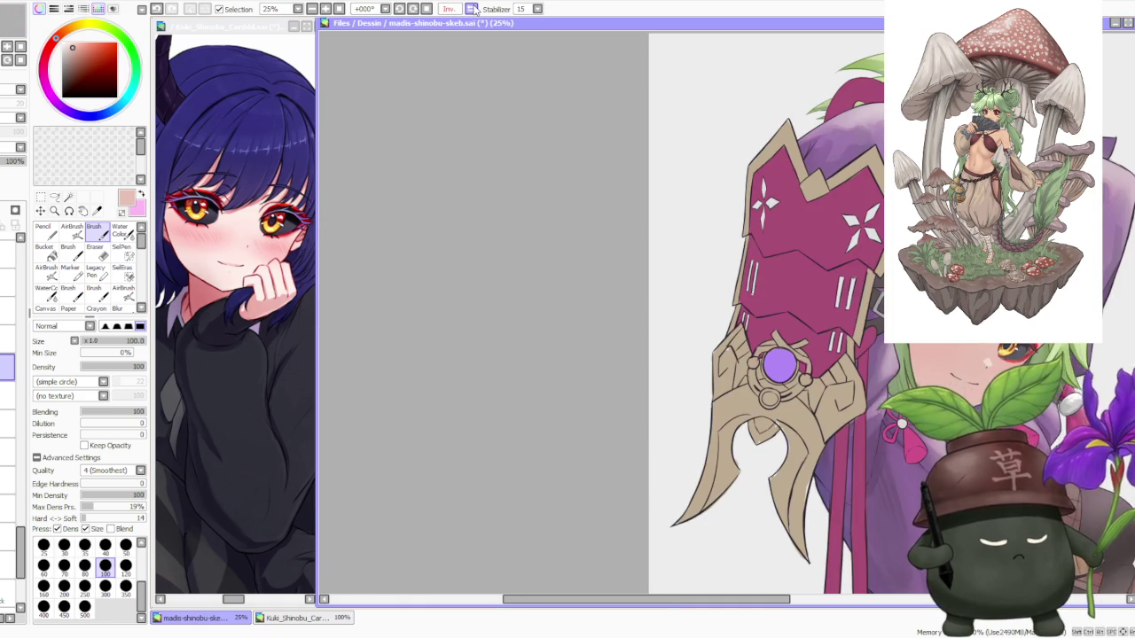
pyautogui.click(472, 9)
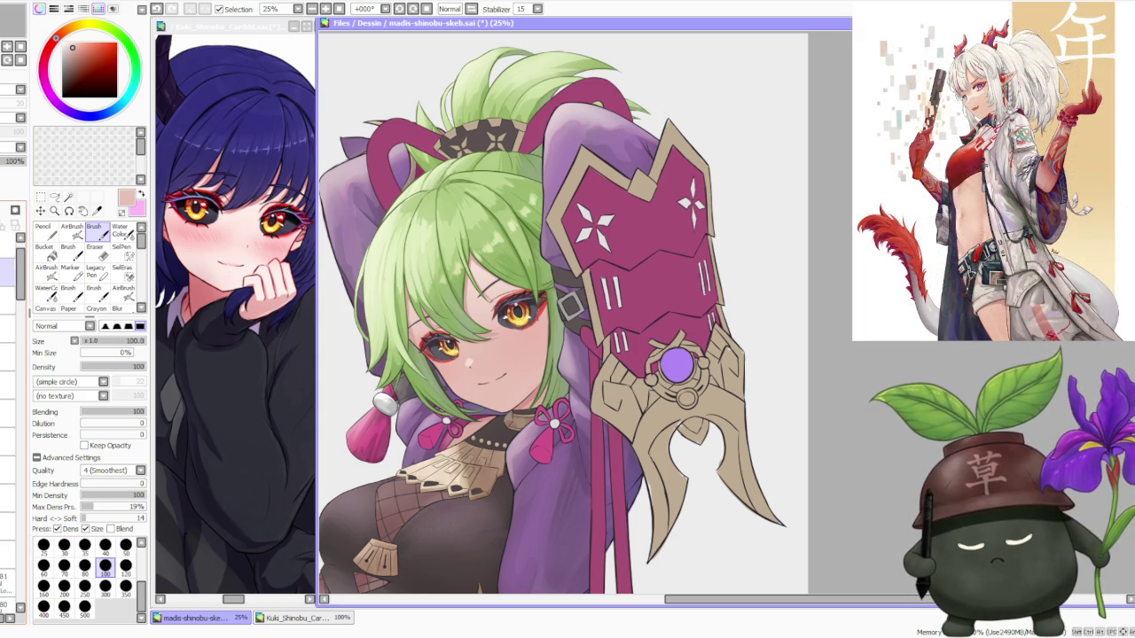
pyautogui.moveTo(20, 275); pyautogui.dragTo(21, 408)
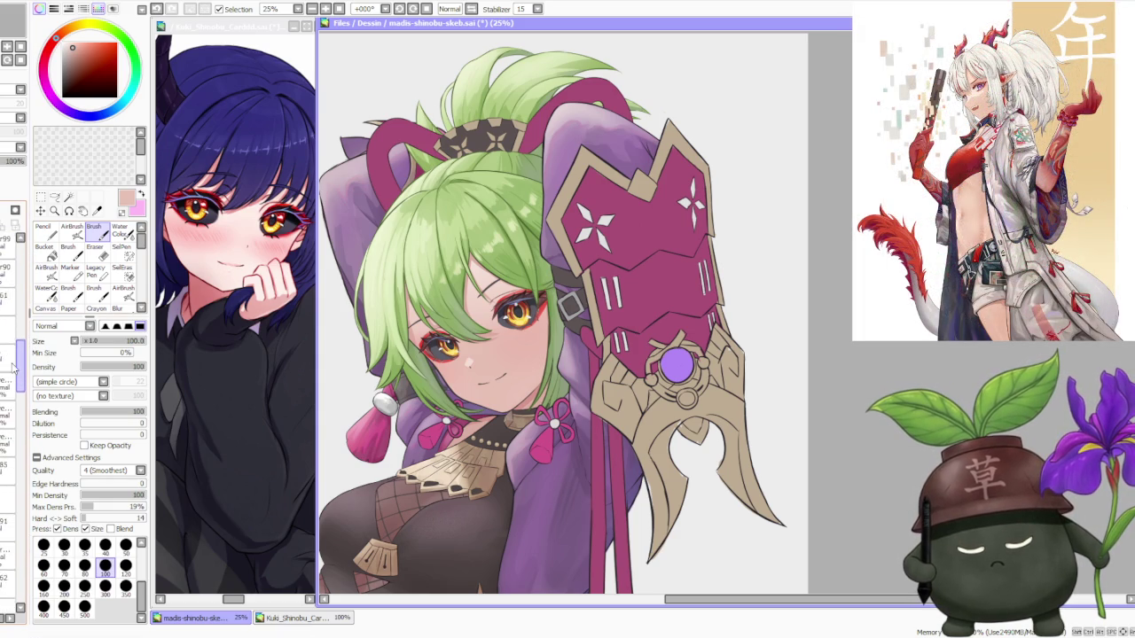
# Show the black face mask layer again.
pyautogui.click(9, 359)
pyautogui.scroll(-2, 337, 332)
pyautogui.scroll(4, 459, 321)
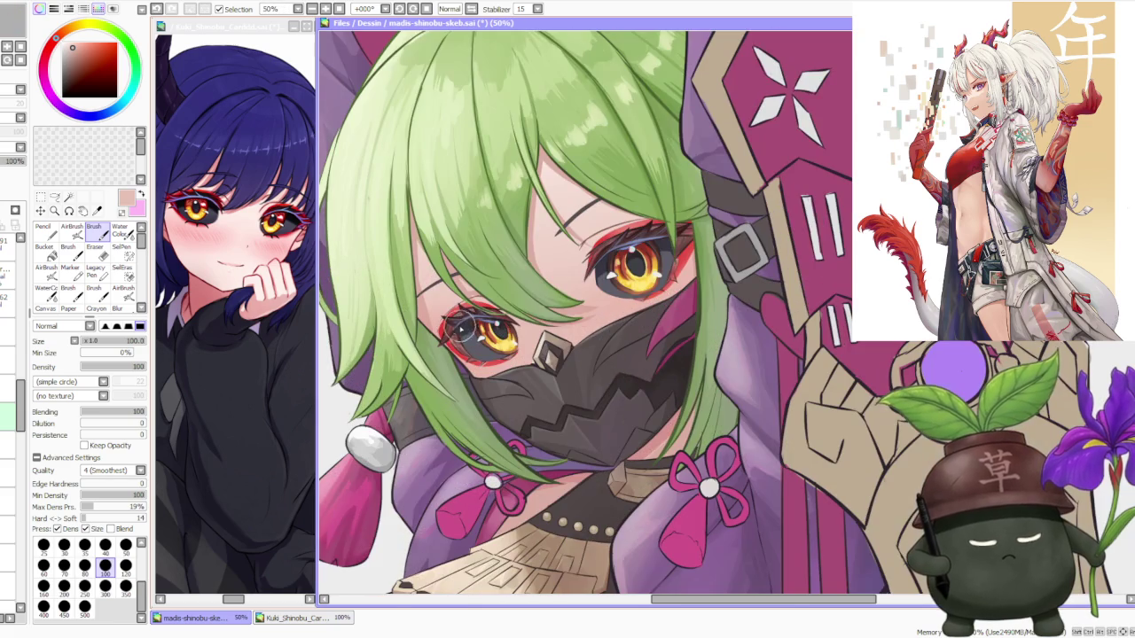
pyautogui.scroll(3, 477, 320)
# Zoom out until the full-body illustration fits the canvas at 8.33%.
pyautogui.scroll(-3, 511, 329)
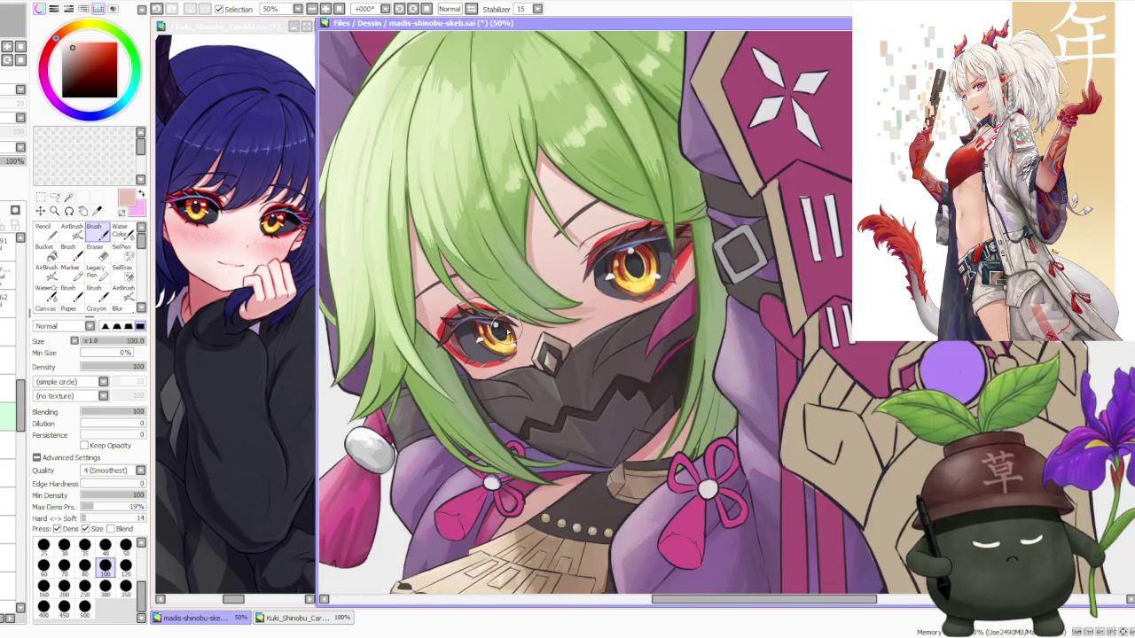
pyautogui.scroll(-3, 511, 330)
pyautogui.scroll(-1, 511, 330)
pyautogui.scroll(-1, 512, 330)
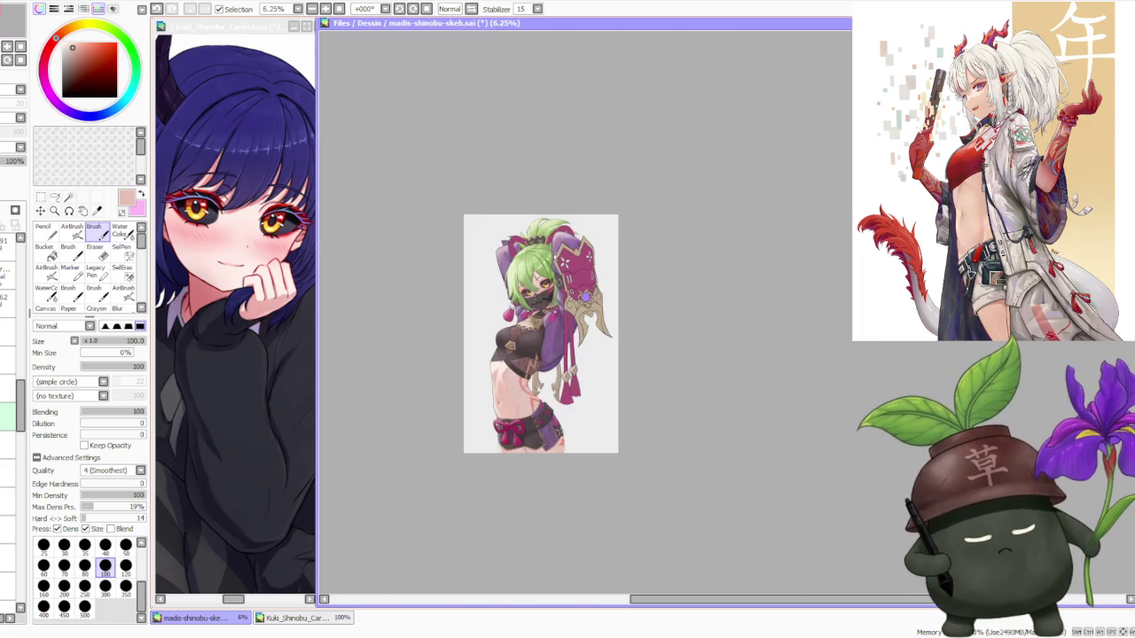
pyautogui.scroll(2, 511, 330)
pyautogui.scroll(1, 511, 330)
pyautogui.scroll(-2, 510, 335)
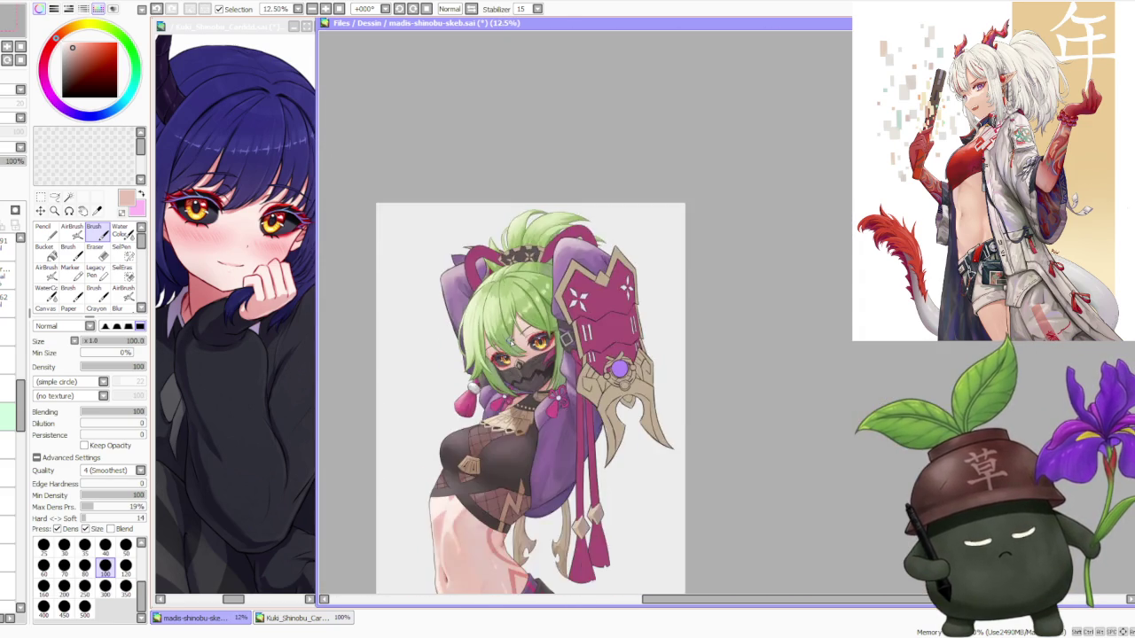
pyautogui.scroll(-1, 510, 335)
pyautogui.scroll(1, 578, 337)
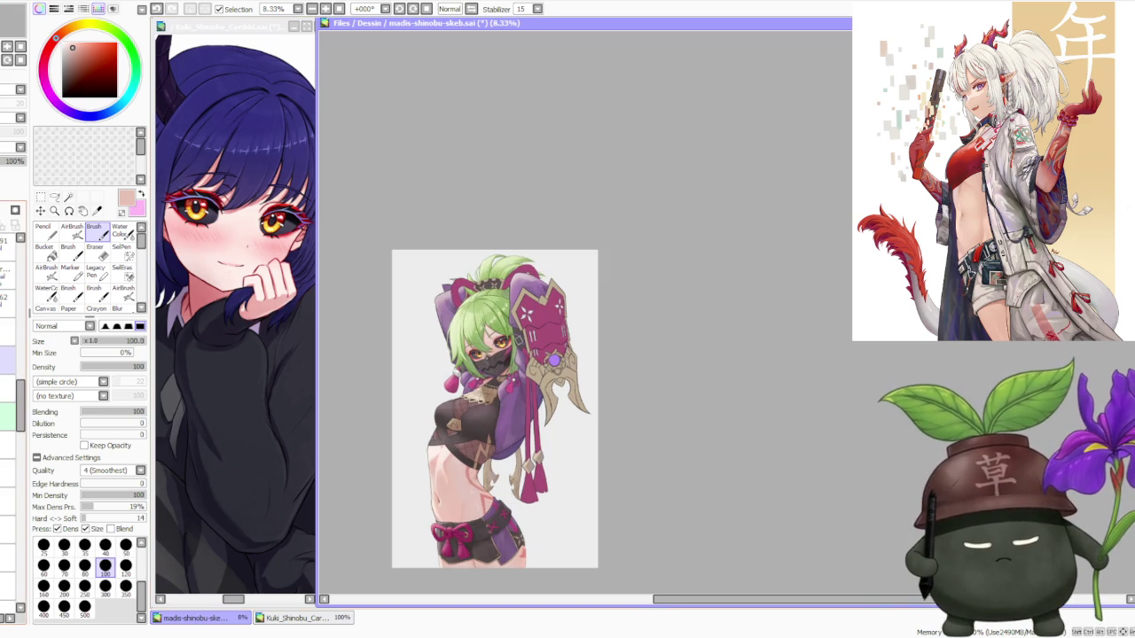
pyautogui.hotkey('ctrl', 'z')
pyautogui.scroll(3, 446, 358)
pyautogui.scroll(1, 457, 386)
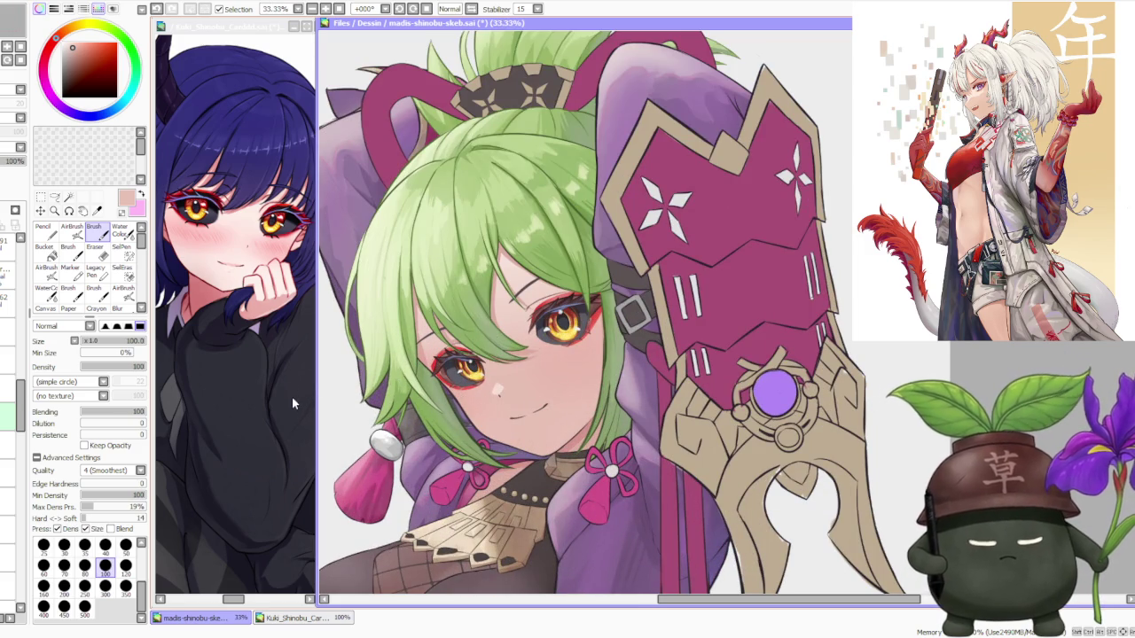
pyautogui.scroll(2, 474, 419)
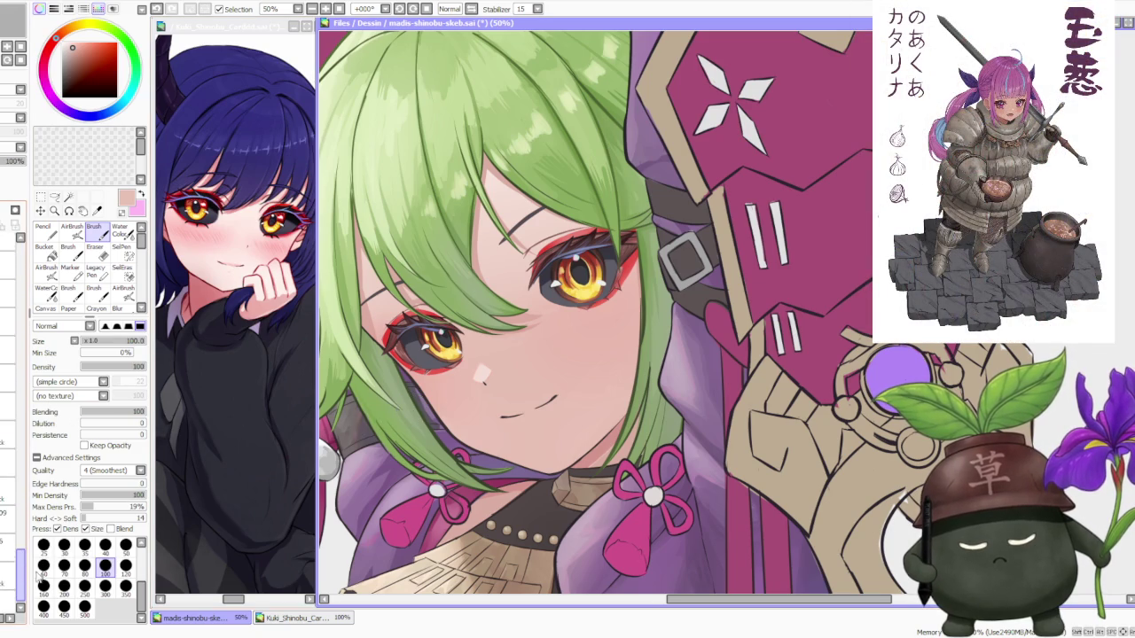
pyautogui.scroll(2, 23, 551)
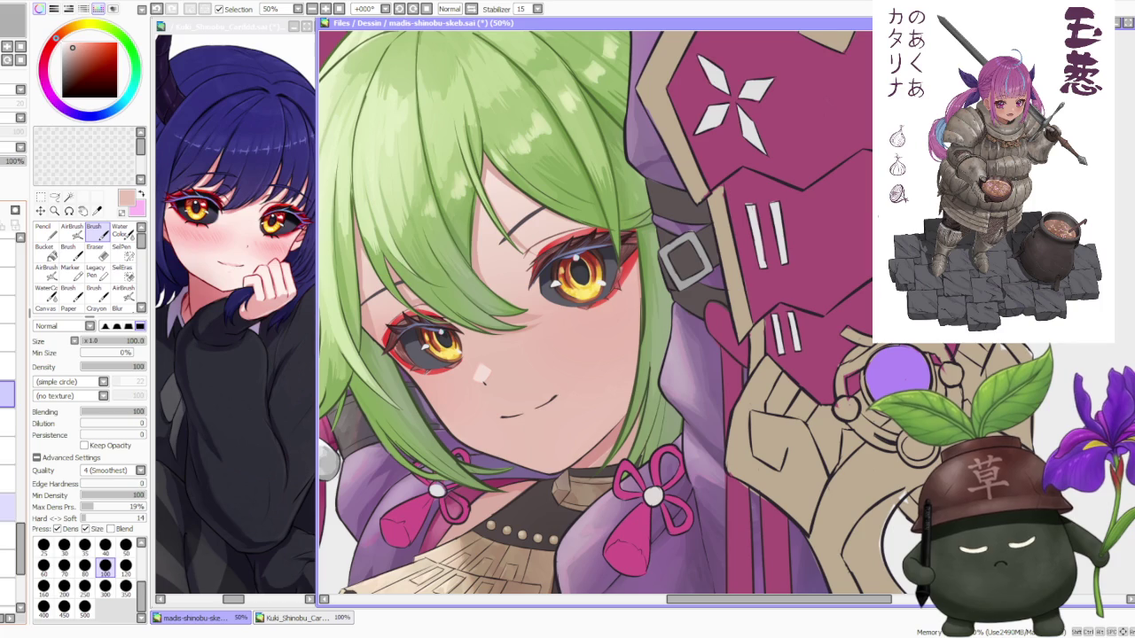
pyautogui.scroll(2, 8, 425)
pyautogui.scroll(1, 8, 444)
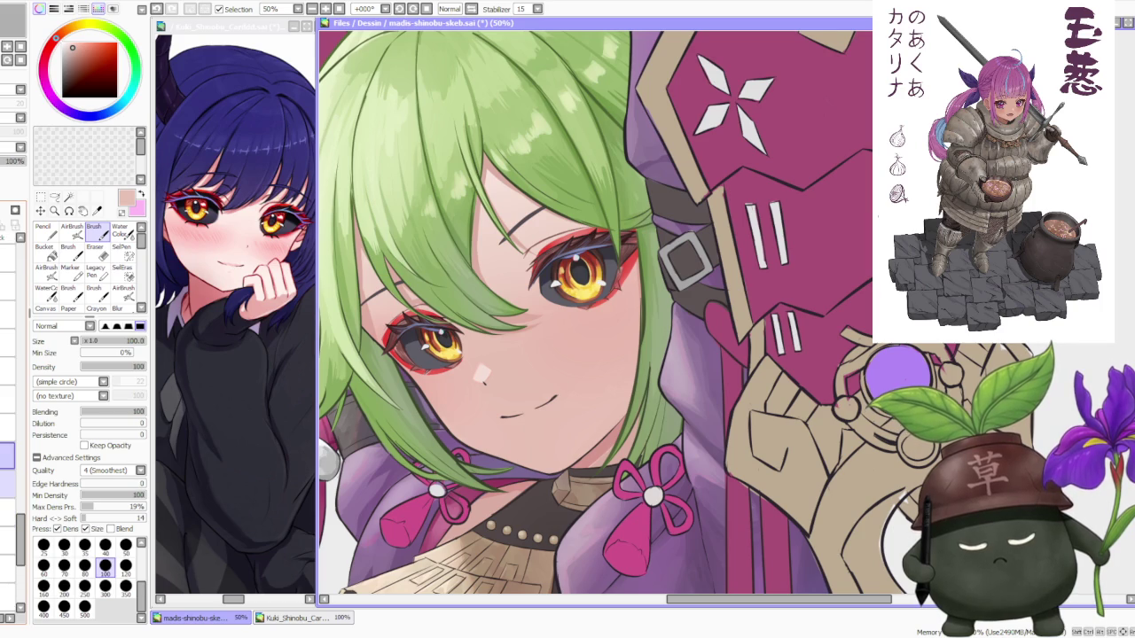
pyautogui.scroll(1, 8, 470)
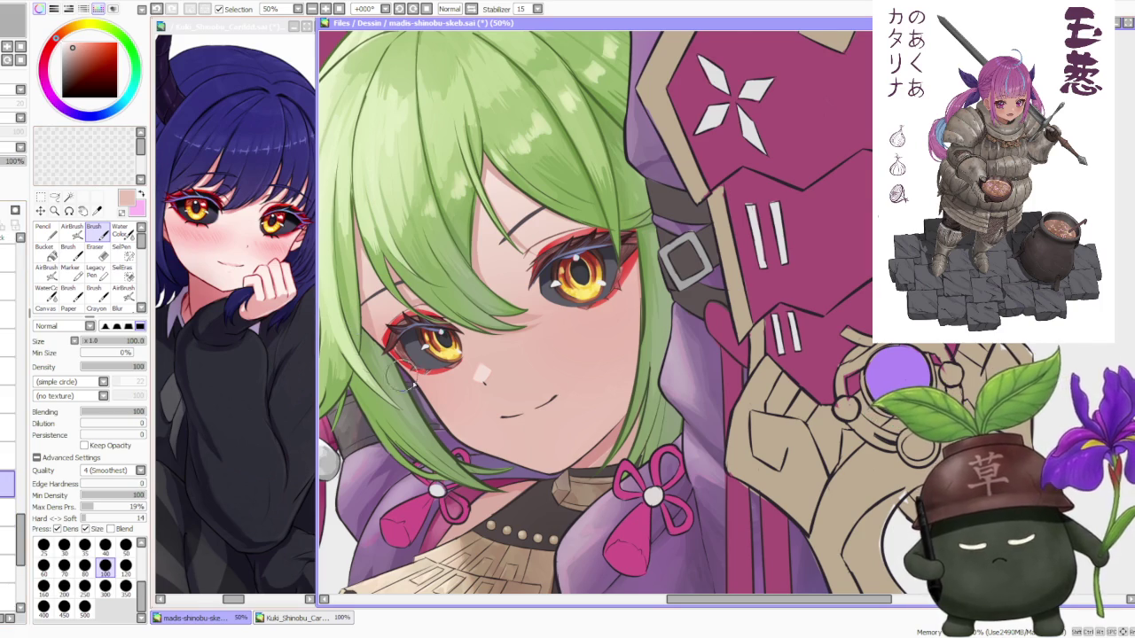
pyautogui.scroll(1, 399, 399)
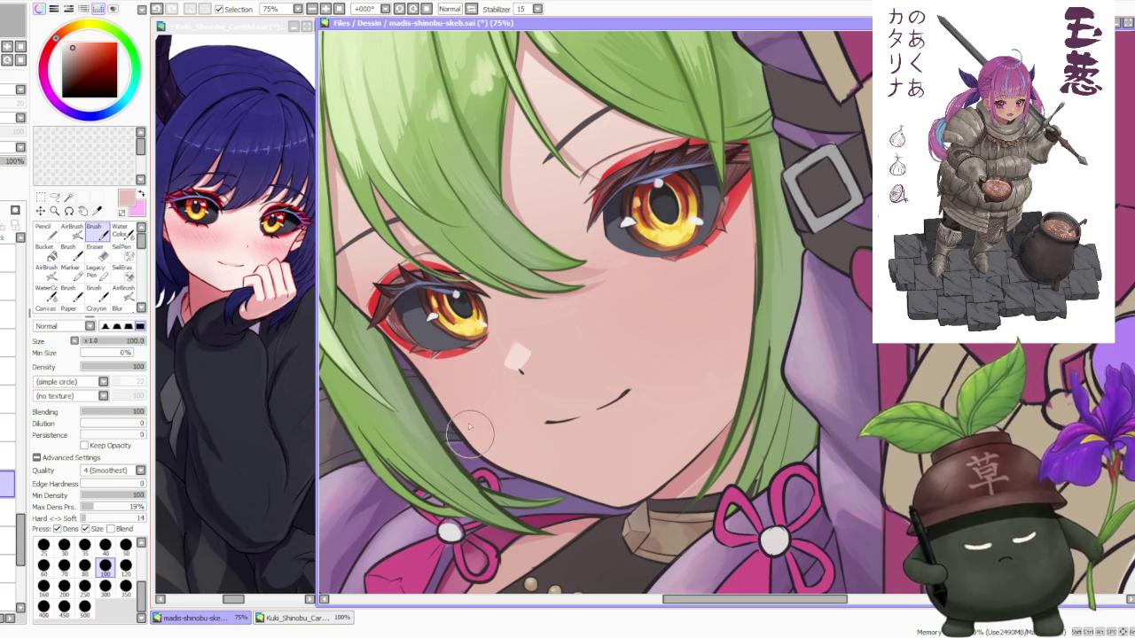
pyautogui.scroll(-2, 461, 364)
pyautogui.scroll(-3, 532, 350)
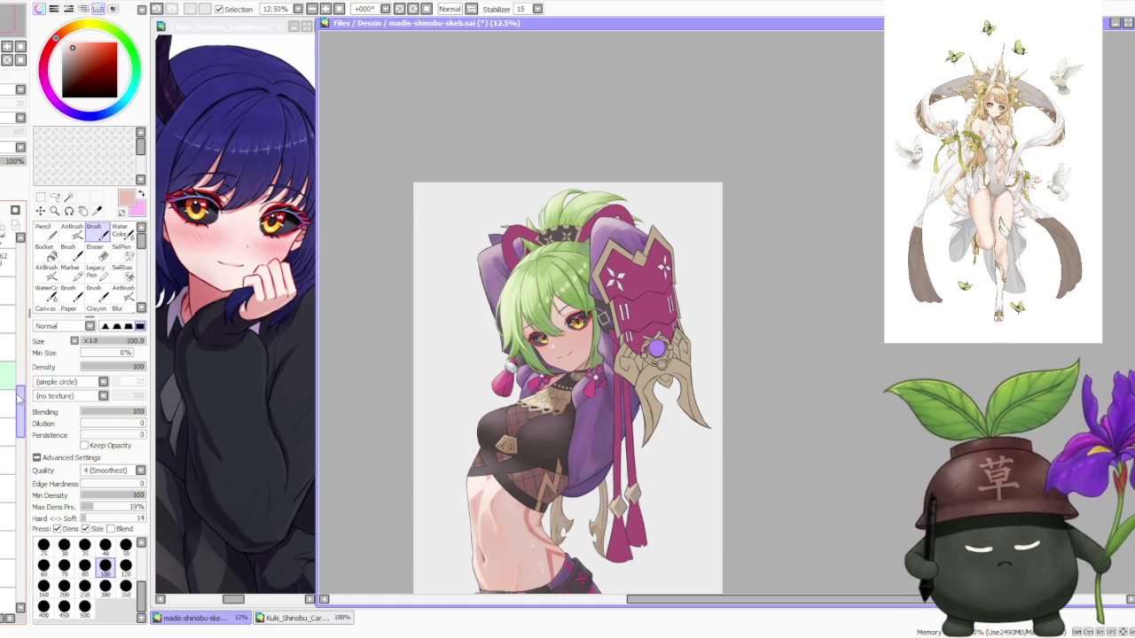
pyautogui.click(8, 355)
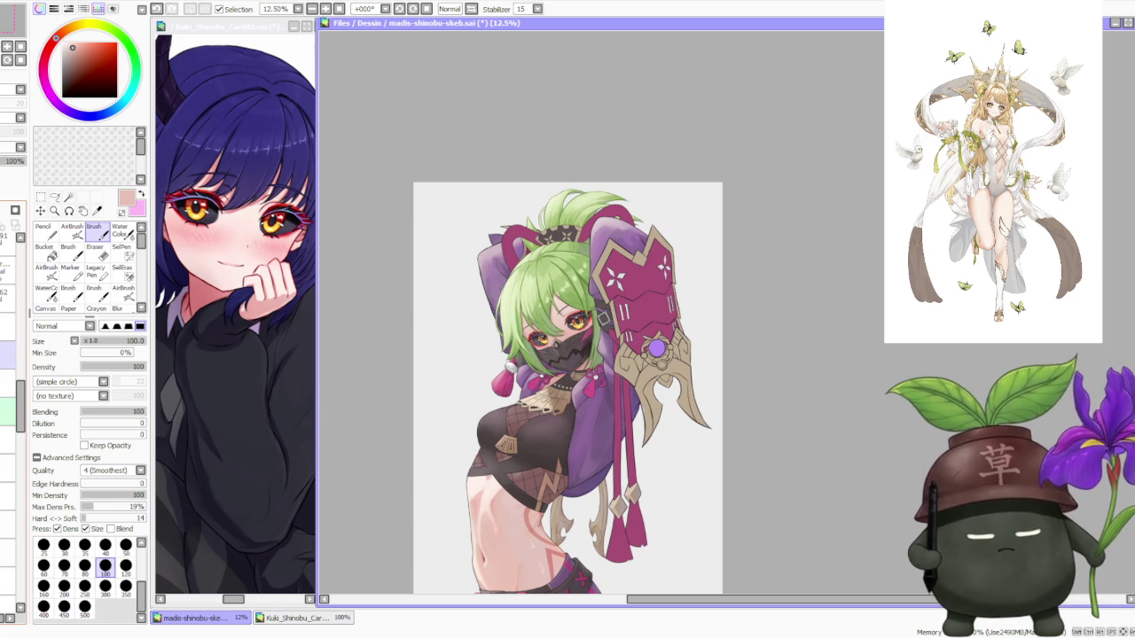
pyautogui.press('-')
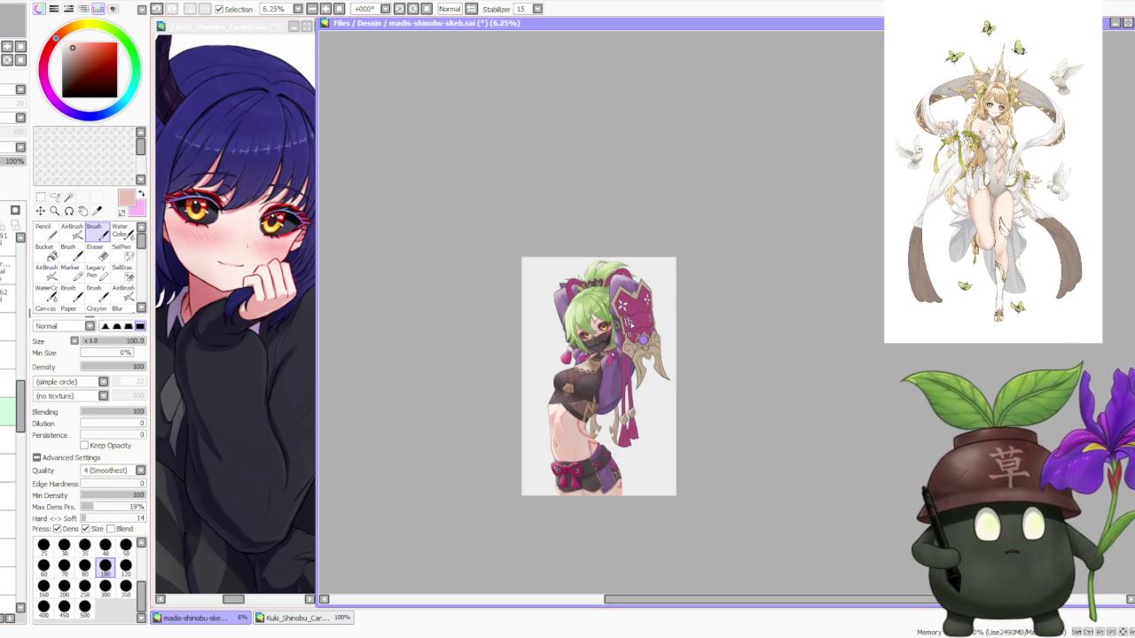
pyautogui.press('+')
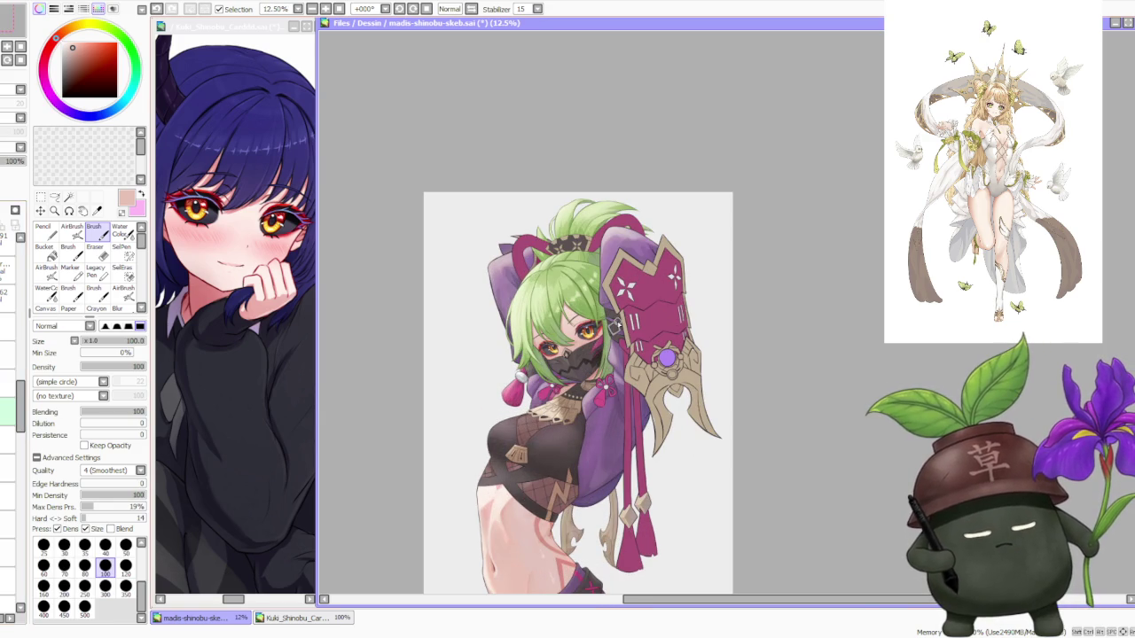
pyautogui.press('+')
pyautogui.press('+')
pyautogui.press('-')
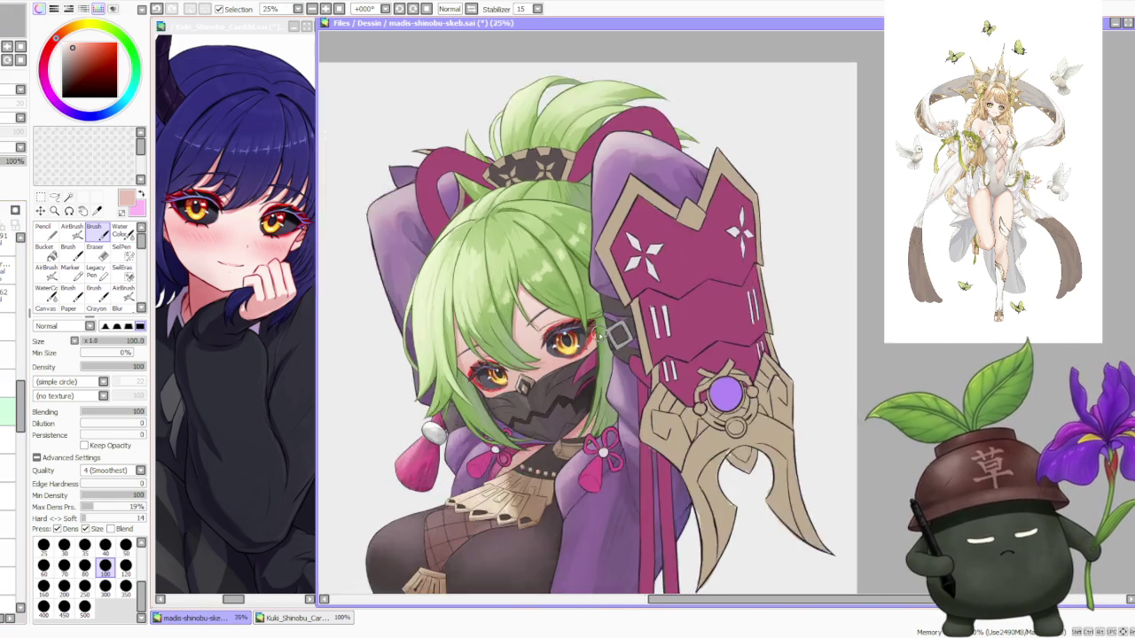
pyautogui.press('-')
pyautogui.press('-')
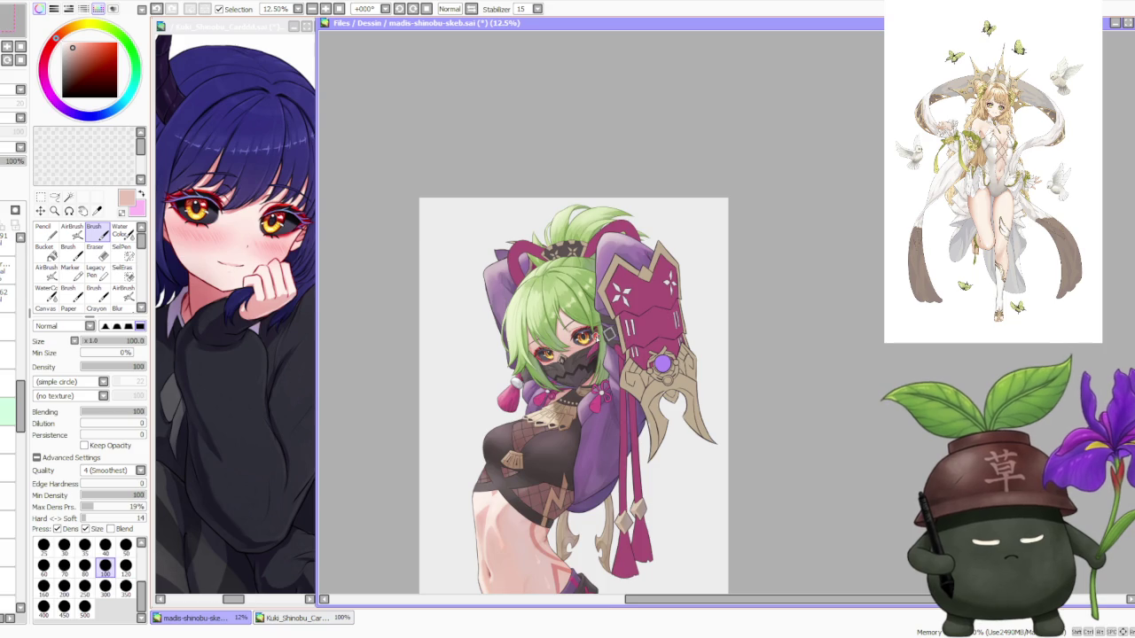
pyautogui.press('-')
pyautogui.click(278, 166)
pyautogui.press('-')
pyautogui.press('-')
pyautogui.press('+')
pyautogui.press('+')
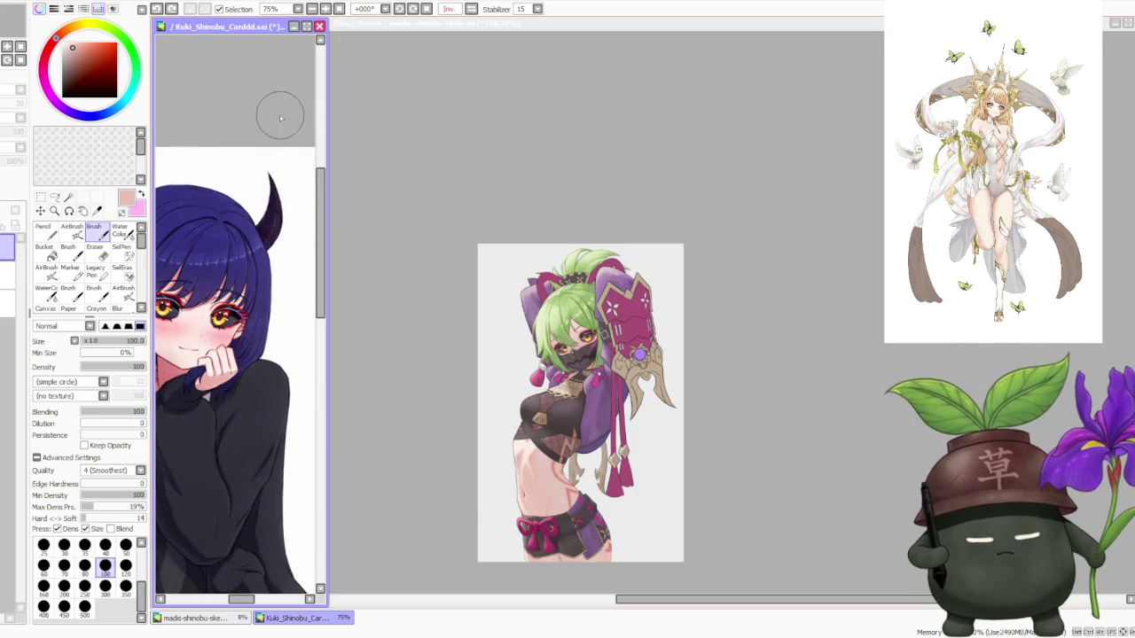
pyautogui.scroll(-2, 284, 107)
pyautogui.scroll(1, 205, 146)
pyautogui.scroll(-2, 278, 182)
pyautogui.scroll(1, 290, 163)
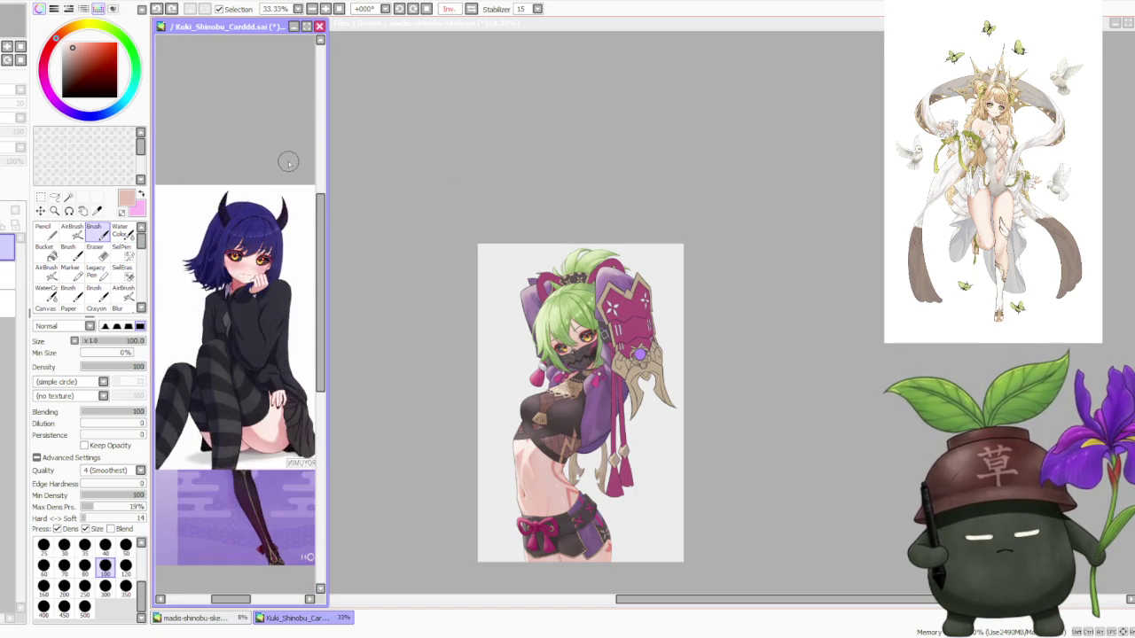
pyautogui.scroll(2, 266, 168)
pyautogui.click(689, 180)
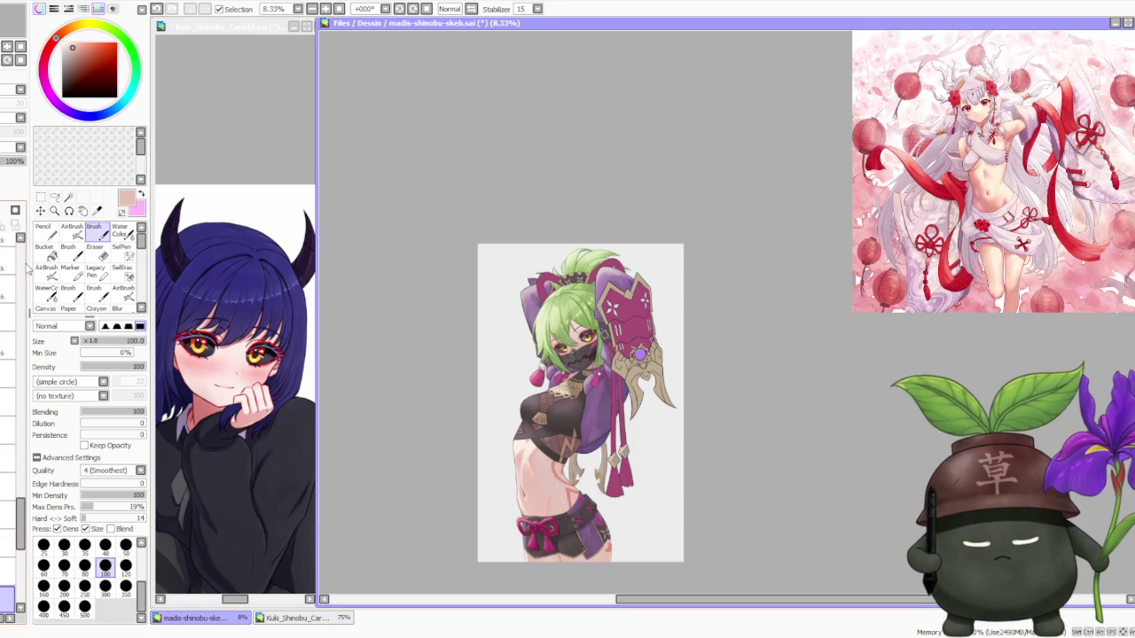
# Hide the sketch layer so the faint pink lines around the hair disappear.
pyautogui.scroll(5, 22, 263)
pyautogui.scroll(5, 22, 263)
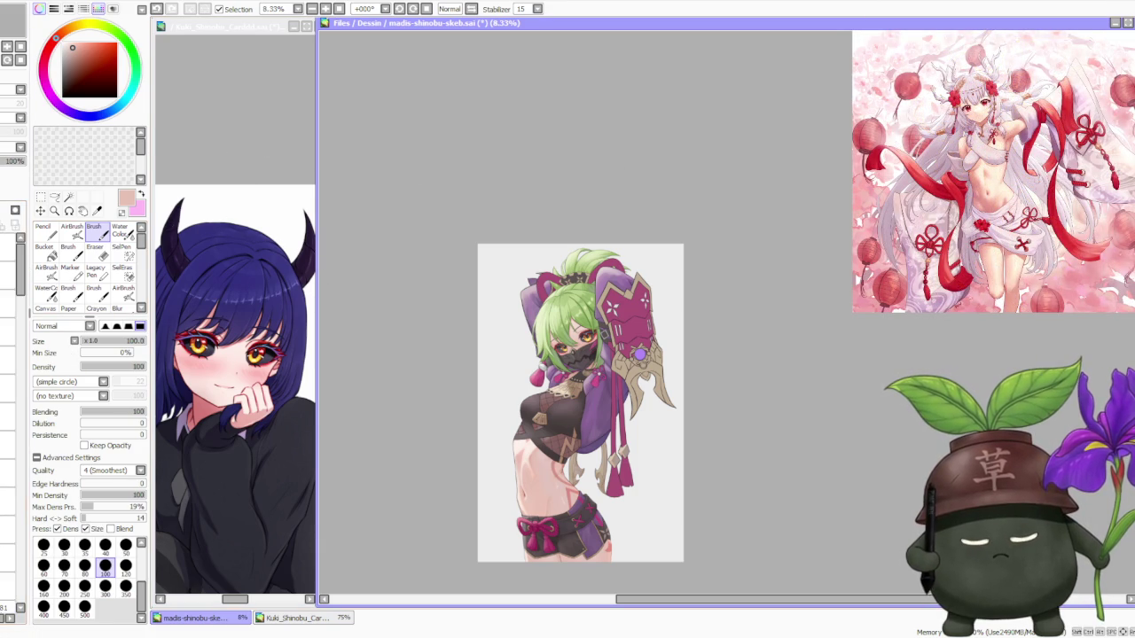
pyautogui.scroll(3, 544, 277)
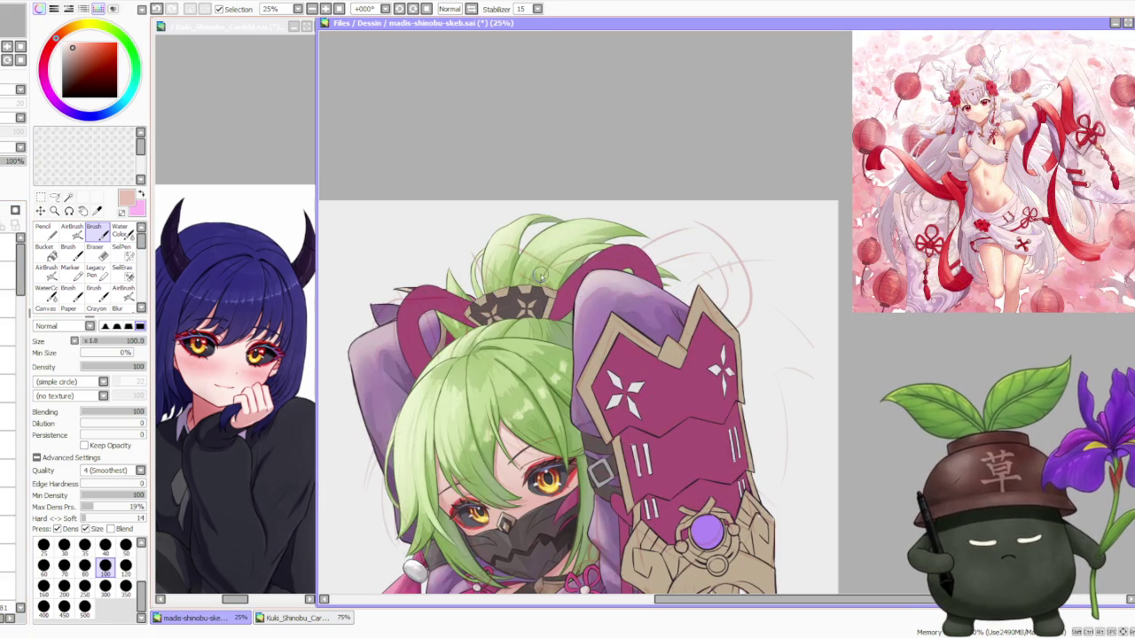
pyautogui.scroll(2, 541, 282)
pyautogui.scroll(-2, 541, 282)
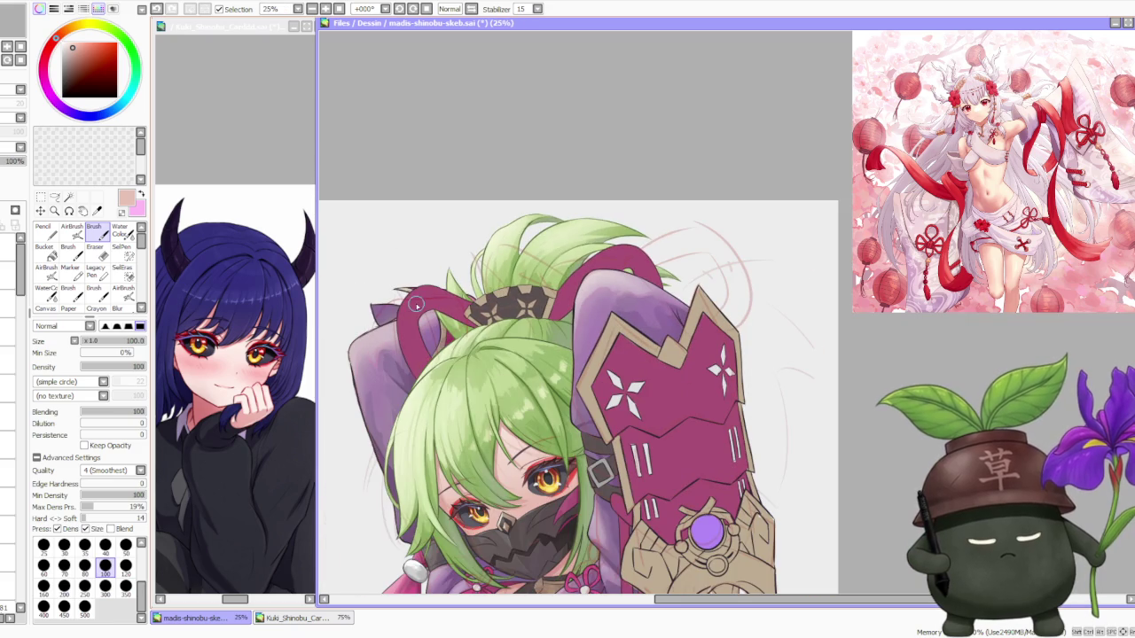
pyautogui.click(8, 274)
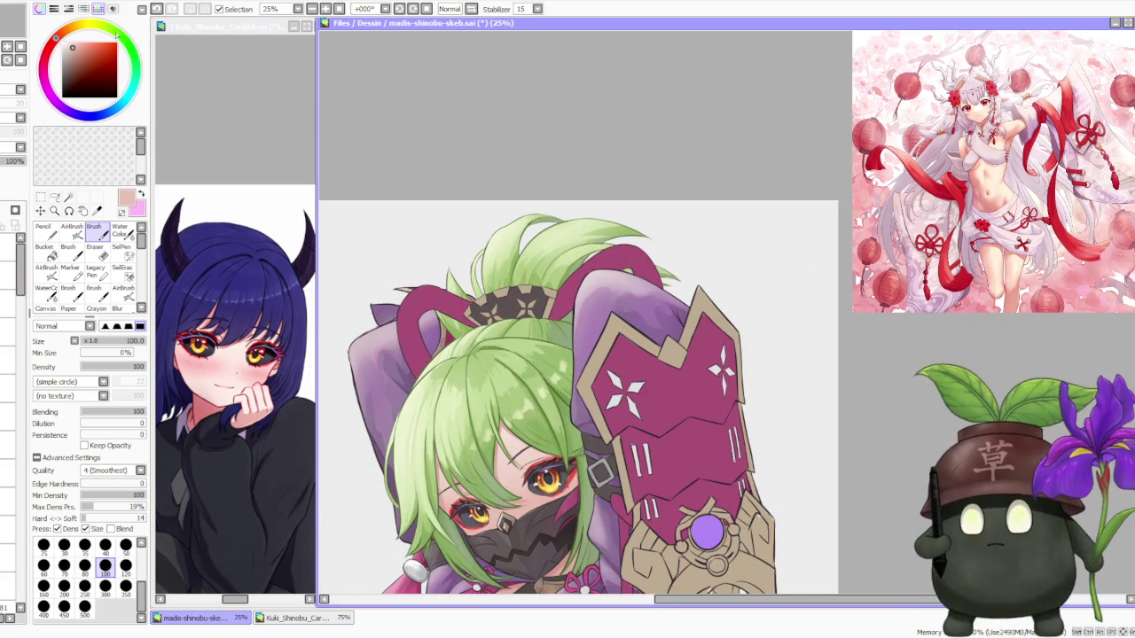
# Switch windows and look over the masked girl beside her magenta-and-gold headpiece.
pyautogui.hotkey('alt', 'Tab')
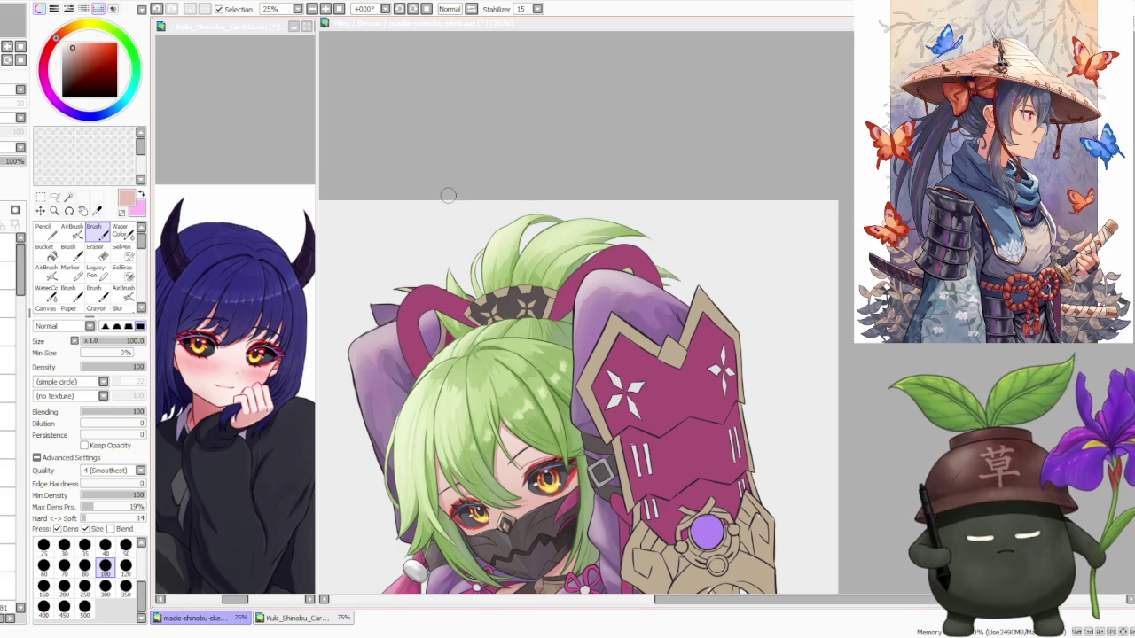
pyautogui.scroll(-1, 448, 195)
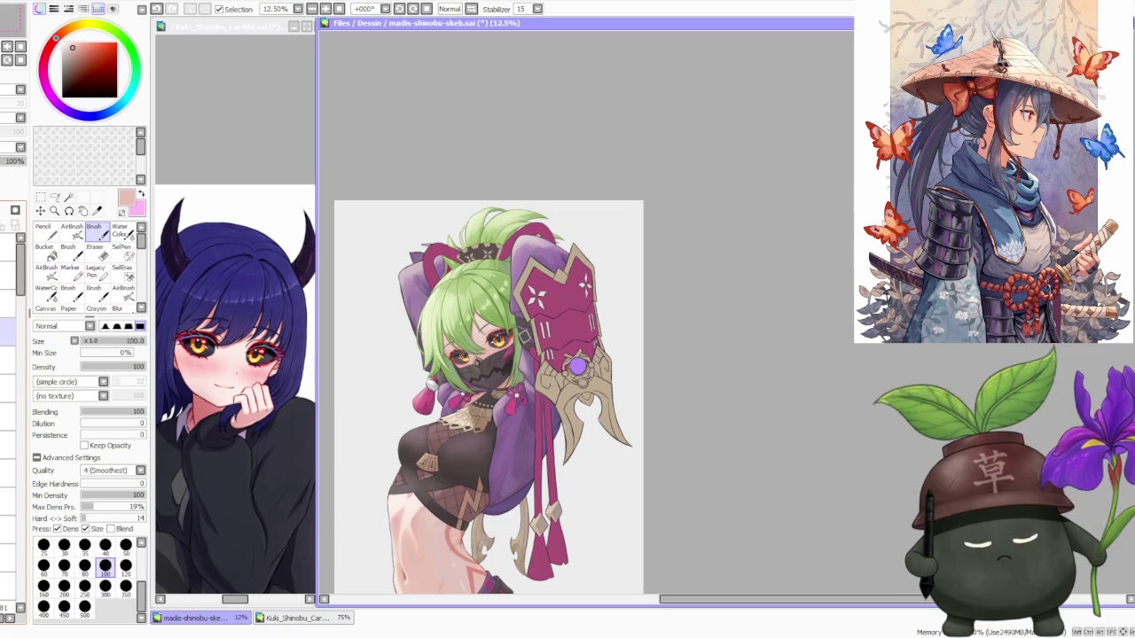
pyautogui.scroll(-2, 24, 301)
pyautogui.scroll(-2, 22, 303)
pyautogui.scroll(-1, 15, 309)
pyautogui.scroll(-1, 12, 312)
pyautogui.scroll(-1, 11, 315)
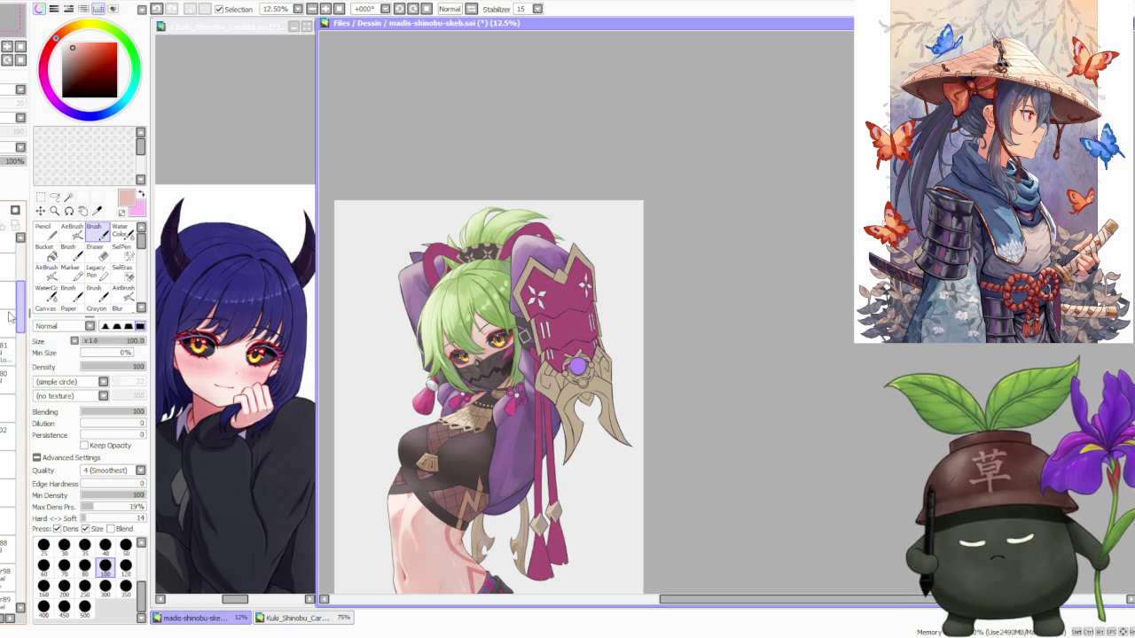
pyautogui.scroll(-2, 11, 316)
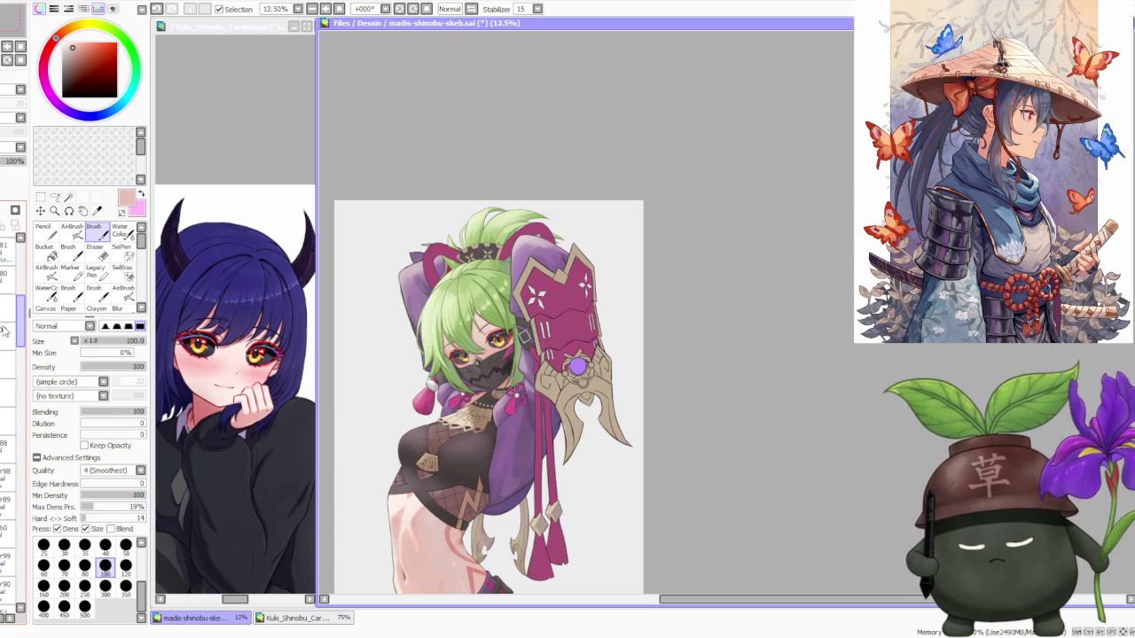
pyautogui.scroll(-1, 11, 316)
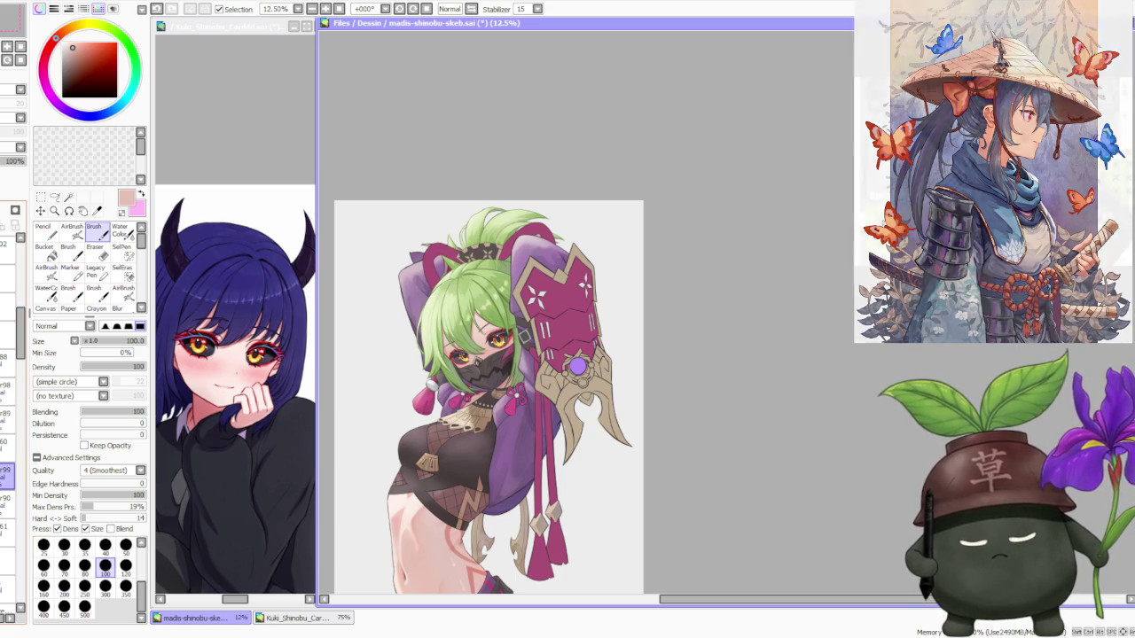
pyautogui.scroll(1, 333, 283)
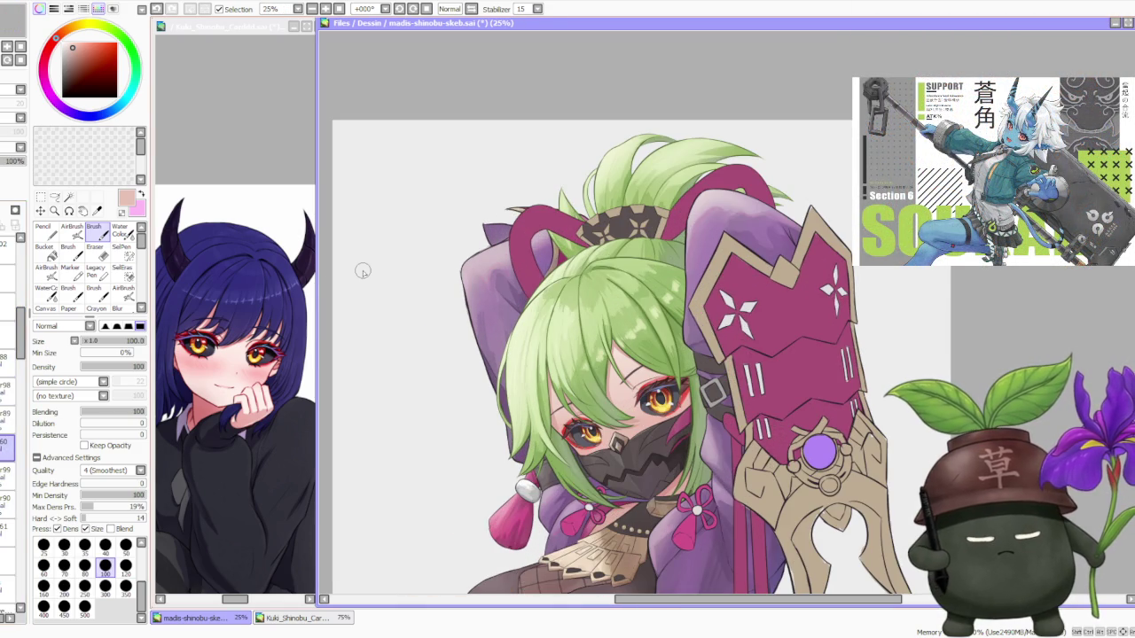
# Set the brush to the 80 preset and sample the hair's light yellow-green as the colour.
pyautogui.click(85, 564)
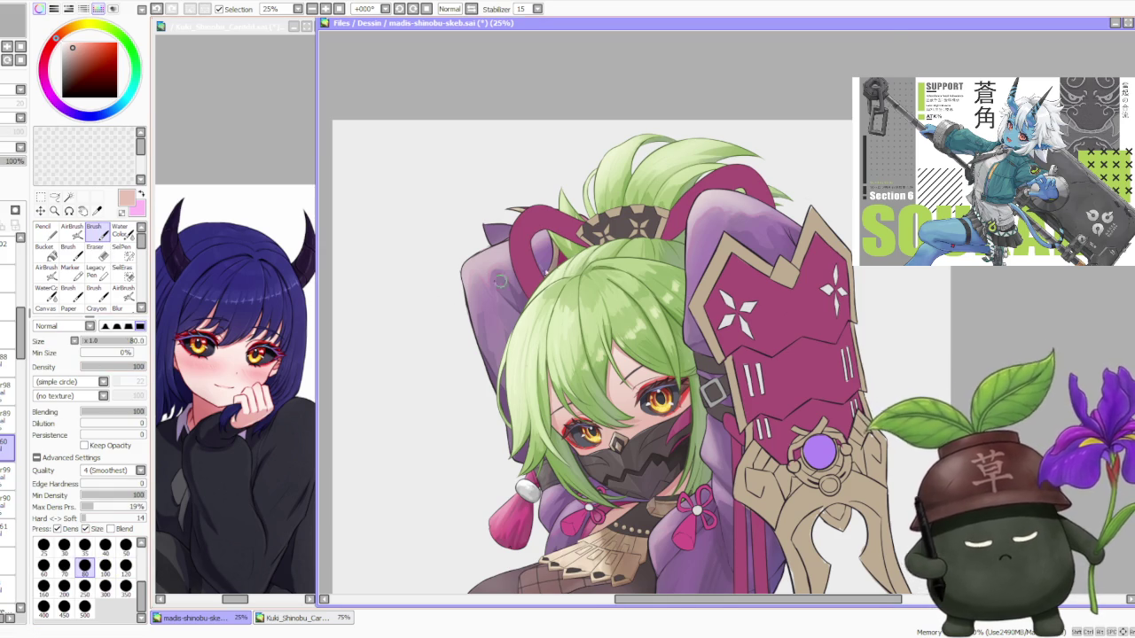
pyautogui.scroll(1, 541, 293)
pyautogui.keyDown('alt'); pyautogui.click(547, 301); pyautogui.keyUp('alt')
pyautogui.scroll(1, 547, 301)
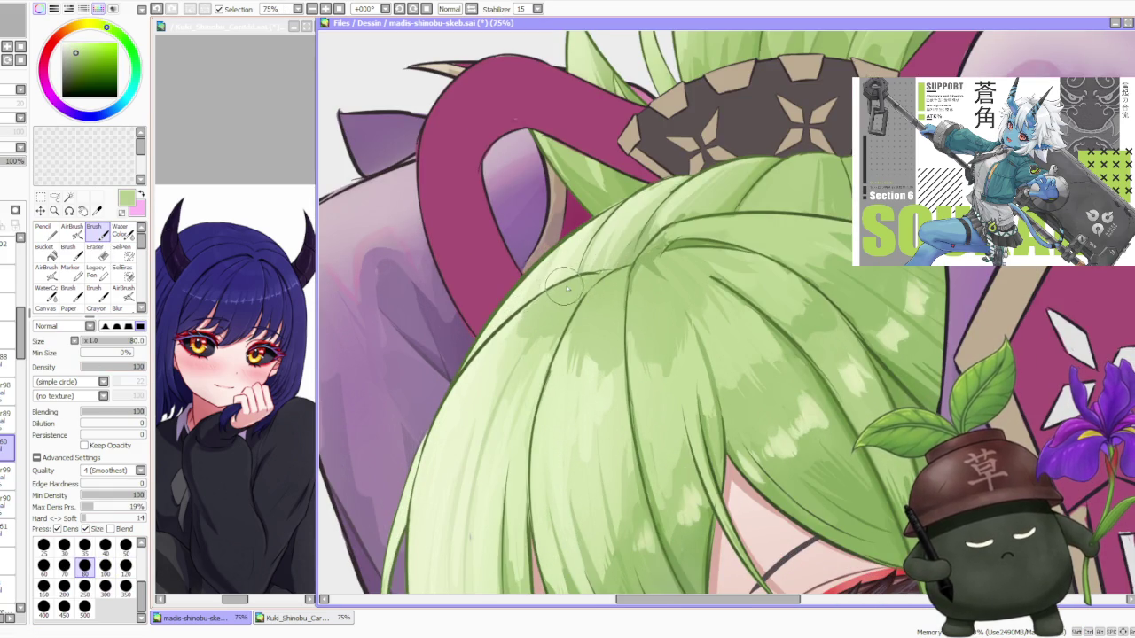
pyautogui.scroll(-2, 547, 299)
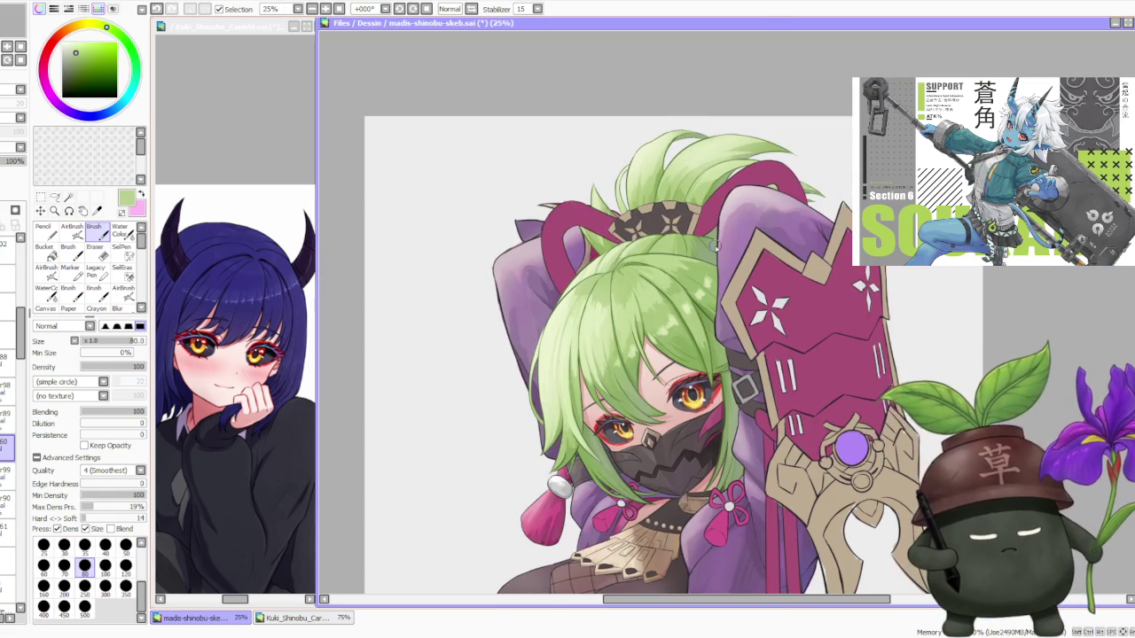
pyautogui.scroll(-1, 442, 113)
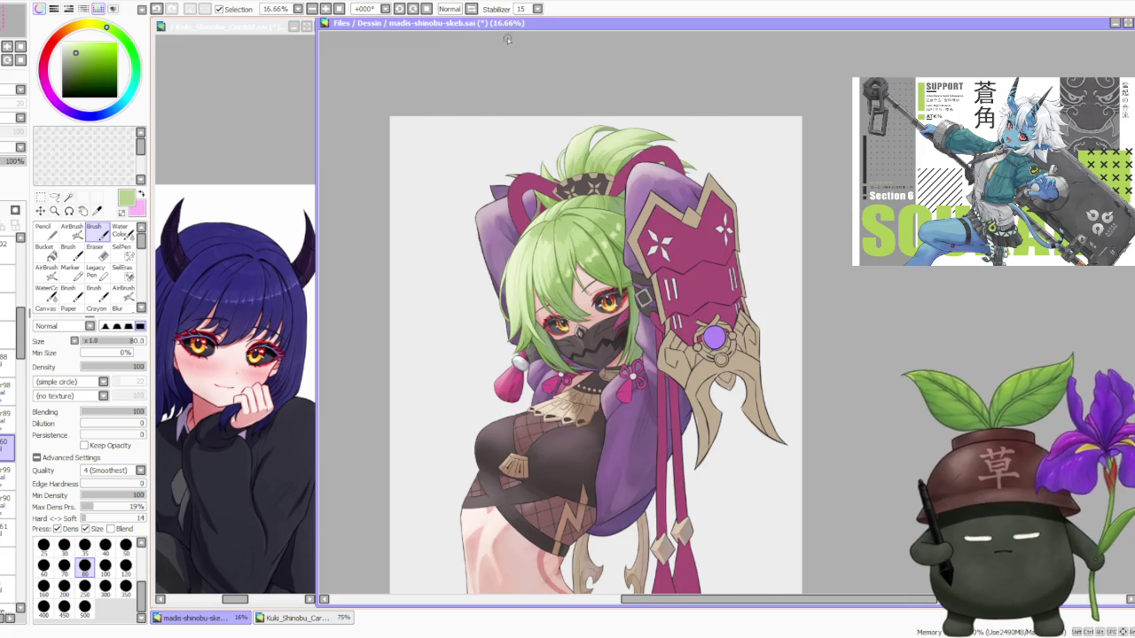
# Move two layers down in the Layer panel.
pyautogui.scroll(2, 591, 156)
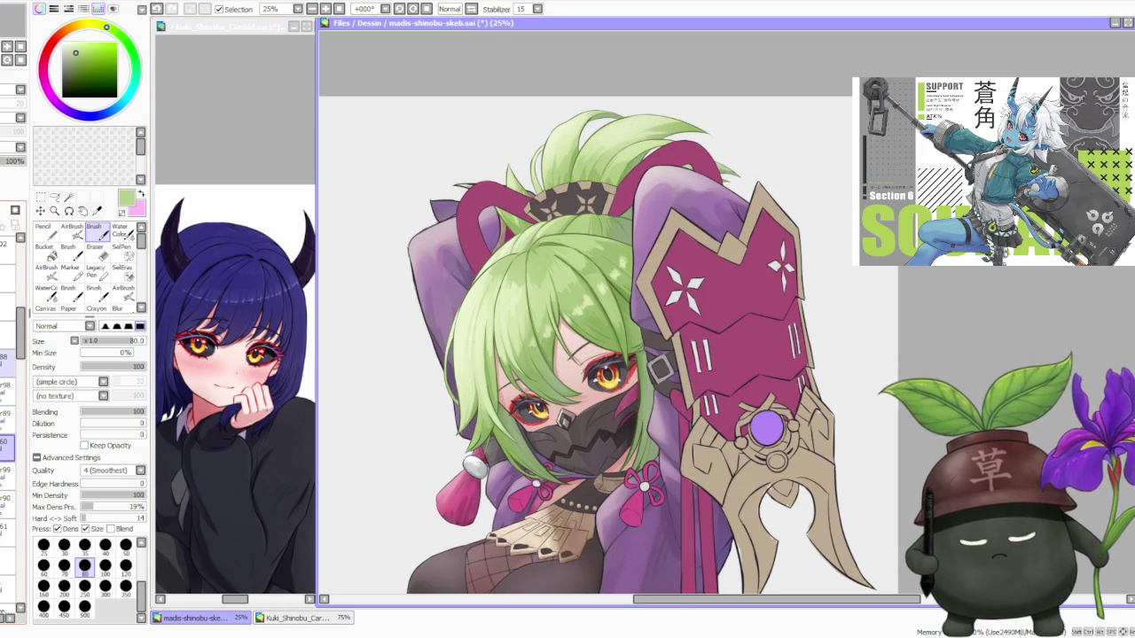
pyautogui.click(7, 476)
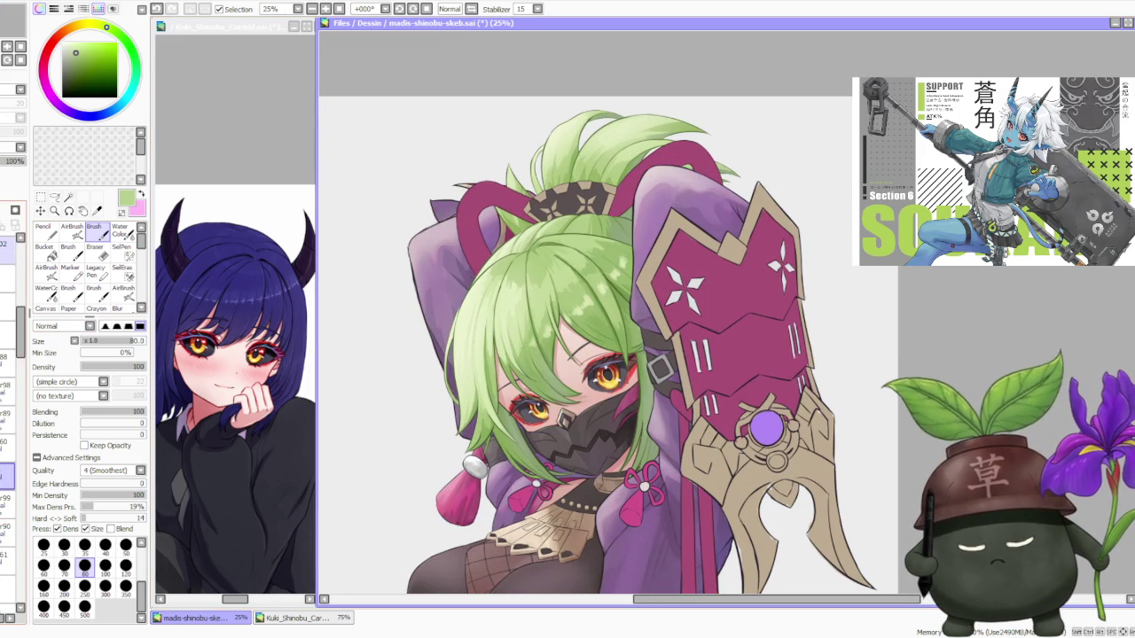
pyautogui.click(7, 502)
# Sample the horn's dark purple and shift its hue toward red-magenta.
pyautogui.scroll(-1, 384, 333)
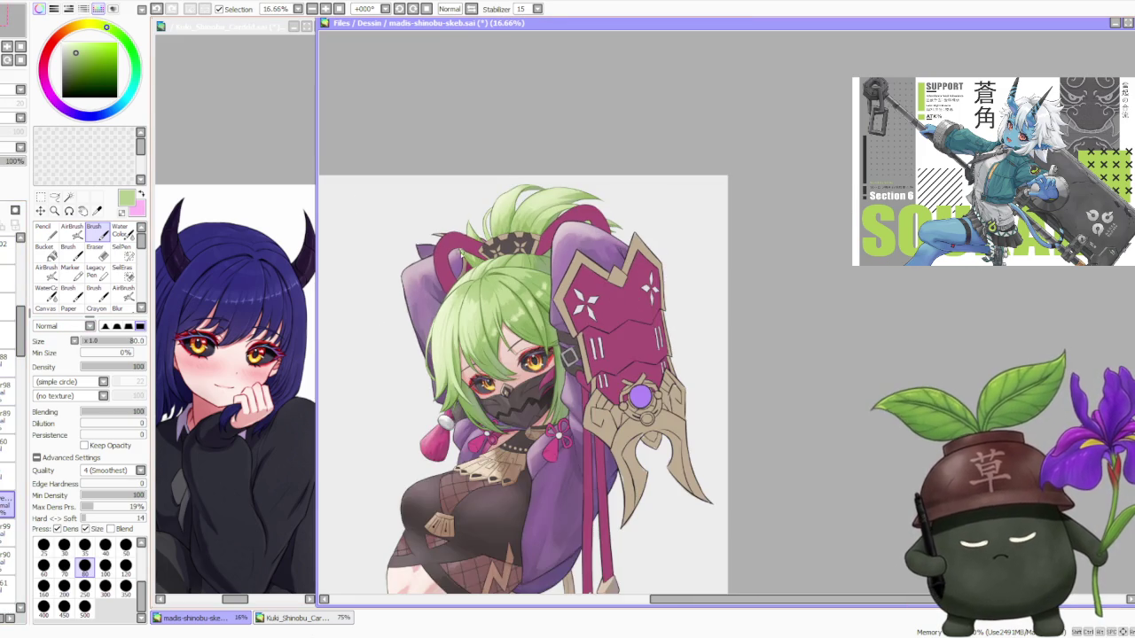
pyautogui.scroll(1, 460, 241)
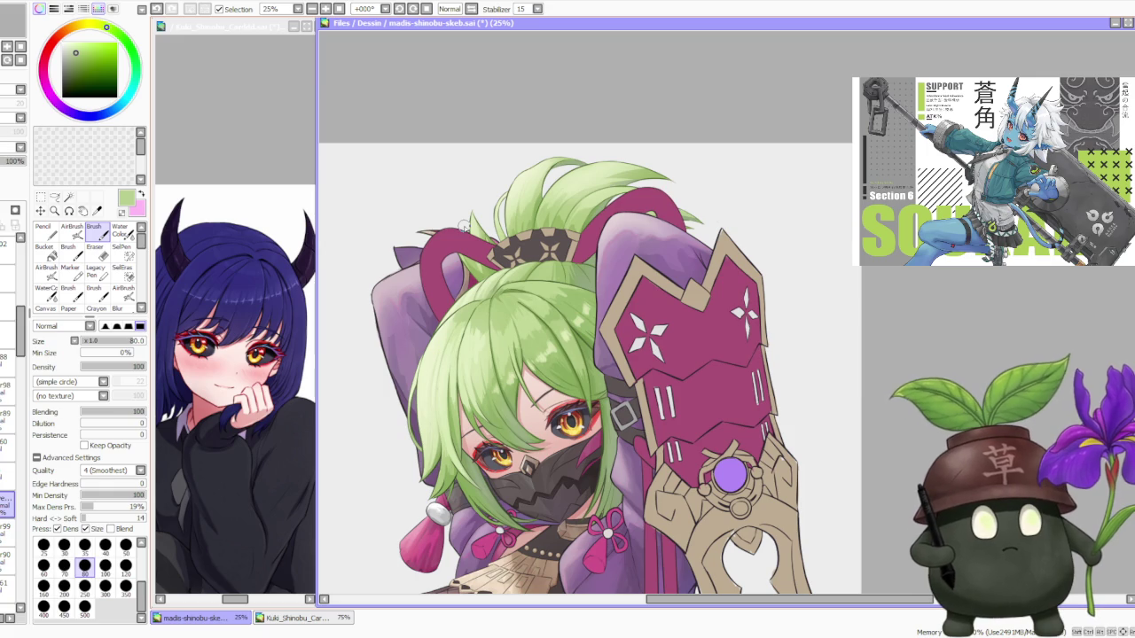
pyautogui.scroll(-1, 463, 228)
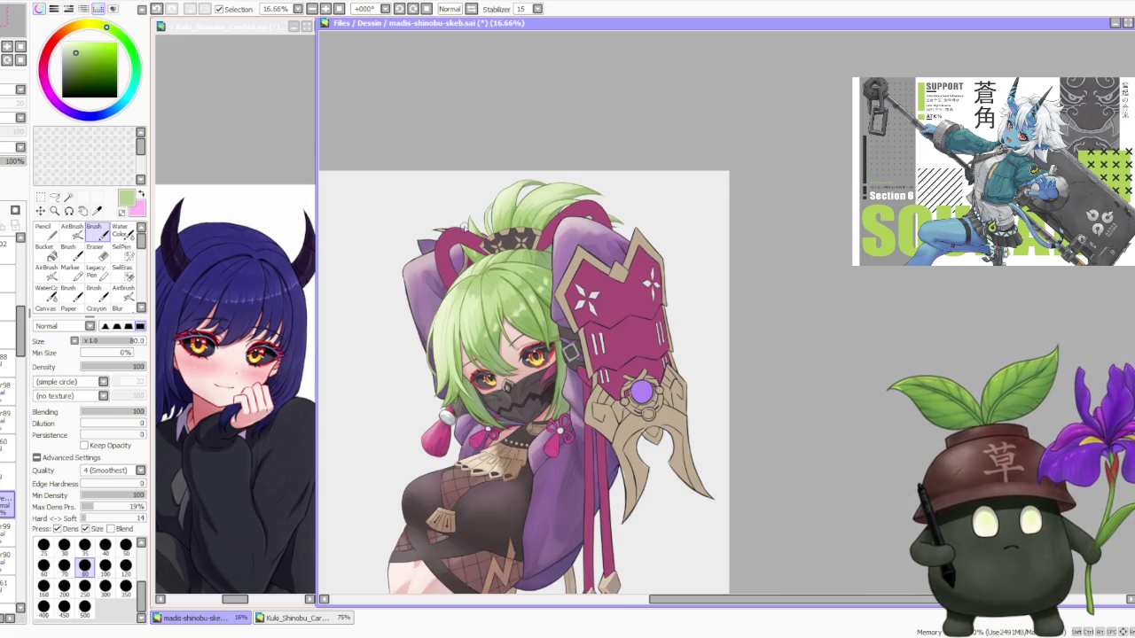
pyautogui.scroll(-1, 464, 228)
pyautogui.scroll(1, 504, 247)
pyautogui.scroll(1, 503, 235)
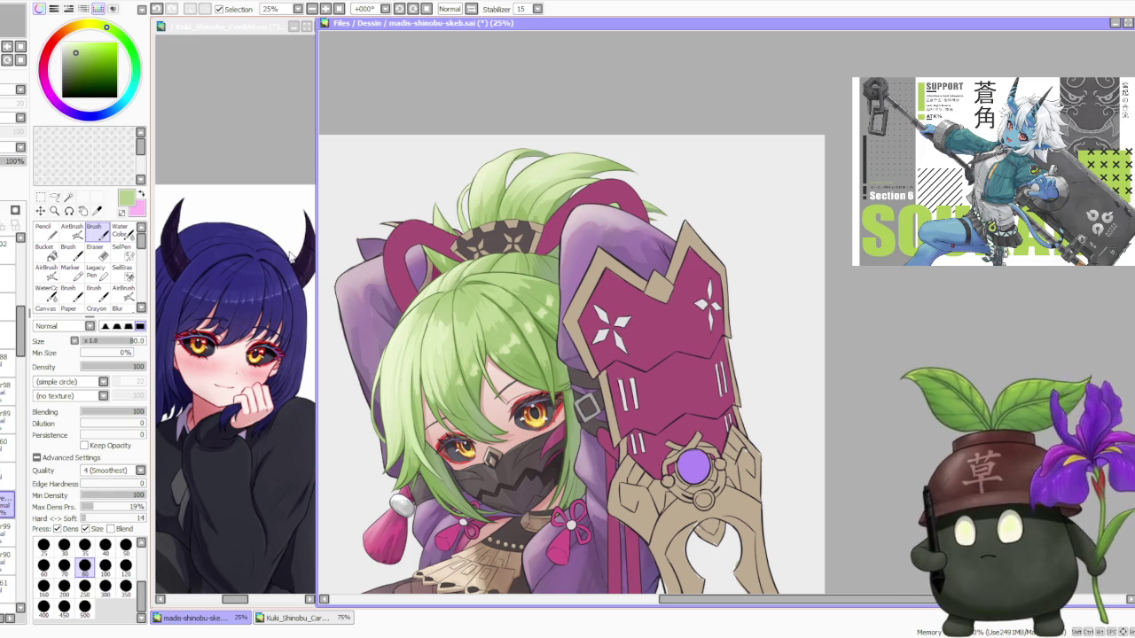
pyautogui.keyDown('alt'); pyautogui.click(300, 248); pyautogui.keyUp('alt')
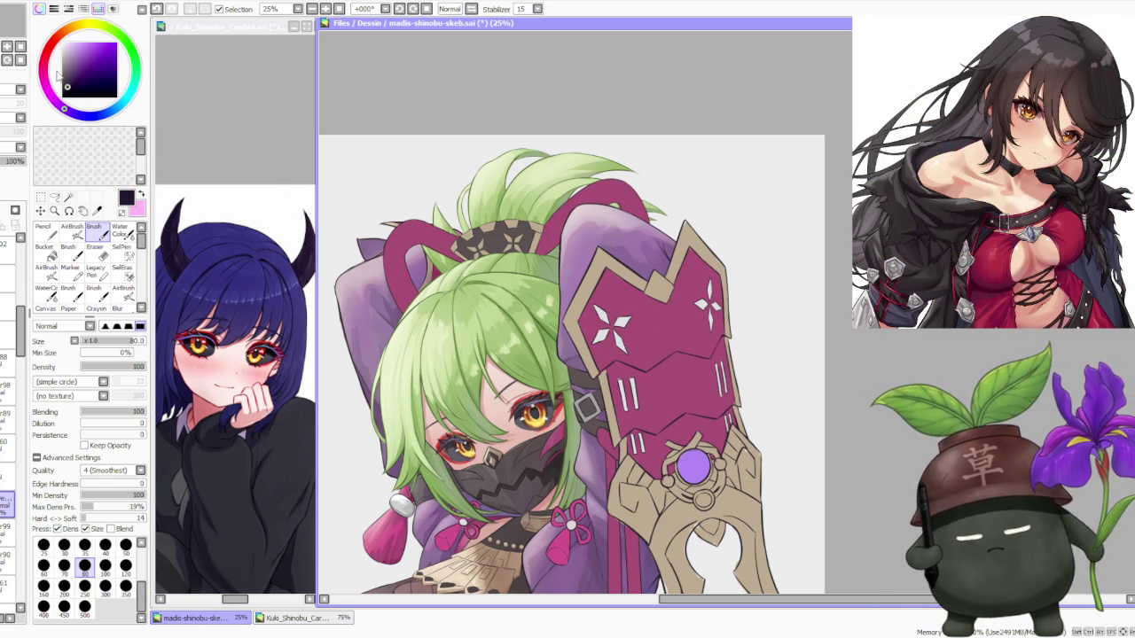
pyautogui.click(44, 63)
# Pick a dark greyish red, set brush size to 500 and Blending to 0.
pyautogui.click(65, 78)
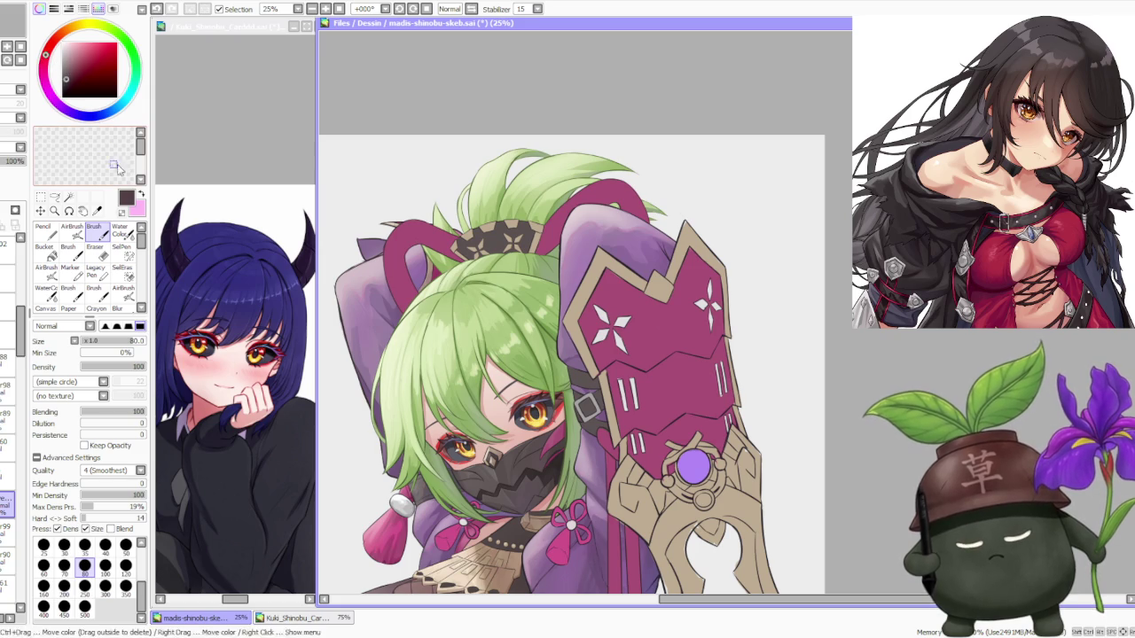
pyautogui.click(84, 607)
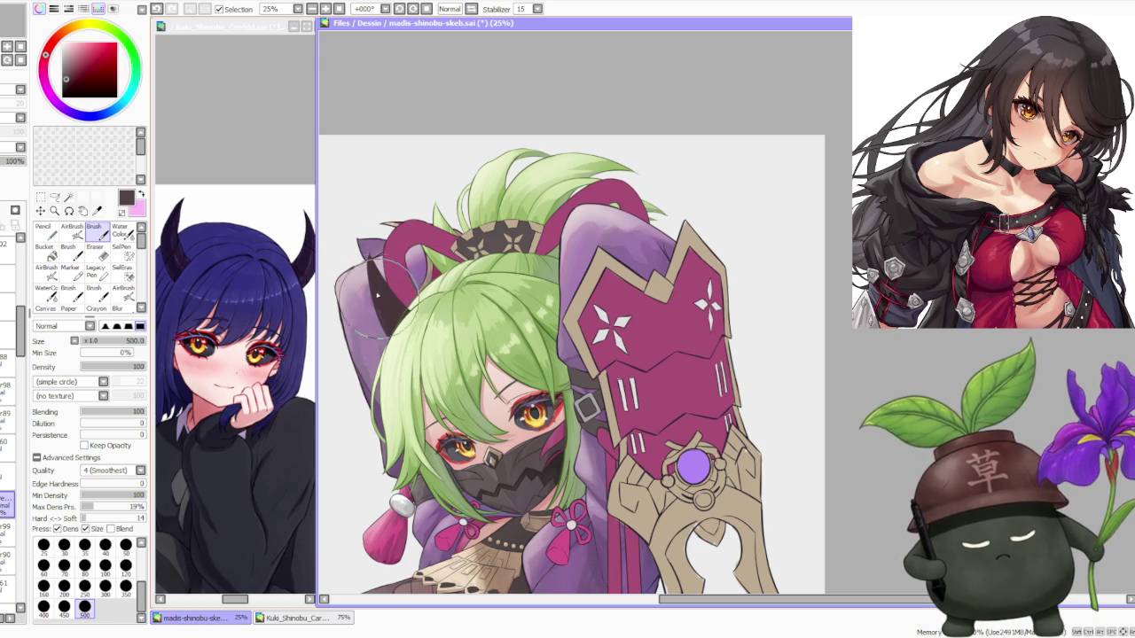
pyautogui.scroll(-1, 379, 300)
pyautogui.scroll(-1, 368, 208)
pyautogui.scroll(2, 368, 208)
pyautogui.scroll(1, 426, 248)
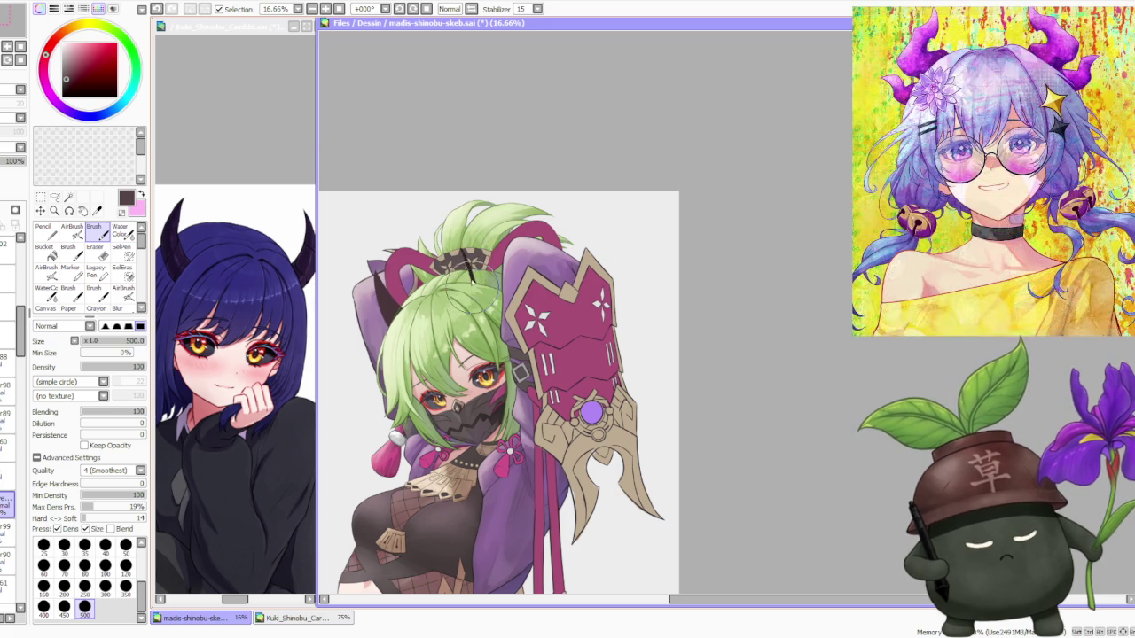
pyautogui.moveTo(122, 413); pyautogui.dragTo(83, 452)
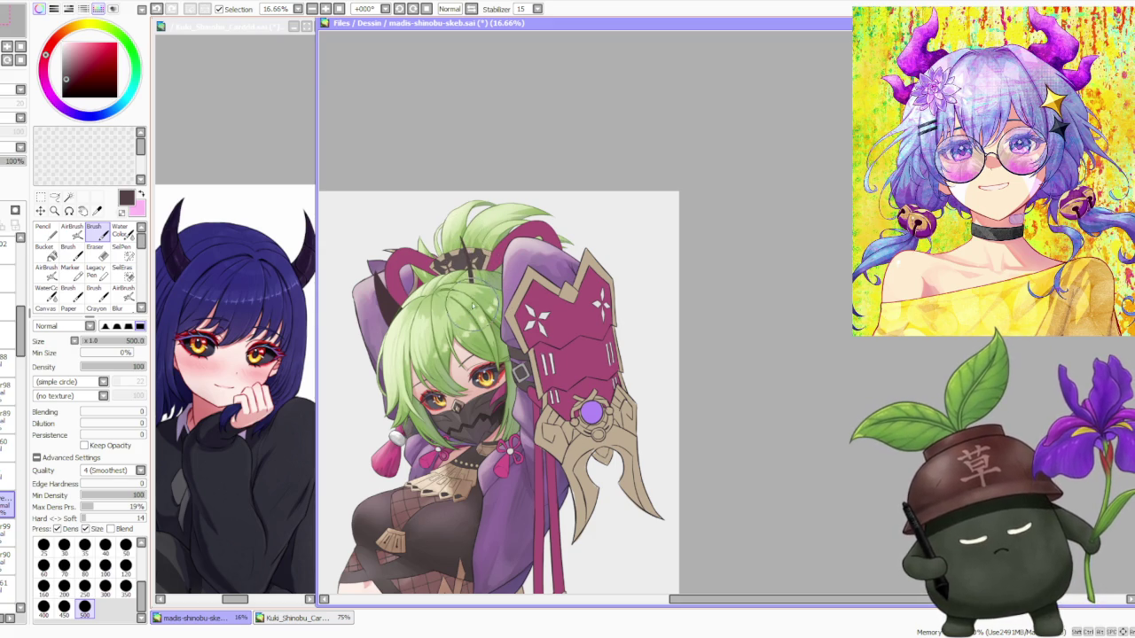
# Paint a horn stroke on the girl's head, then undo it.
pyautogui.moveTo(467, 294); pyautogui.dragTo(463, 277)
pyautogui.hotkey('ctrl', 'z')
pyautogui.hotkey('ctrl', 'z')
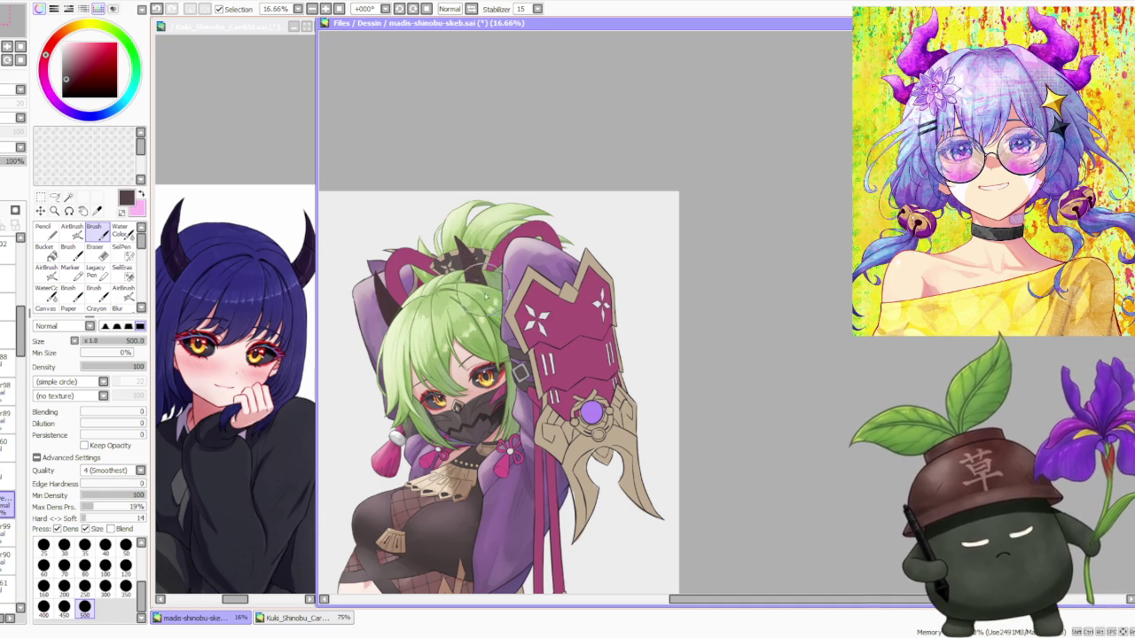
pyautogui.scroll(3, 485, 288)
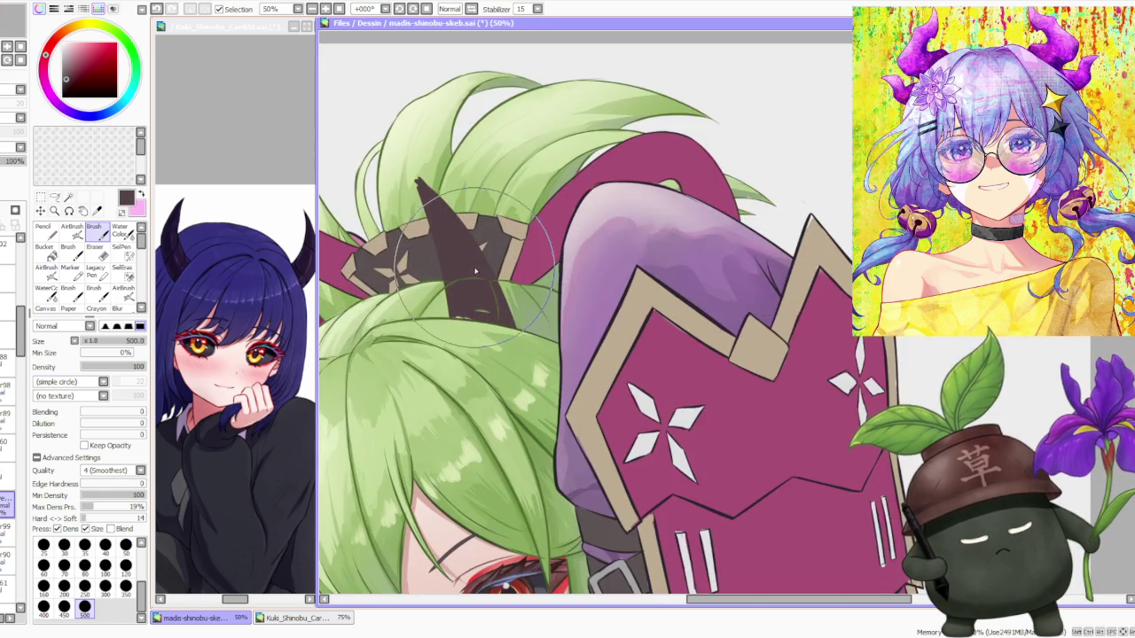
pyautogui.scroll(-1, 443, 231)
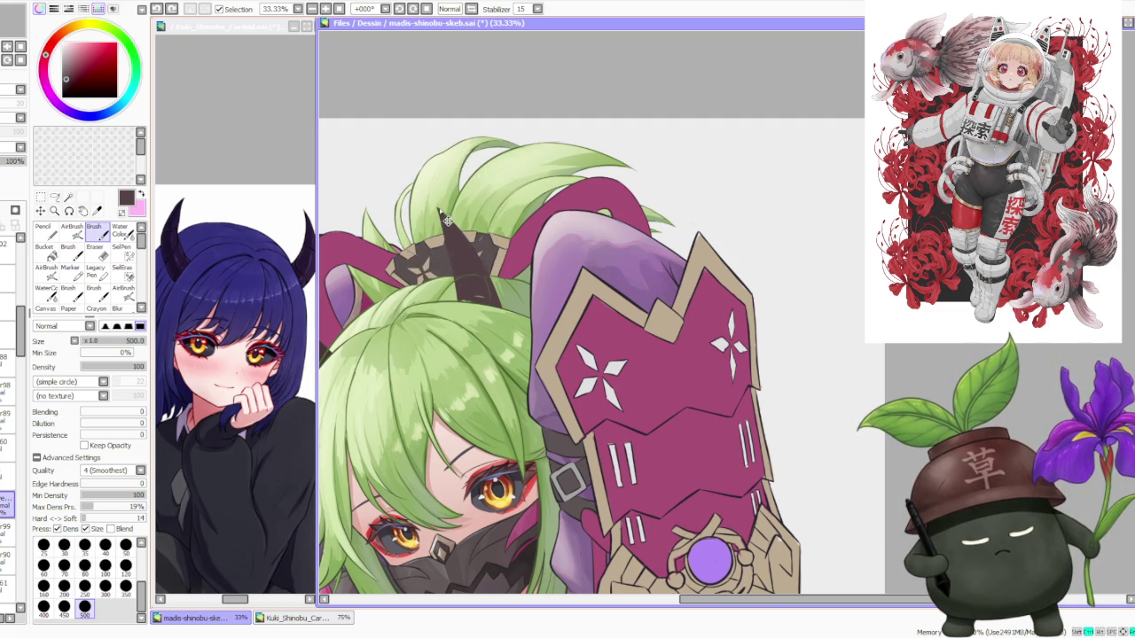
pyautogui.scroll(1, 450, 229)
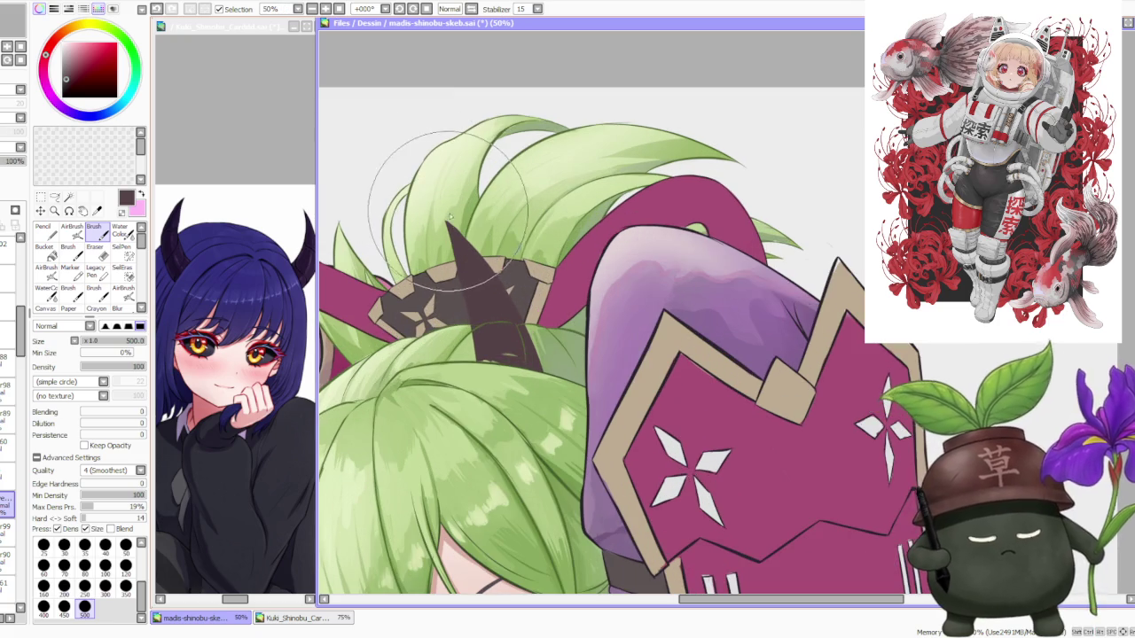
pyautogui.scroll(-2, 450, 221)
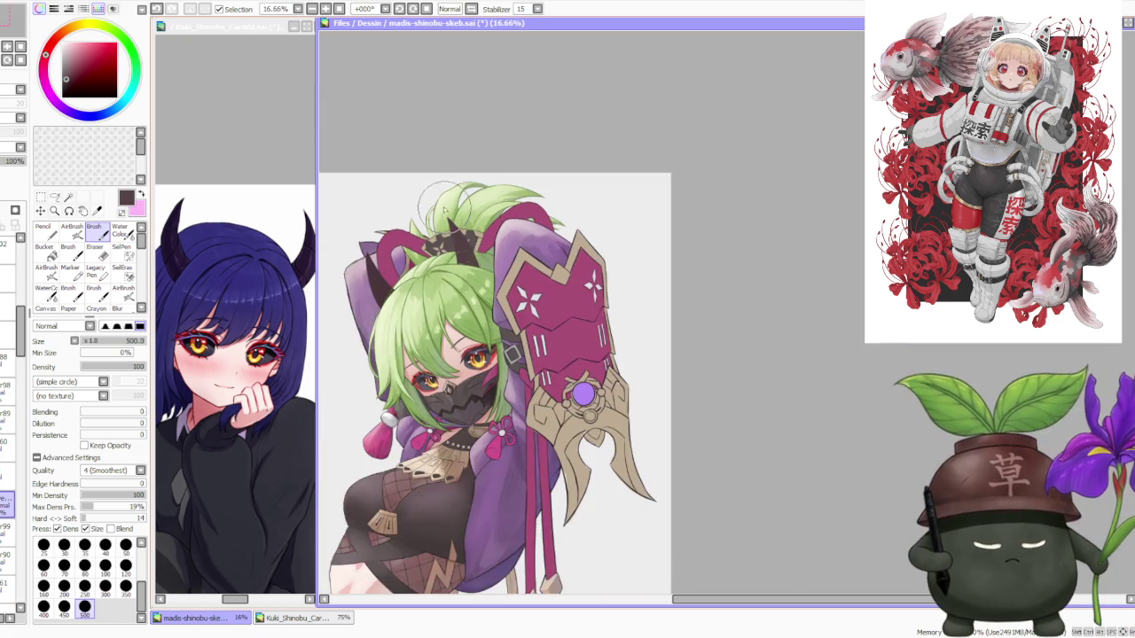
pyautogui.scroll(-1, 445, 191)
pyautogui.scroll(-1, 453, 190)
pyautogui.scroll(1, 445, 188)
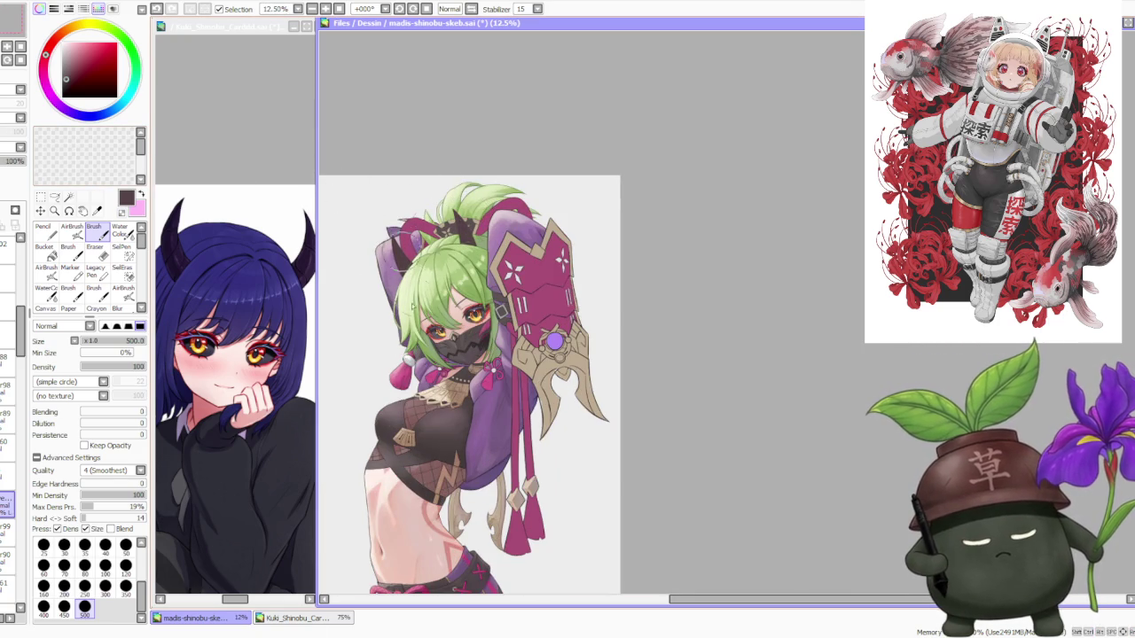
pyautogui.scroll(-1, 457, 172)
pyautogui.scroll(-1, 469, 164)
pyautogui.scroll(1, 474, 169)
pyautogui.scroll(2, 474, 170)
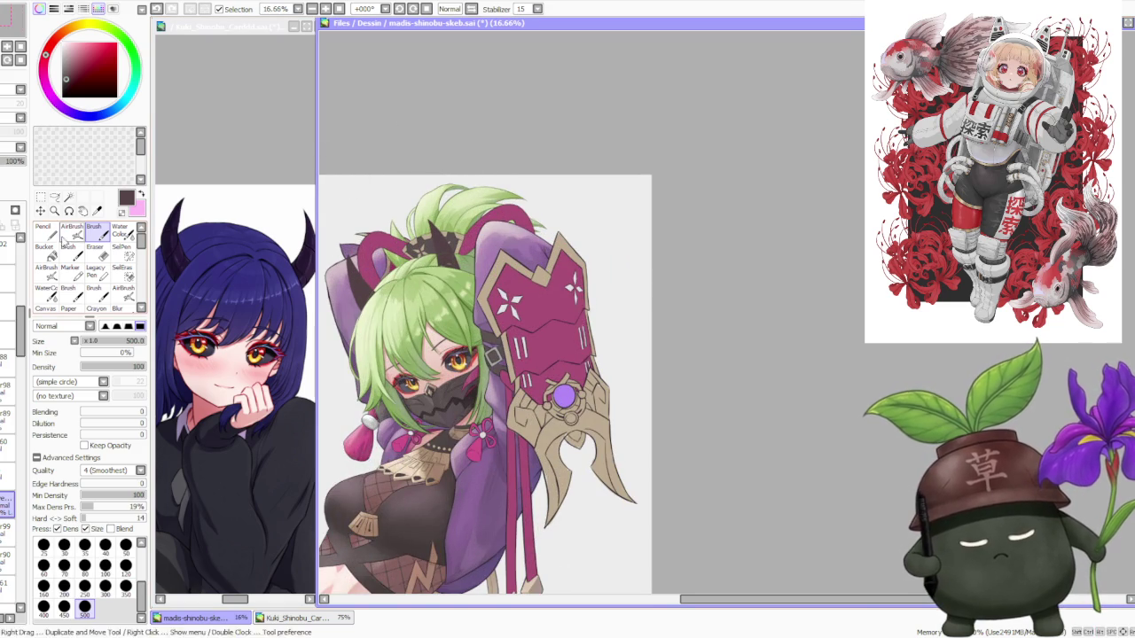
# Rotate the horn layer slightly counter-clockwise and apply the rotation.
pyautogui.click(40, 197)
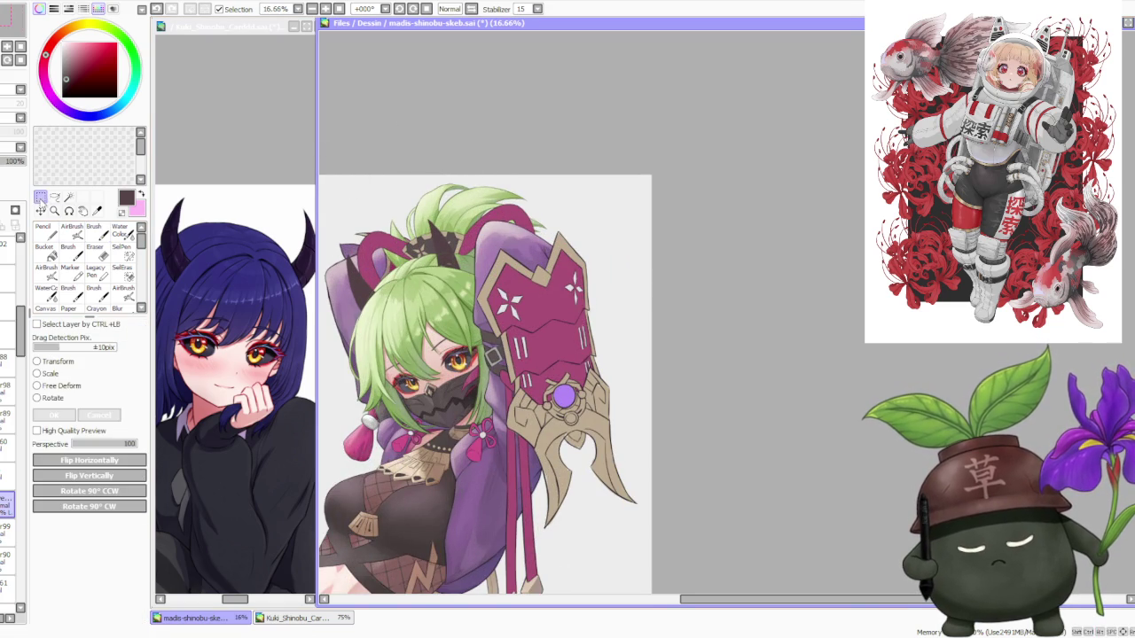
pyautogui.click(55, 398)
pyautogui.moveTo(460, 196); pyautogui.dragTo(455, 204)
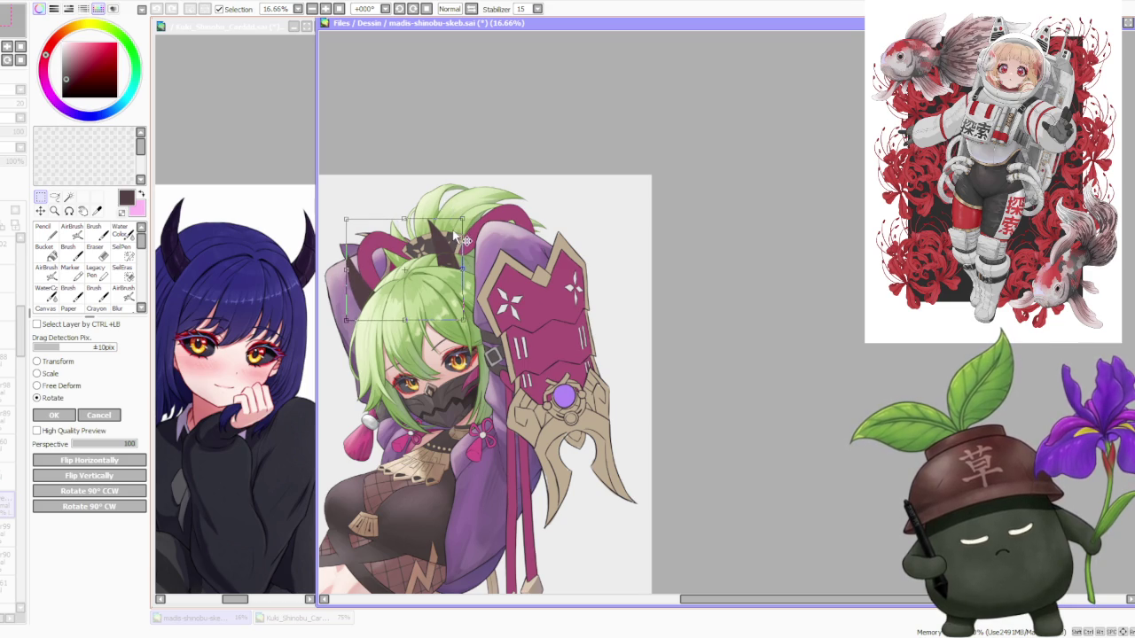
pyautogui.press('Return')
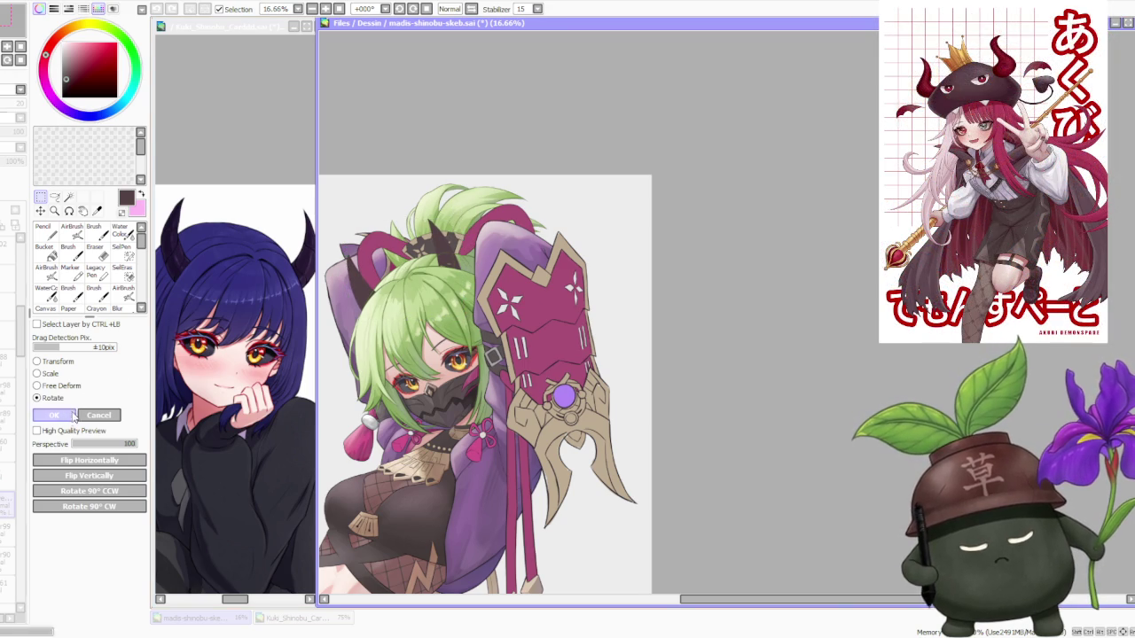
pyautogui.scroll(-1, 438, 183)
pyautogui.scroll(-1, 408, 195)
pyautogui.scroll(1, 378, 210)
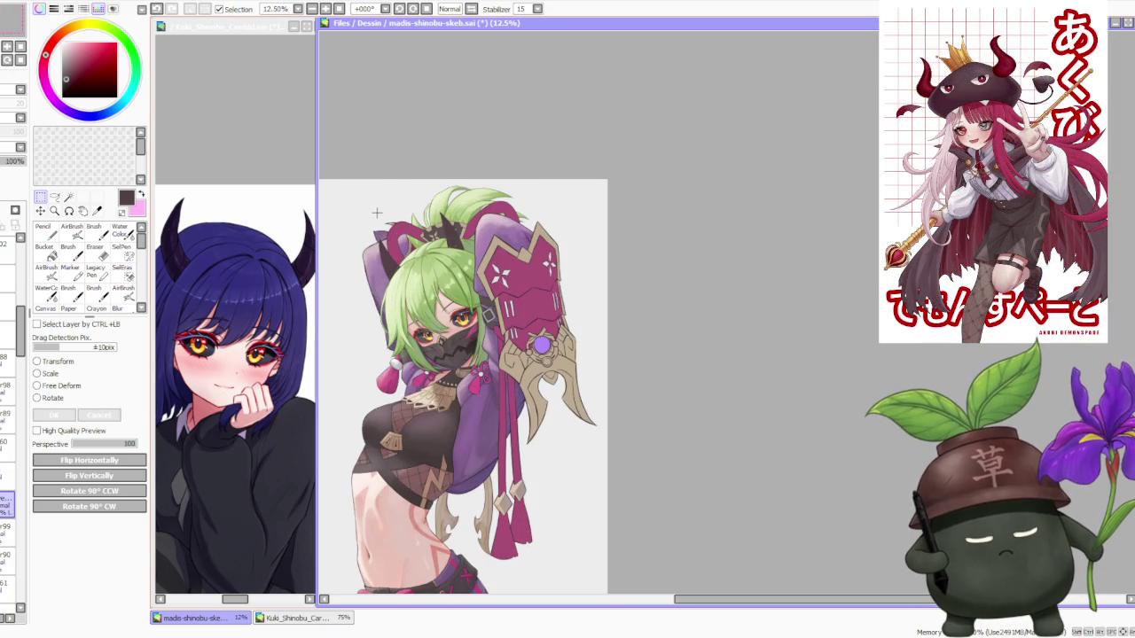
# Free-deform the horn's corner, then select the top horn and free-deform it too.
pyautogui.click(59, 385)
pyautogui.scroll(1, 390, 251)
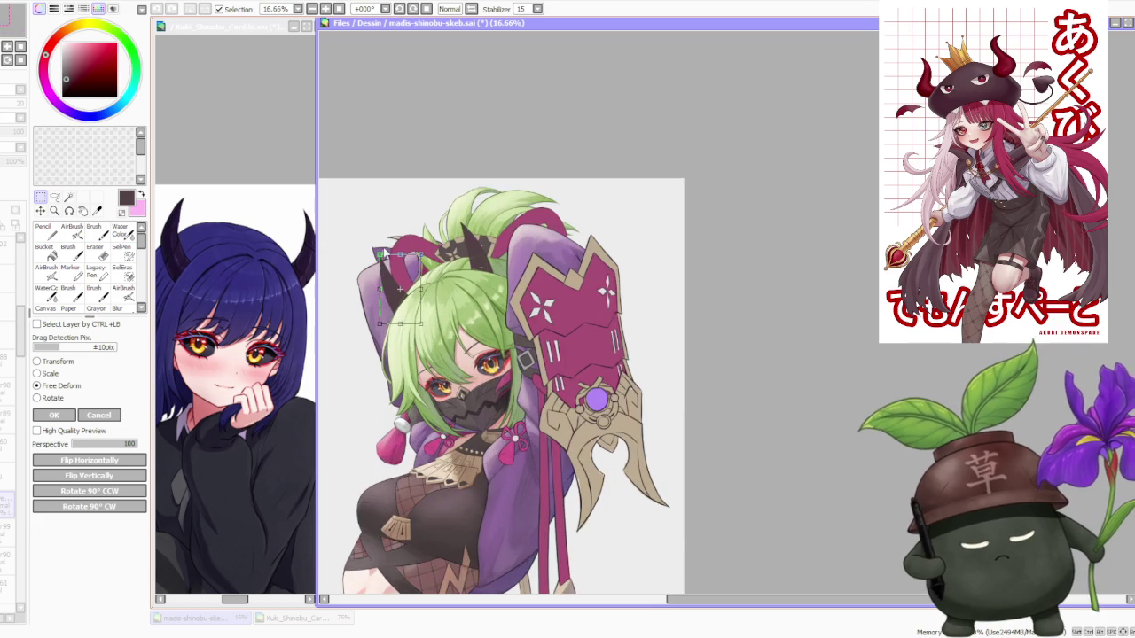
pyautogui.moveTo(381, 256); pyautogui.dragTo(383, 252)
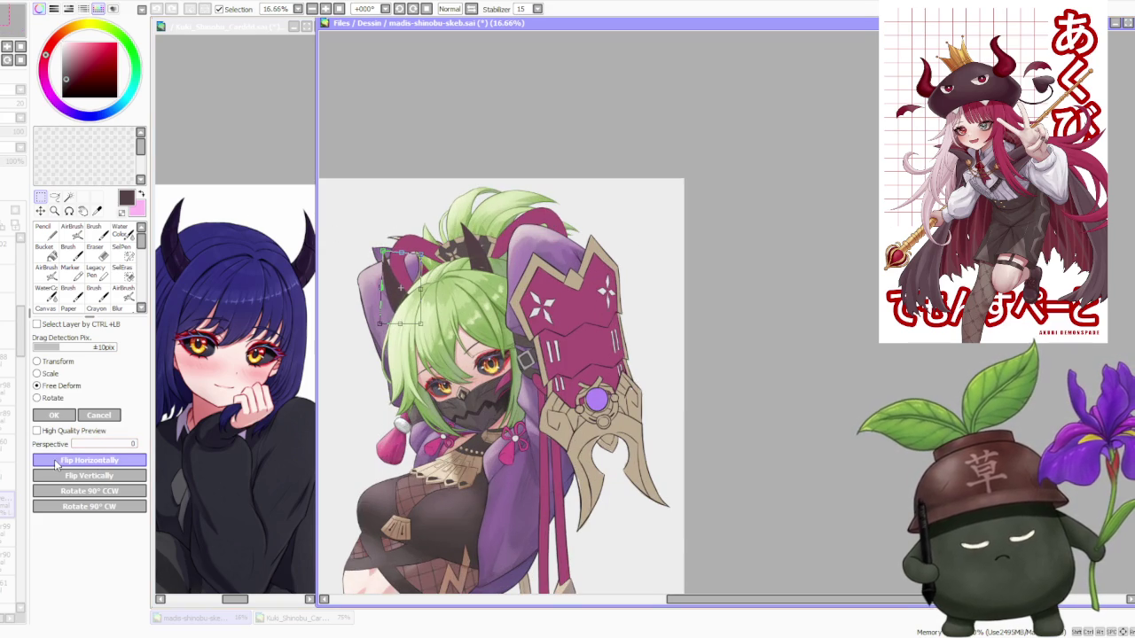
pyautogui.click(54, 415)
pyautogui.moveTo(484, 266); pyautogui.dragTo(523, 292)
pyautogui.click(88, 387)
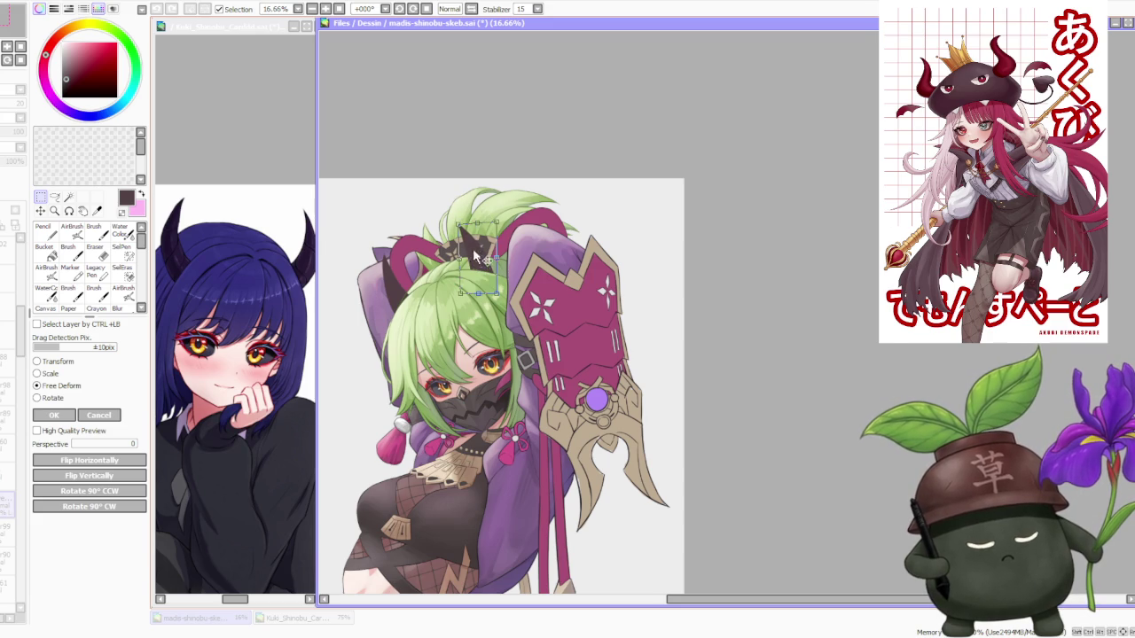
pyautogui.click(54, 415)
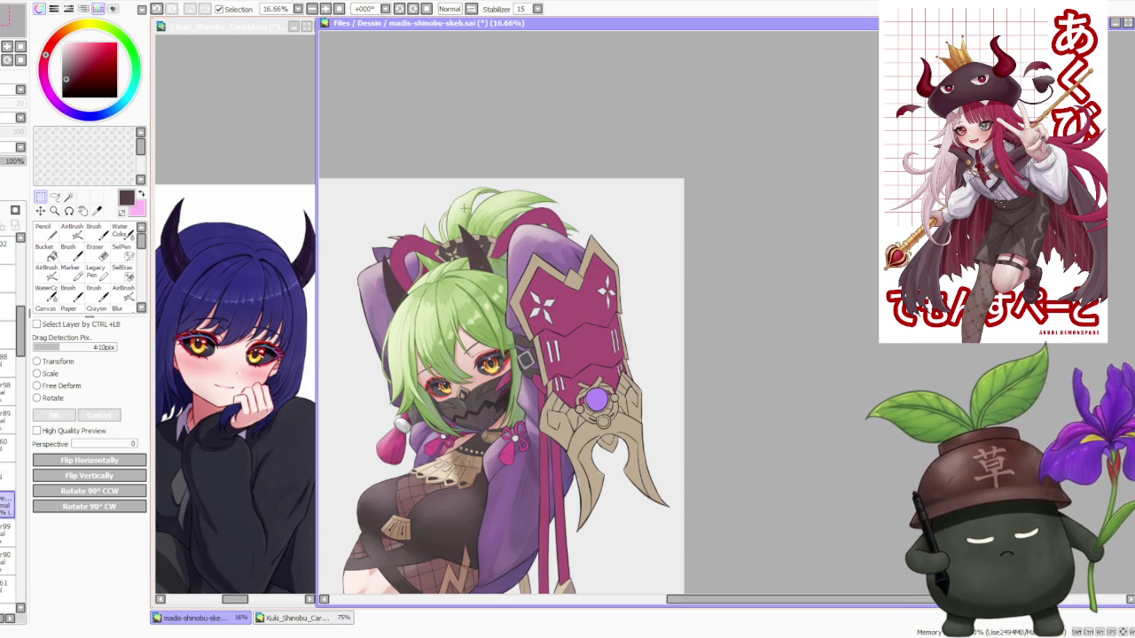
pyautogui.scroll(-2, 464, 200)
pyautogui.scroll(2, 466, 199)
pyautogui.scroll(-1, 470, 205)
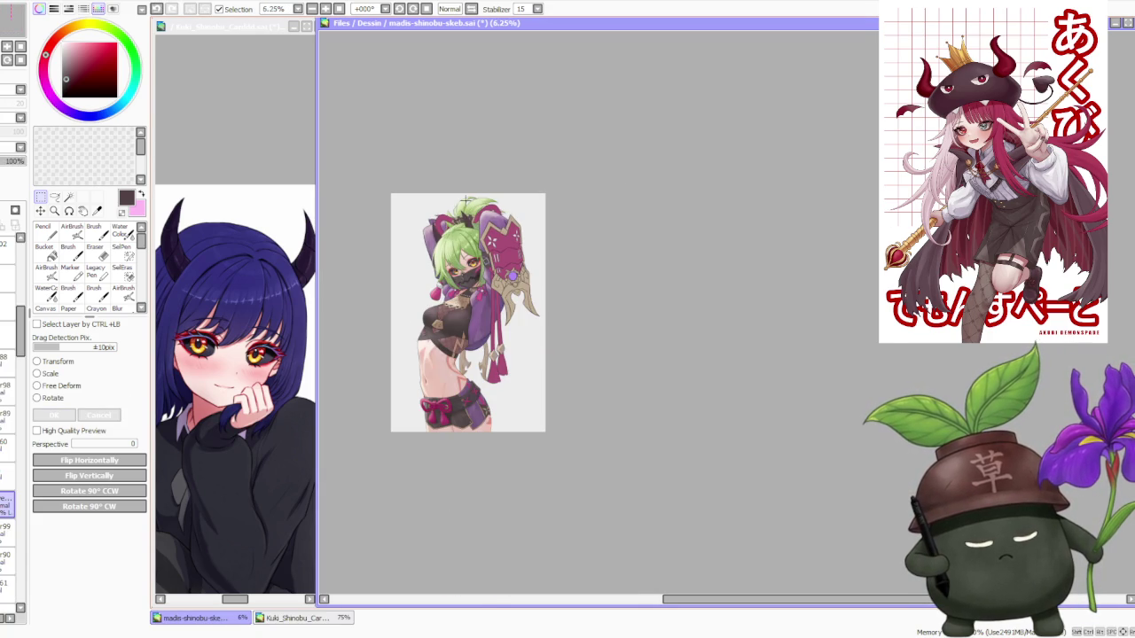
pyautogui.scroll(1, 466, 199)
pyautogui.scroll(2, 443, 166)
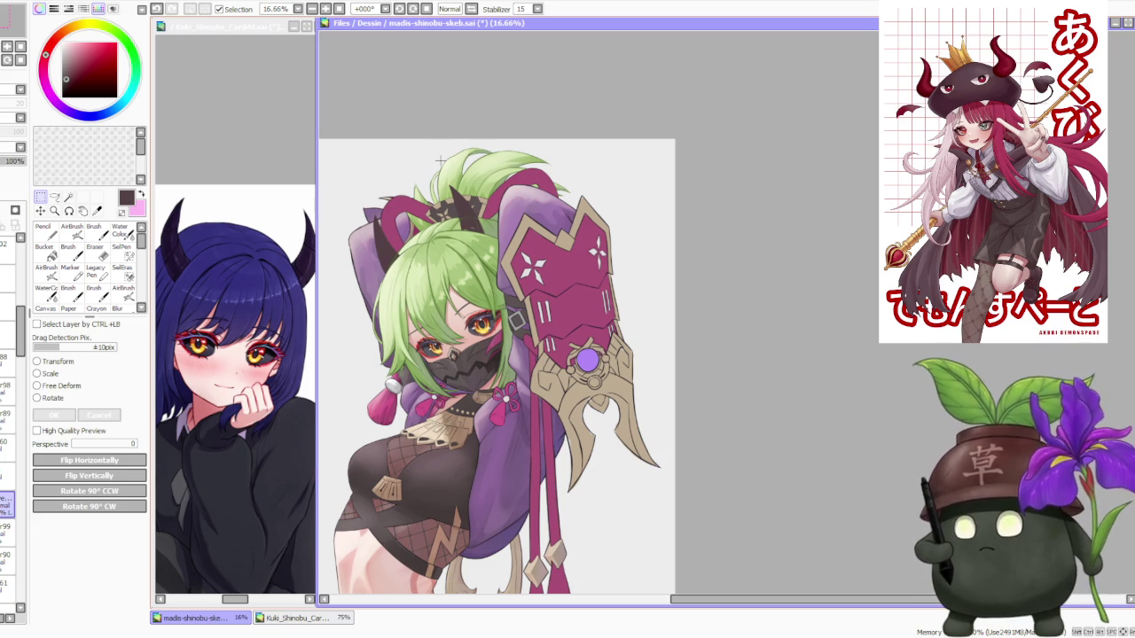
pyautogui.scroll(1, 441, 162)
pyautogui.press('b')
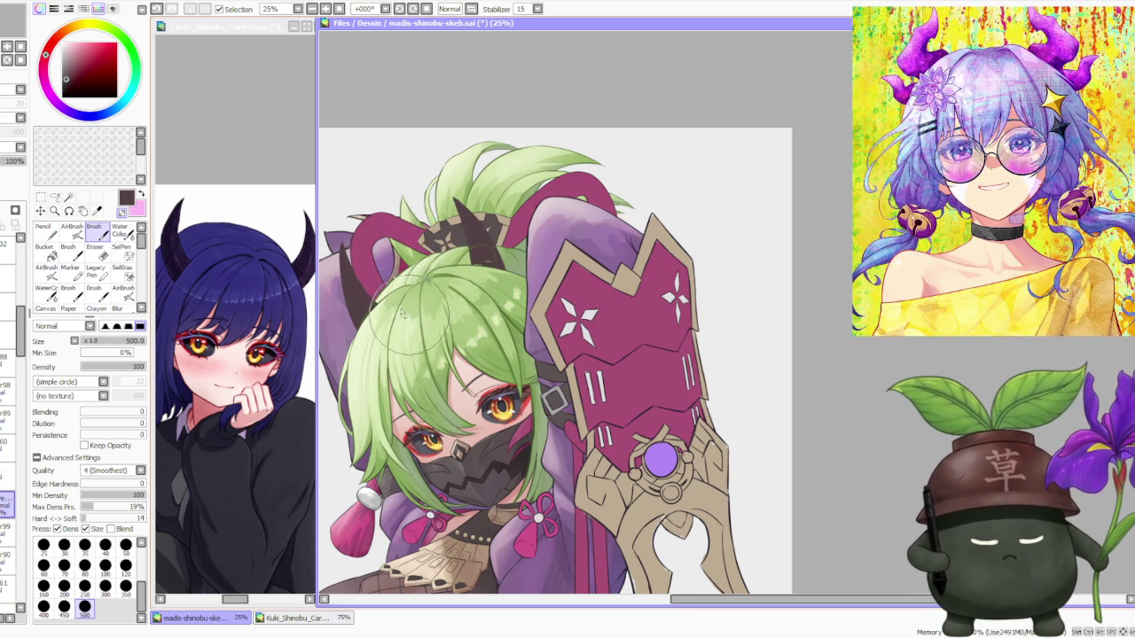
pyautogui.scroll(-1, 355, 213)
pyautogui.scroll(-1, 378, 186)
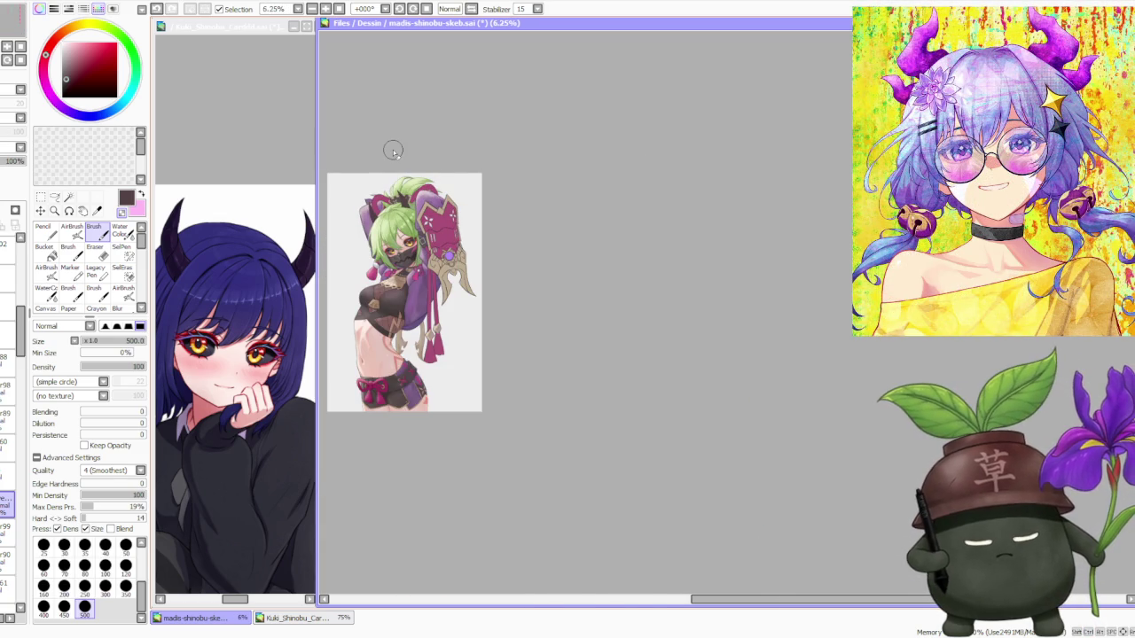
pyautogui.hscroll(-1, 393, 151)
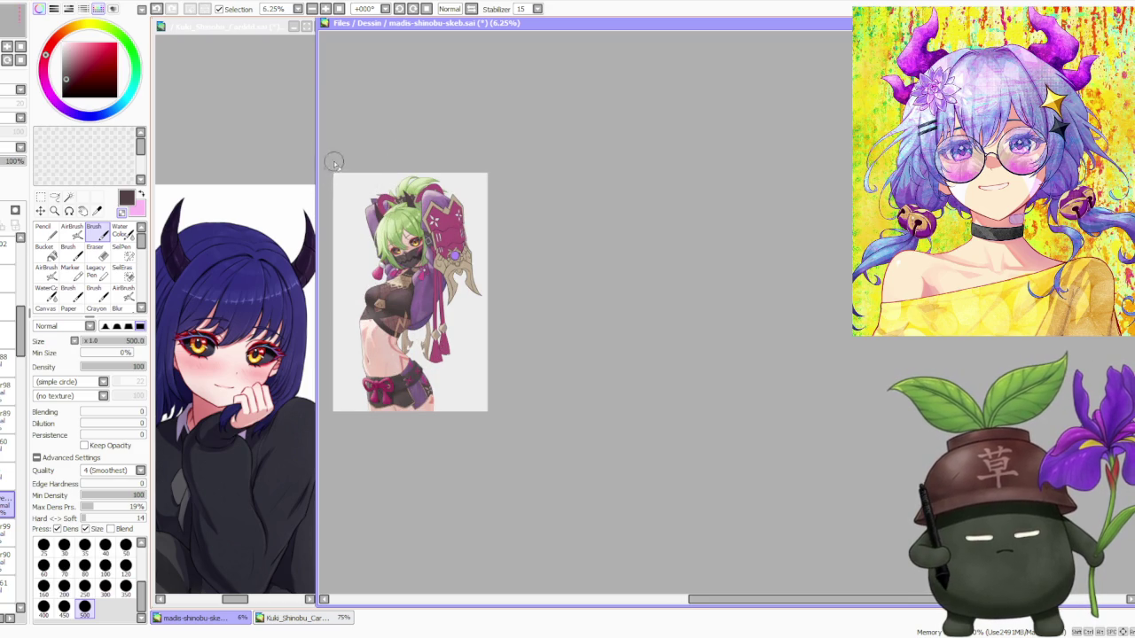
pyautogui.scroll(1, 354, 165)
pyautogui.scroll(1, 380, 173)
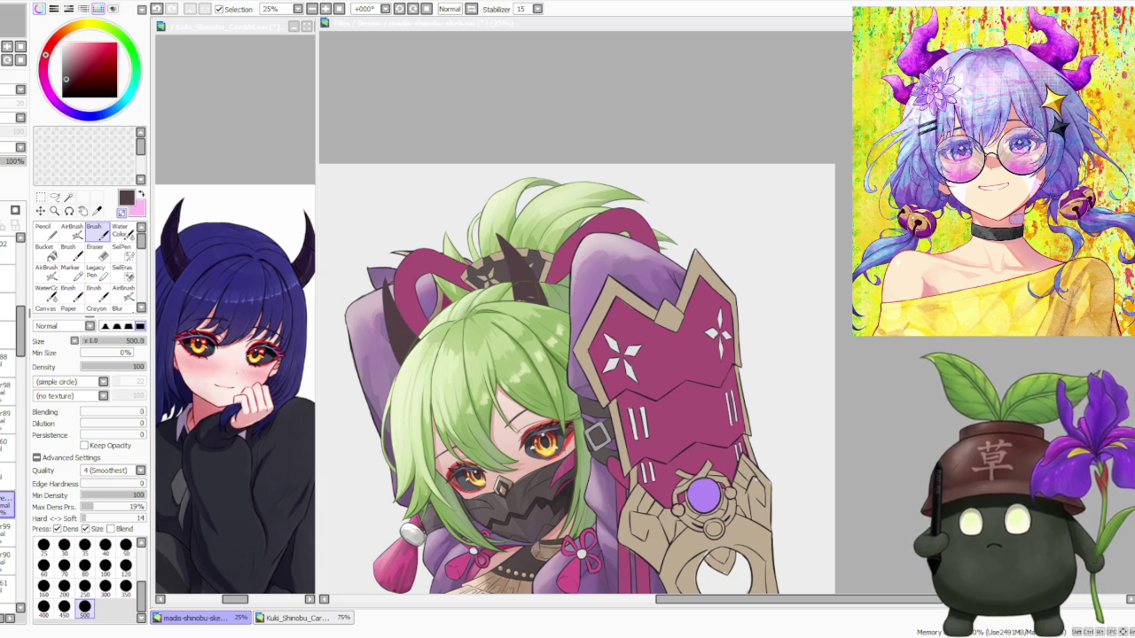
pyautogui.scroll(-3, 556, 144)
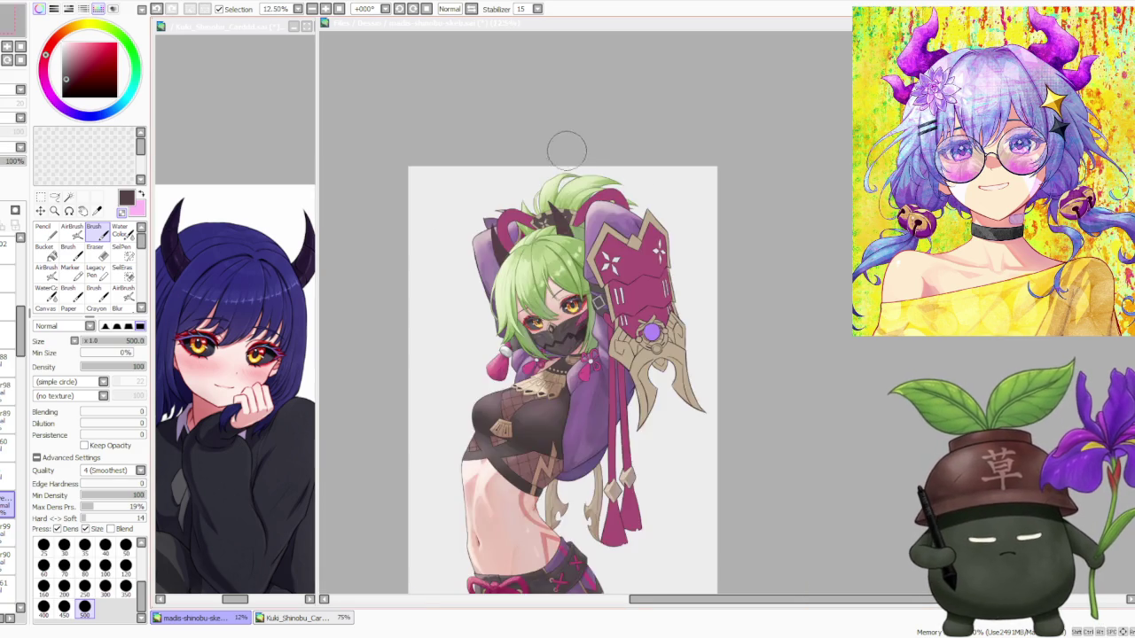
pyautogui.scroll(1, 556, 144)
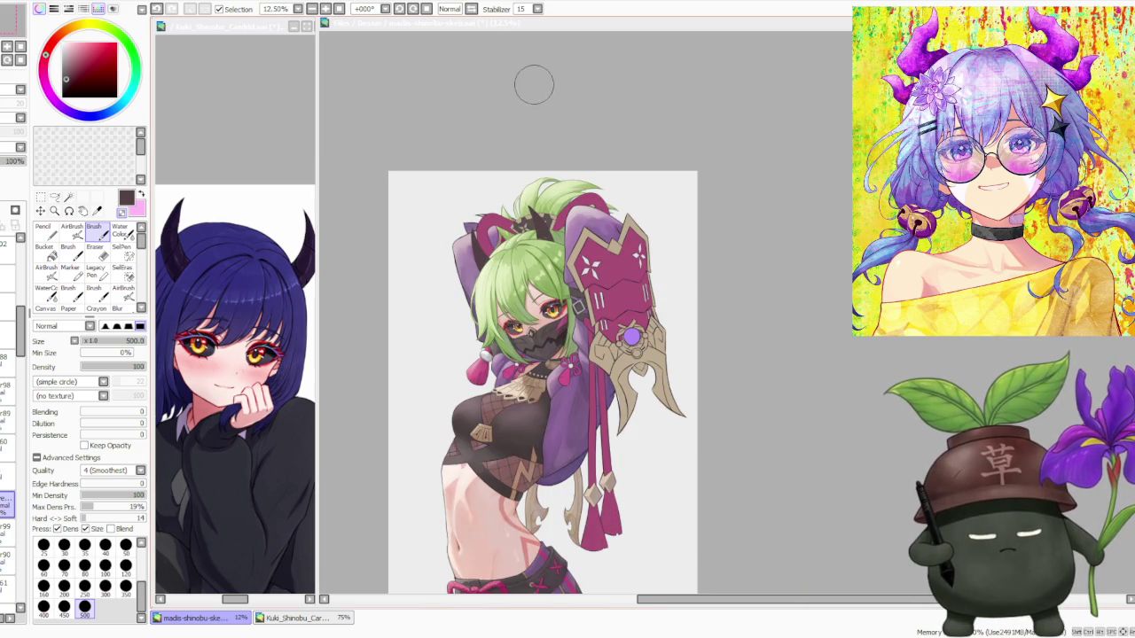
pyautogui.click(471, 9)
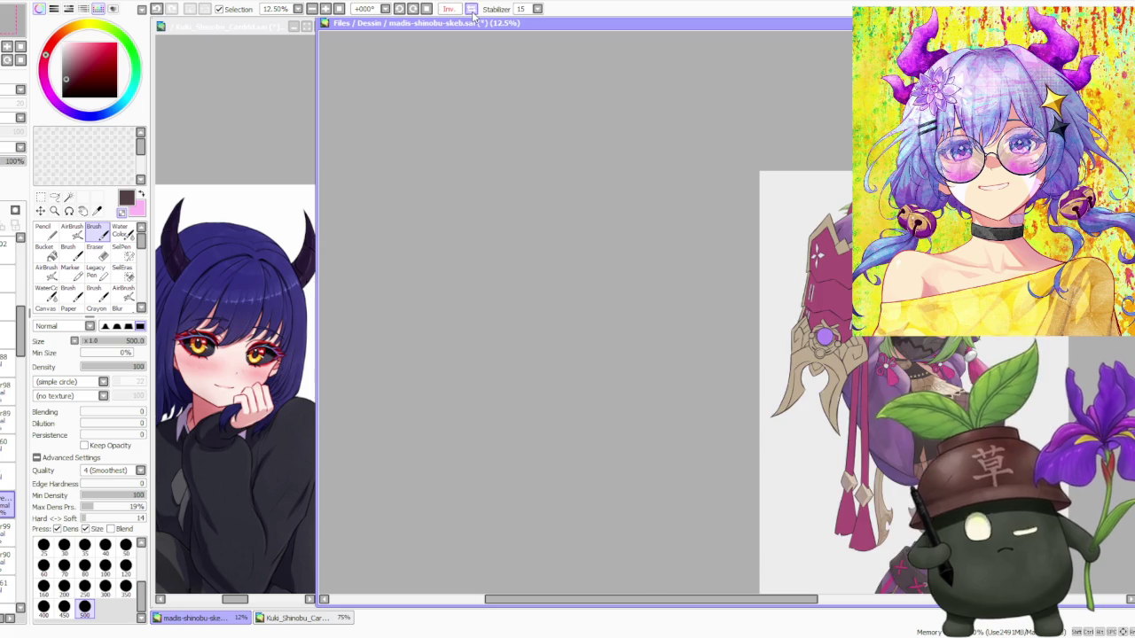
pyautogui.click(473, 12)
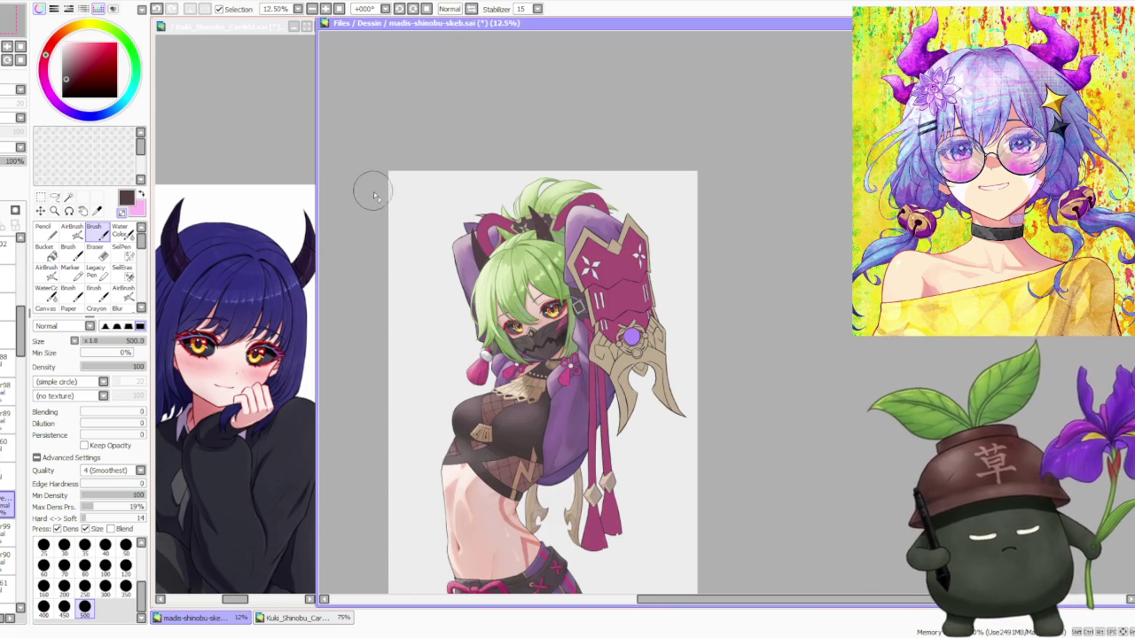
pyautogui.scroll(-3, 409, 217)
pyautogui.scroll(1, 432, 159)
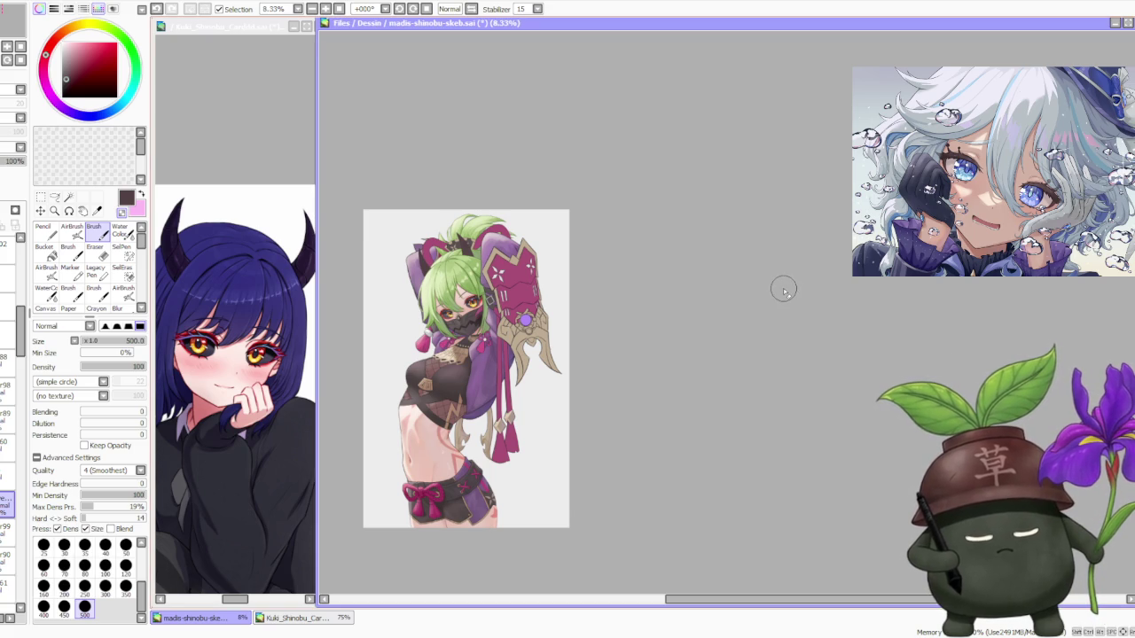
# Shrink the brush to the 100 size preset.
pyautogui.scroll(-1, 758, 281)
pyautogui.scroll(2, 475, 213)
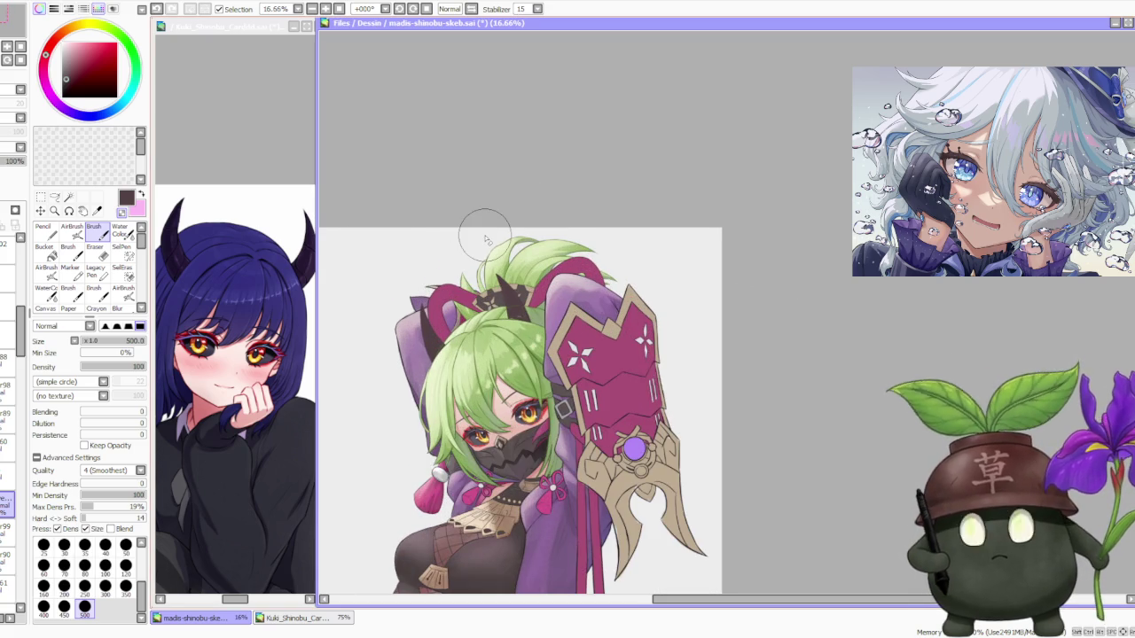
pyautogui.scroll(1, 470, 226)
pyautogui.scroll(2, 486, 240)
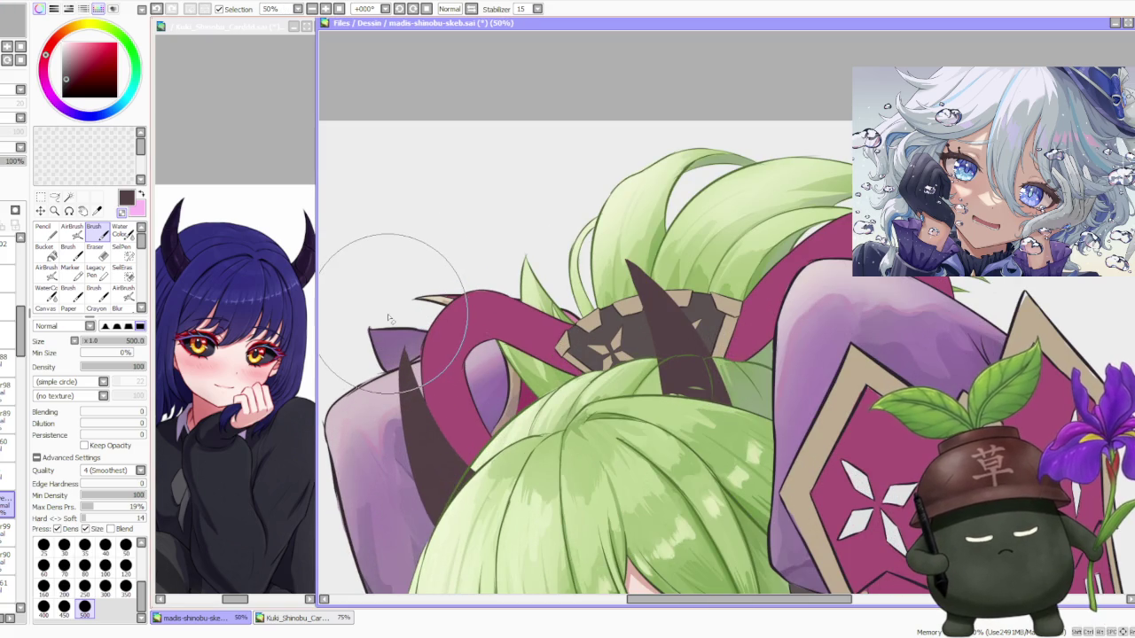
pyautogui.click(104, 565)
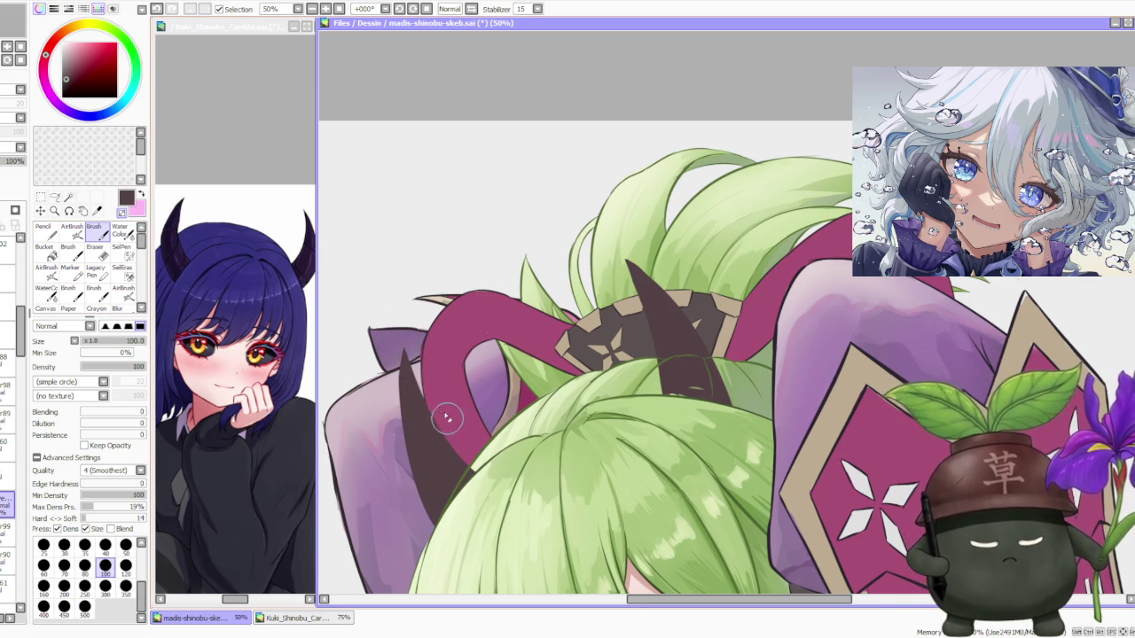
# Select and show the horn shadow layer, lower its opacity to 63%, and tilt the canvas.
pyautogui.scroll(-2, 427, 307)
pyautogui.scroll(1, 535, 337)
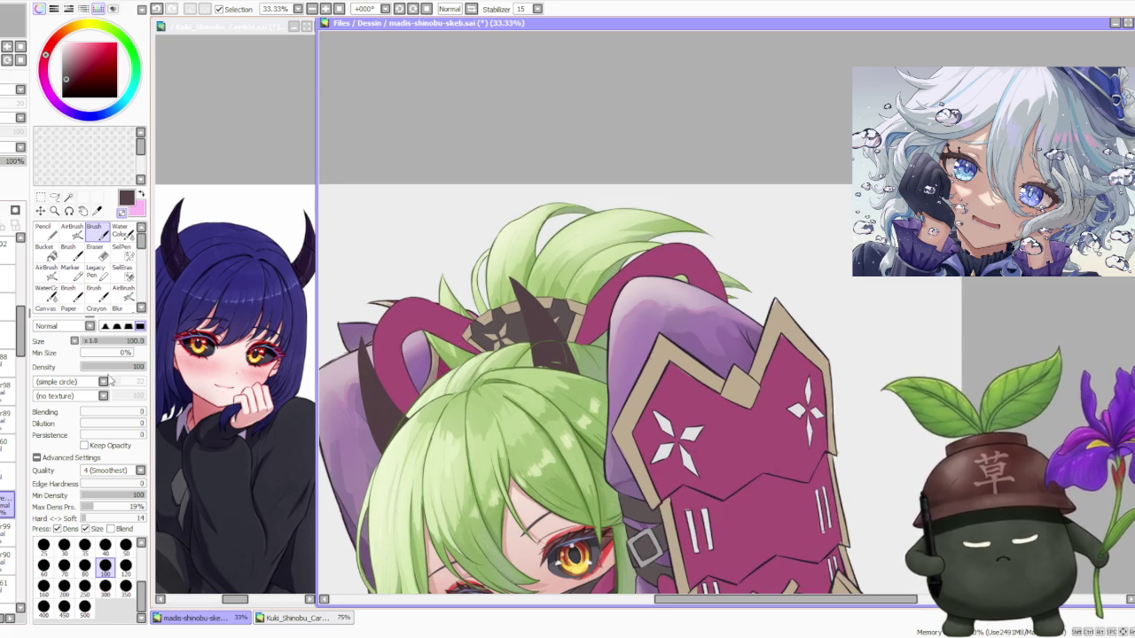
pyautogui.click(3, 488)
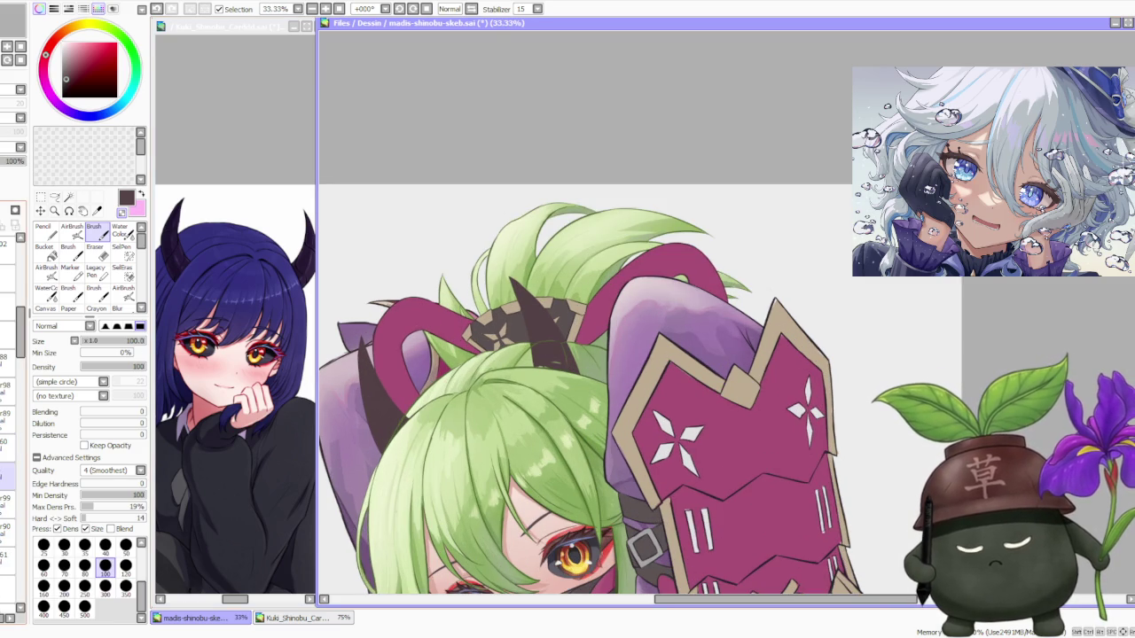
pyautogui.click(6, 340)
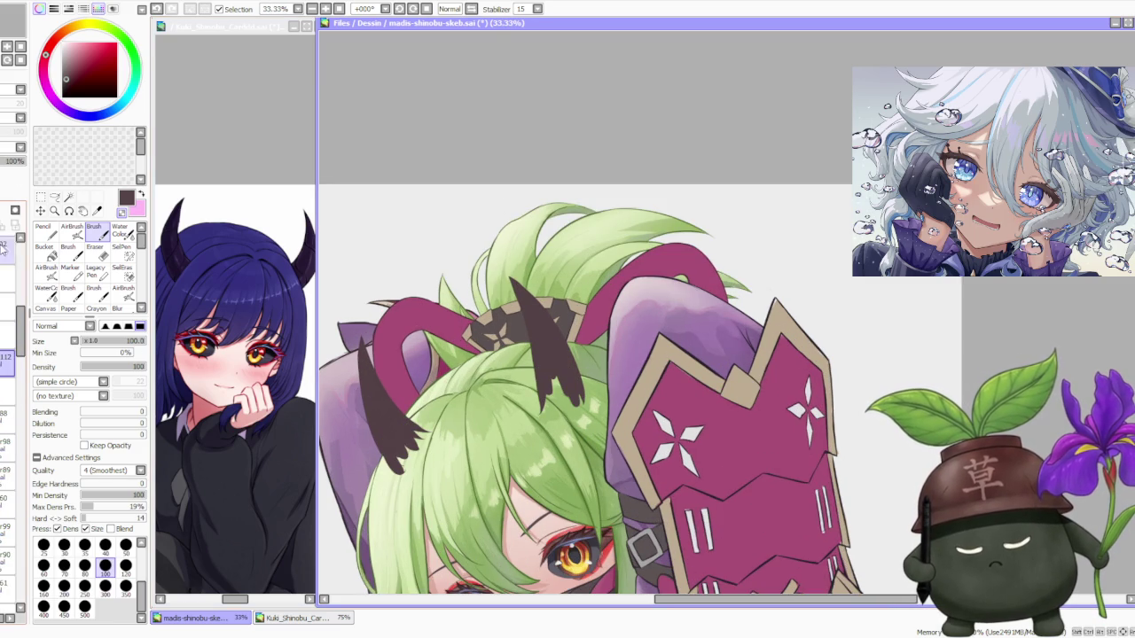
pyautogui.click(13, 160)
pyautogui.click(399, 9)
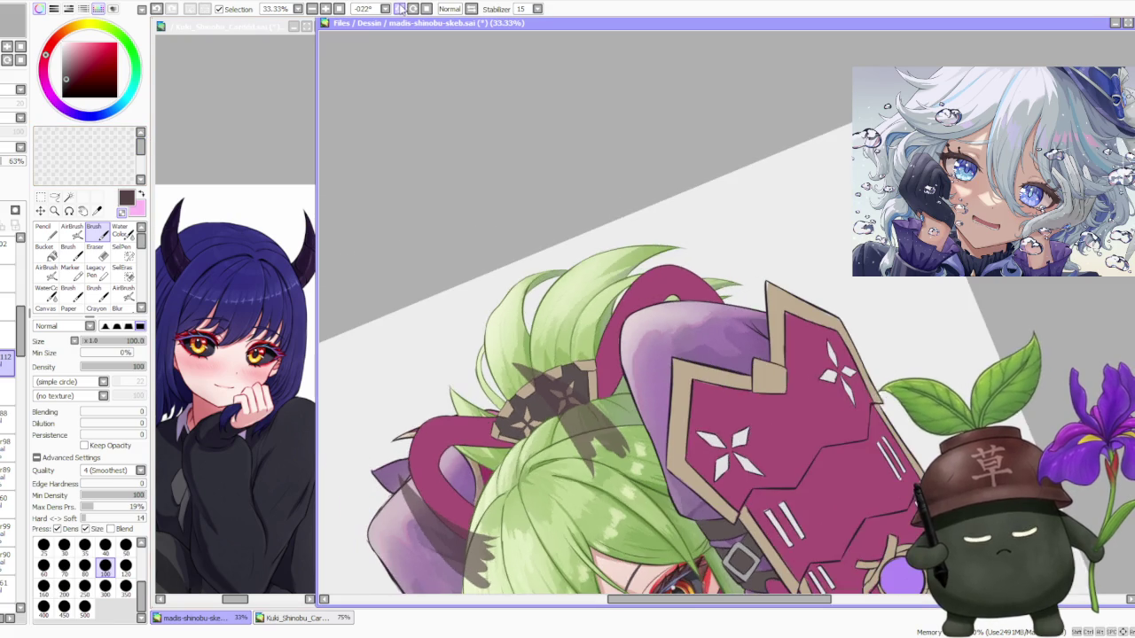
# At 75% zoom, paint green over the excess horn shadow on the hair.
pyautogui.scroll(2, 470, 497)
pyautogui.scroll(1, 470, 497)
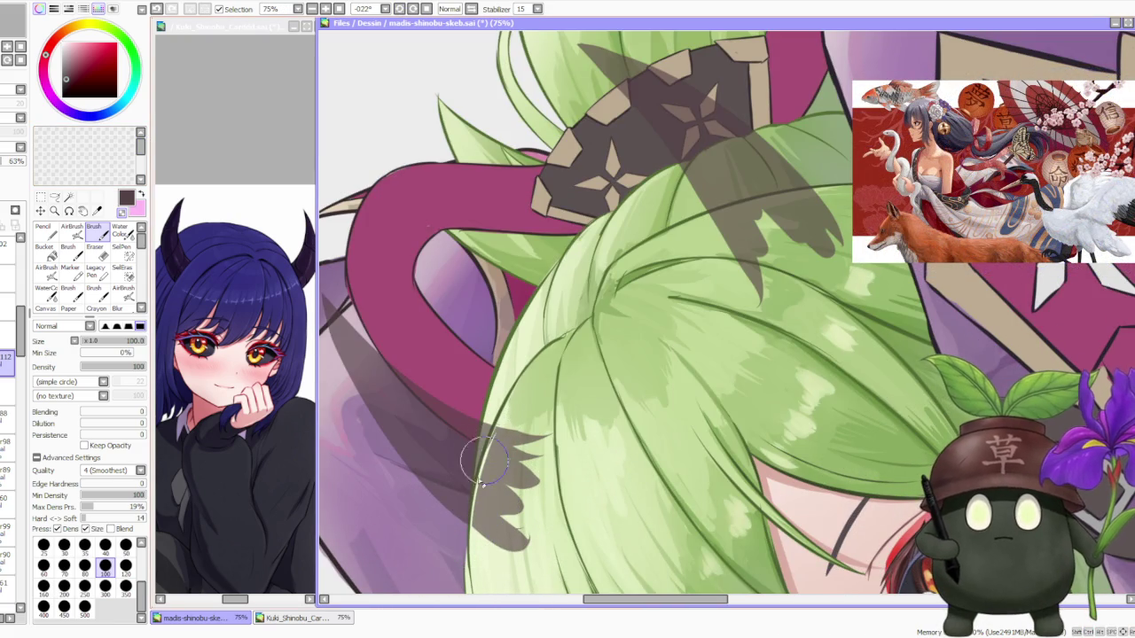
pyautogui.moveTo(494, 424)
pyautogui.mouseDown()
pyautogui.moveTo(470, 537)
pyautogui.moveTo(475, 461)
pyautogui.moveTo(470, 532)
pyautogui.moveTo(478, 452)
pyautogui.moveTo(514, 436)
pyautogui.moveTo(479, 554)
pyautogui.moveTo(496, 568)
pyautogui.moveTo(534, 483)
pyautogui.mouseUp()
# Rotate the canvas to -78° and stroke a bold dark strand line through the hair shadow.
pyautogui.scroll(-3, 537, 461)
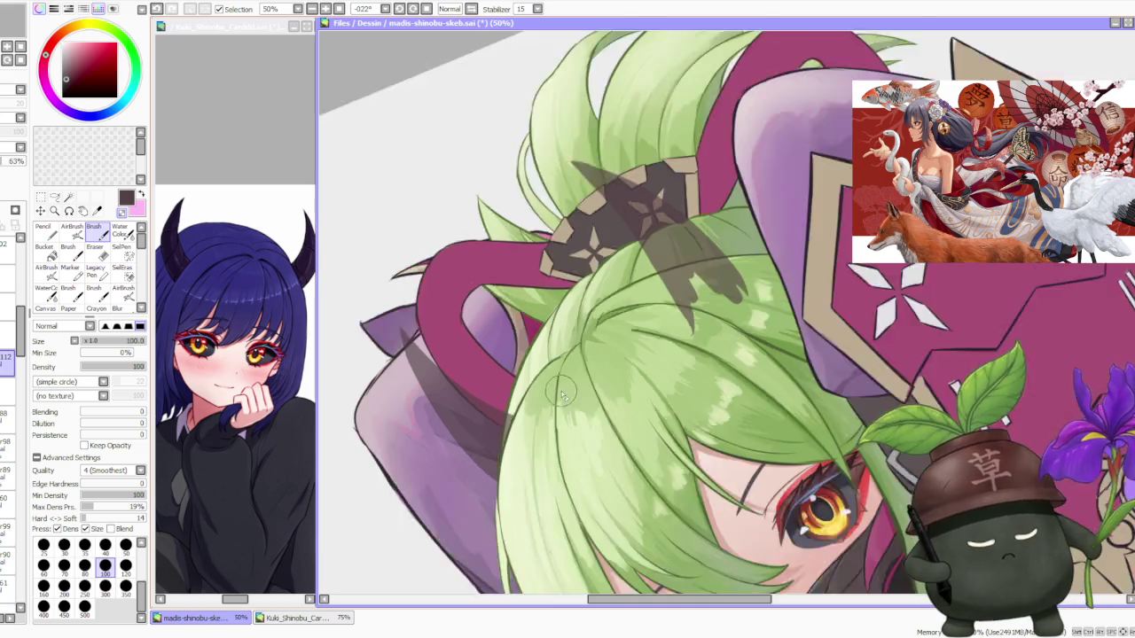
pyautogui.moveTo(635, 202); pyautogui.dragTo(707, 228)
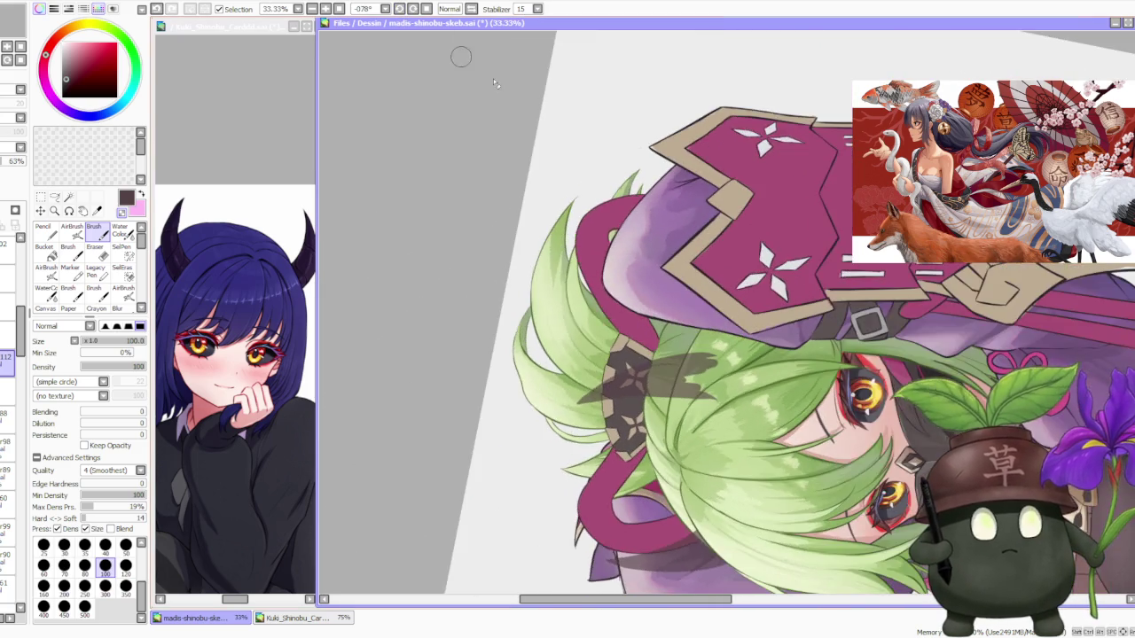
pyautogui.scroll(4, 462, 421)
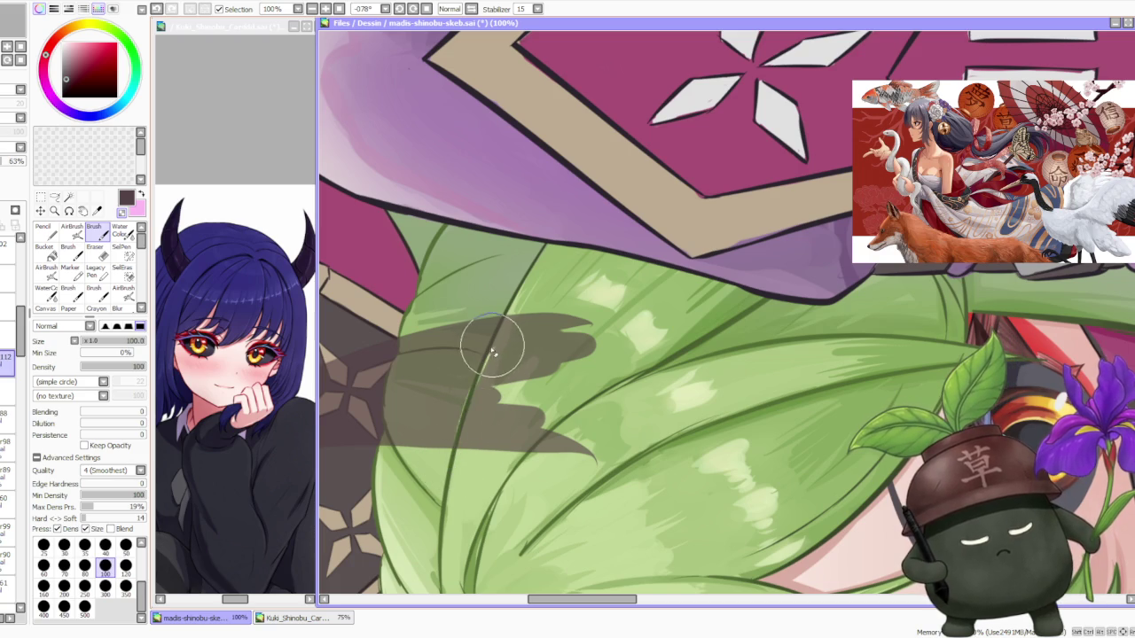
pyautogui.moveTo(492, 350); pyautogui.dragTo(461, 443)
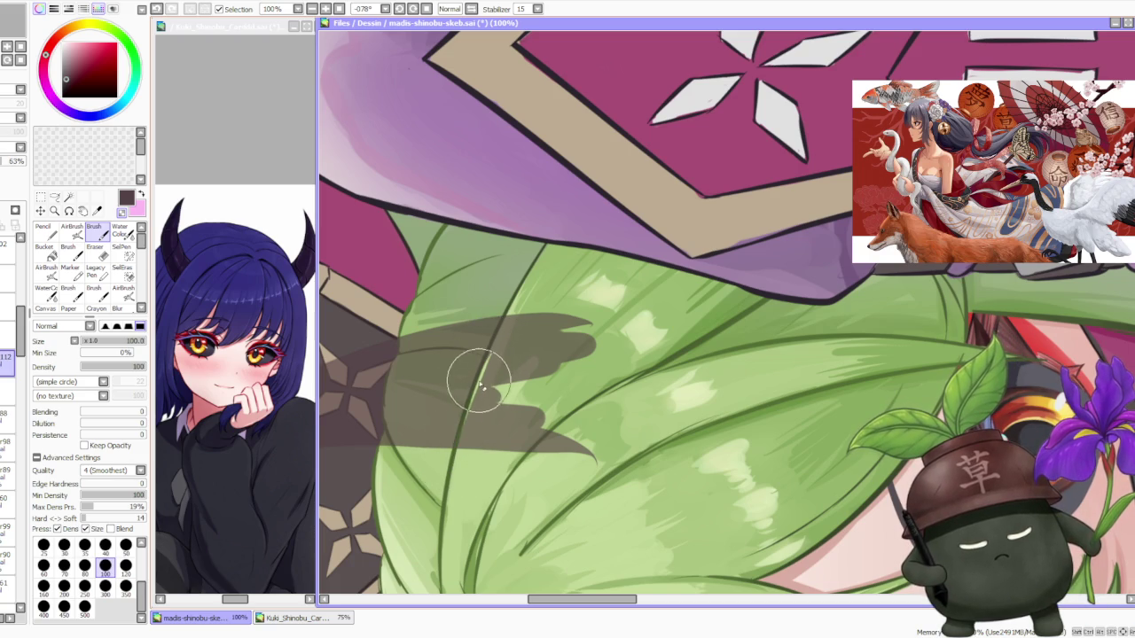
pyautogui.moveTo(506, 306); pyautogui.dragTo(461, 434)
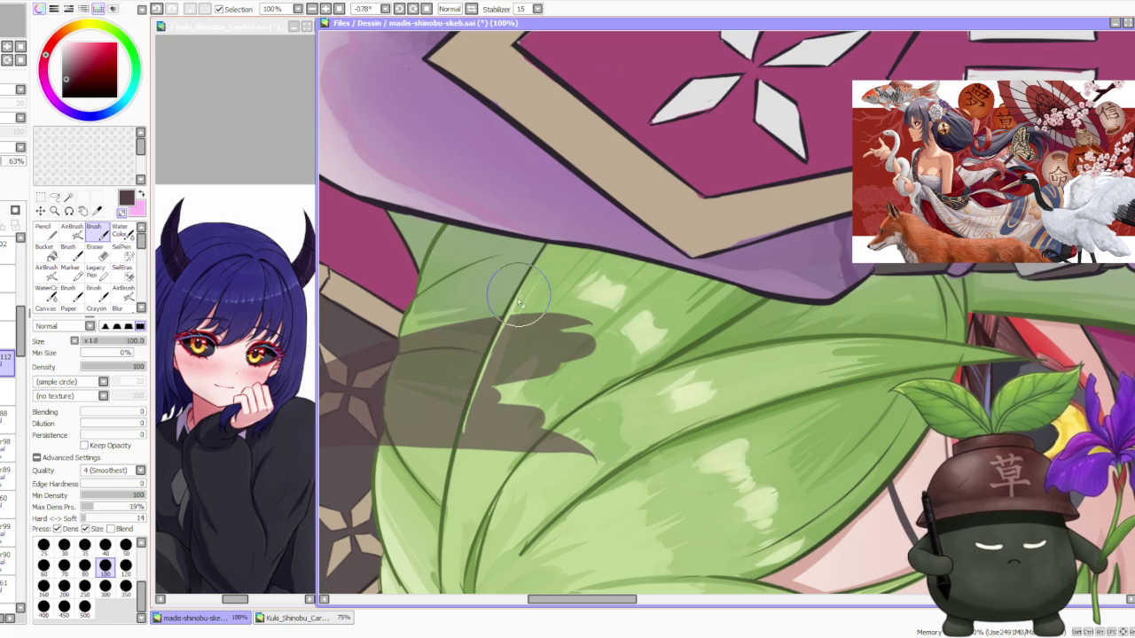
pyautogui.moveTo(521, 297)
pyautogui.mouseDown()
pyautogui.moveTo(465, 467)
pyautogui.moveTo(470, 417)
pyautogui.moveTo(549, 319)
pyautogui.moveTo(584, 436)
pyautogui.moveTo(576, 391)
pyautogui.moveTo(532, 355)
pyautogui.moveTo(488, 417)
pyautogui.moveTo(480, 451)
pyautogui.moveTo(541, 443)
pyautogui.moveTo(532, 417)
pyautogui.moveTo(508, 409)
pyautogui.moveTo(523, 338)
pyautogui.mouseUp()
pyautogui.moveTo(356, 292); pyautogui.dragTo(496, 355)
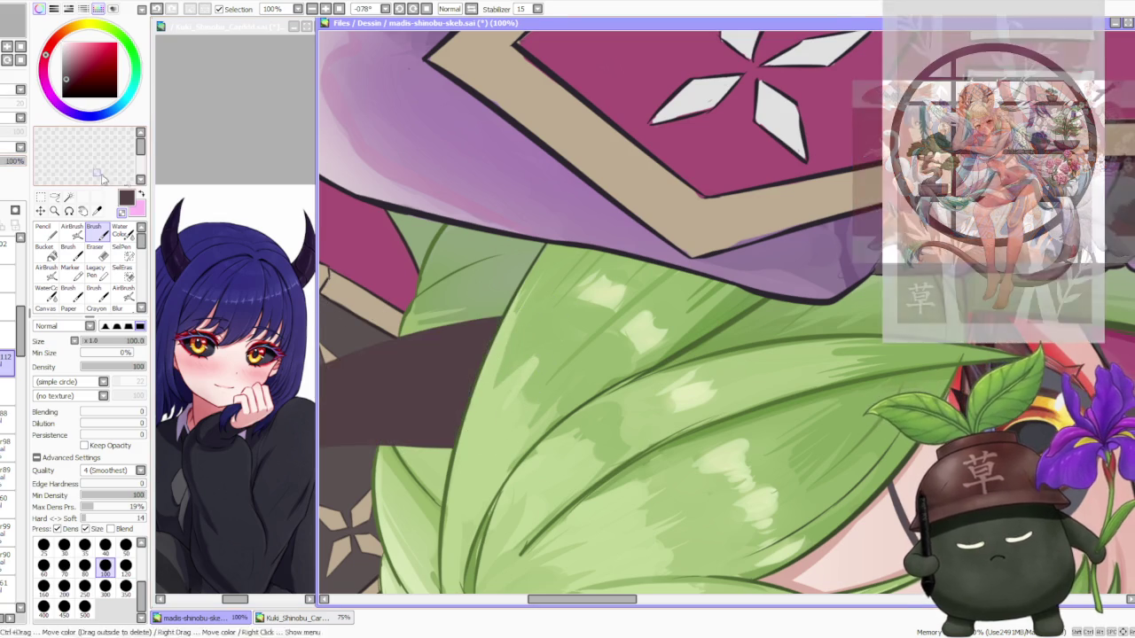
pyautogui.scroll(-3, 481, 328)
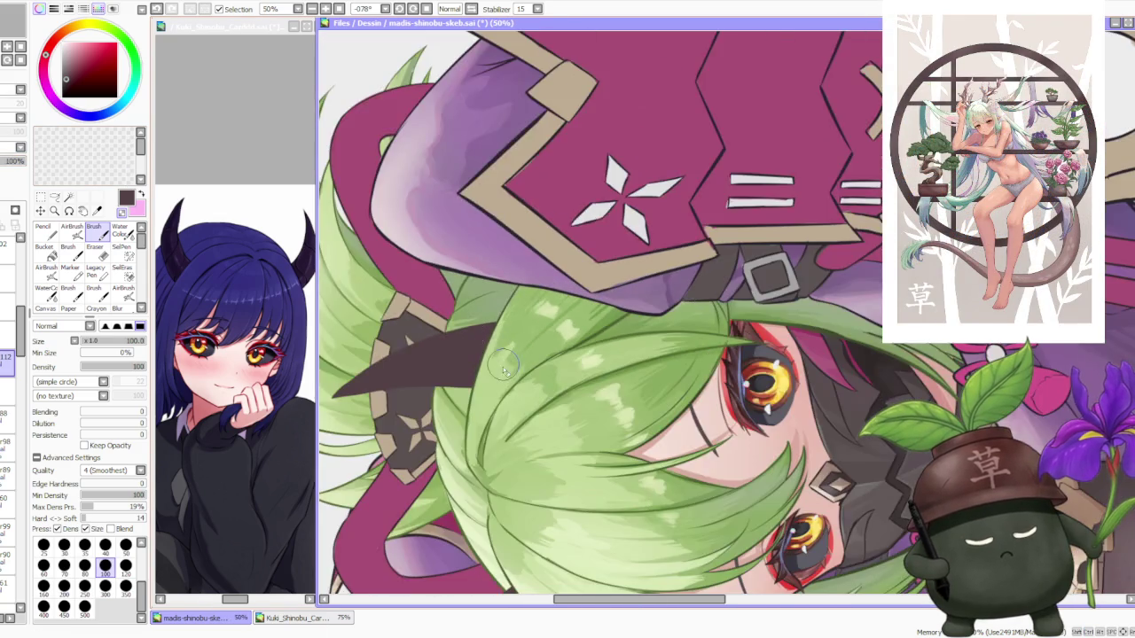
pyautogui.scroll(3, 523, 479)
pyautogui.scroll(-3, 537, 514)
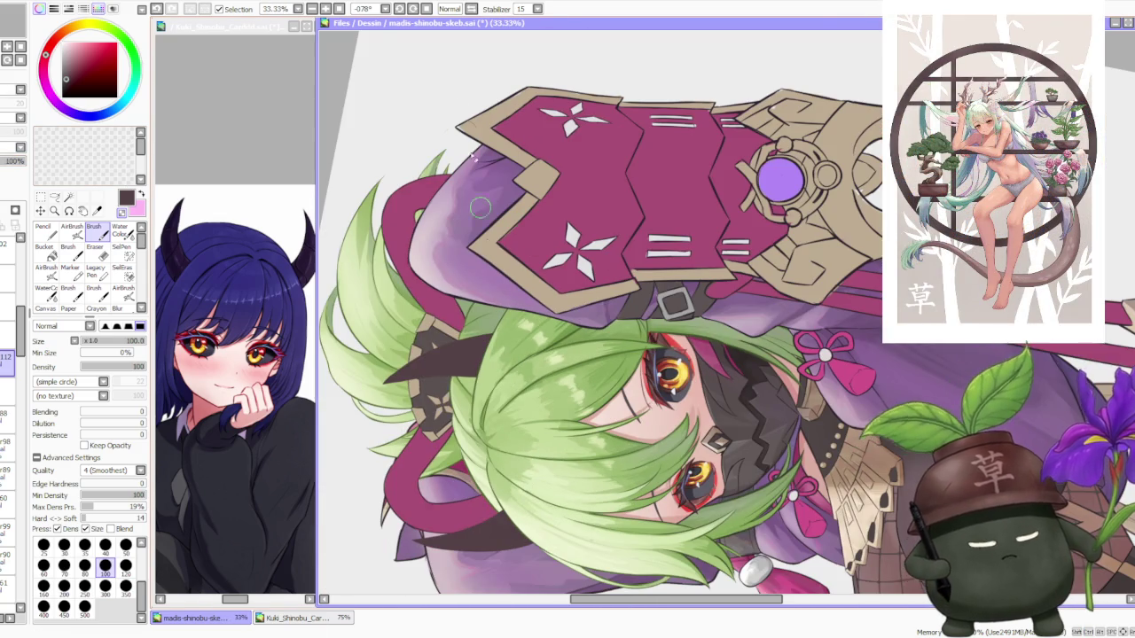
pyautogui.click(420, 18)
pyautogui.scroll(-2, 594, 355)
pyautogui.scroll(2, 594, 354)
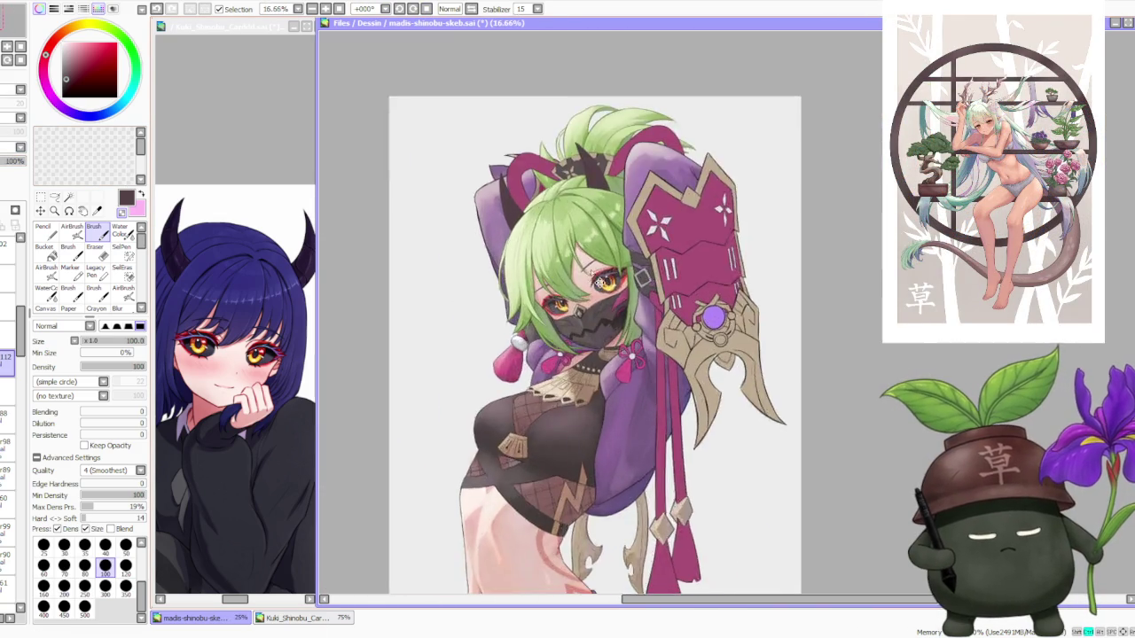
pyautogui.scroll(-2, 594, 355)
pyautogui.scroll(-2, 585, 128)
pyautogui.scroll(3, 586, 128)
pyautogui.scroll(2, 591, 121)
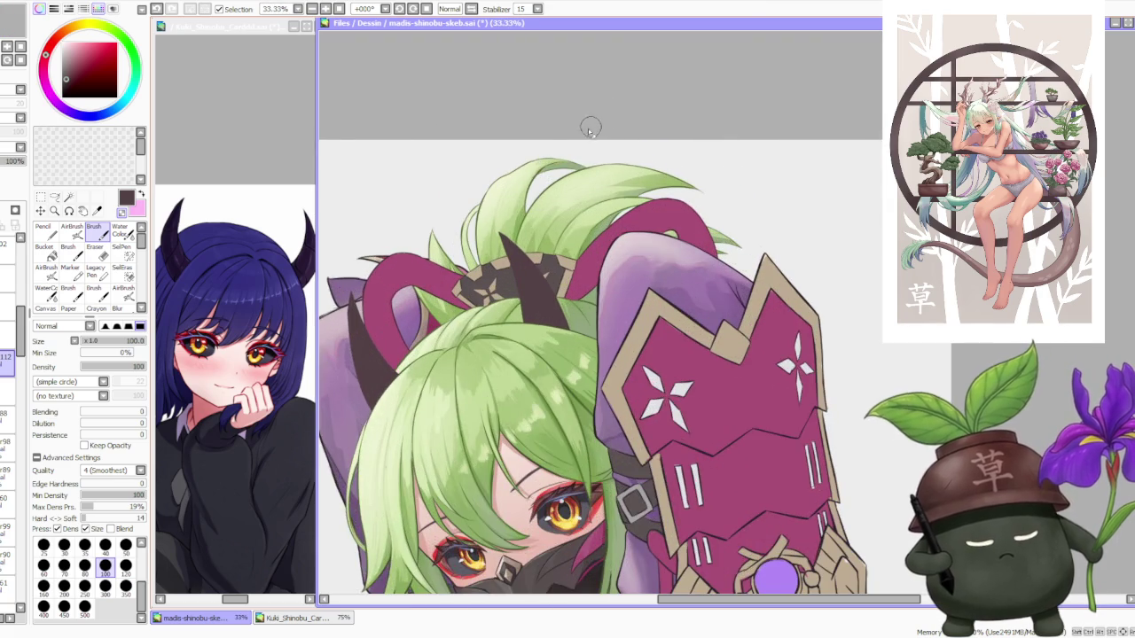
pyautogui.scroll(-1, 580, 131)
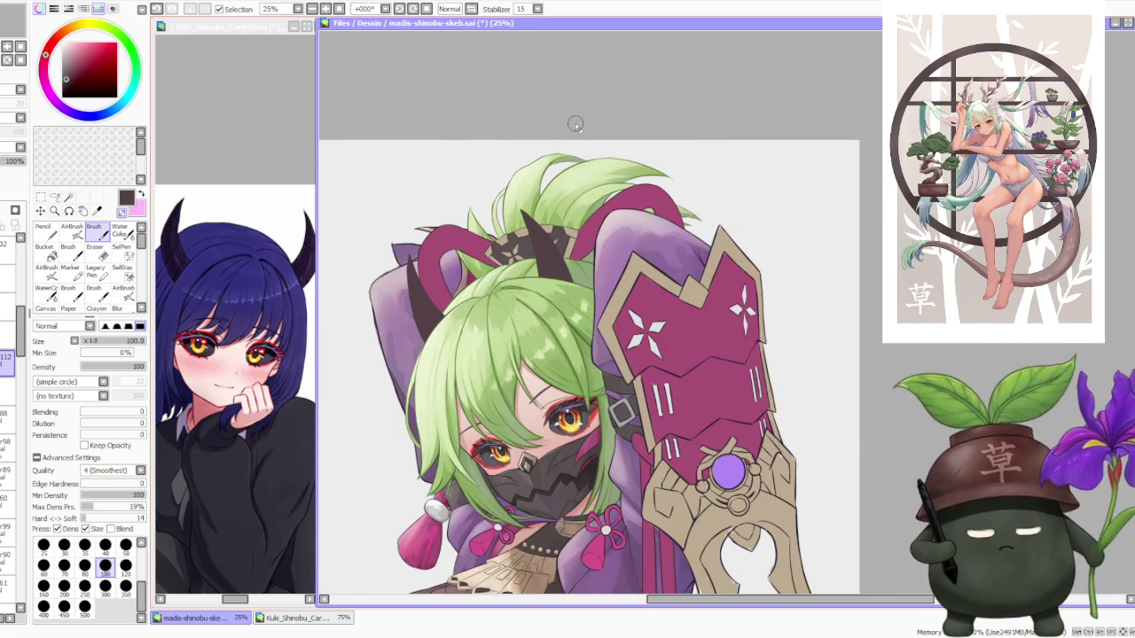
pyautogui.scroll(-2, 505, 180)
pyautogui.scroll(-1, 497, 178)
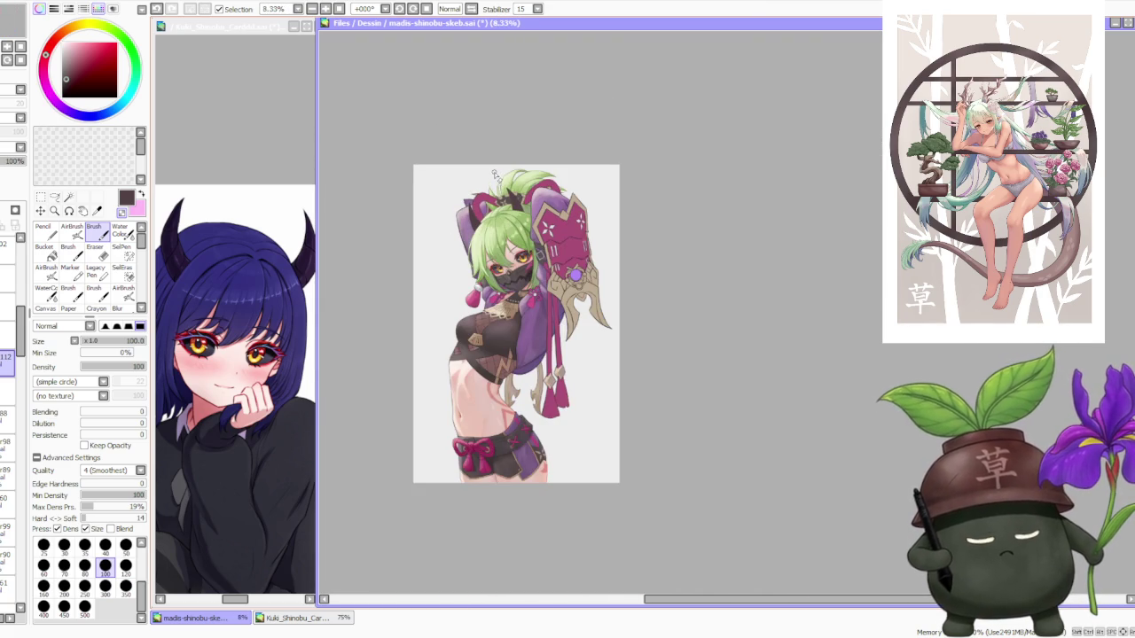
pyautogui.scroll(2, 494, 161)
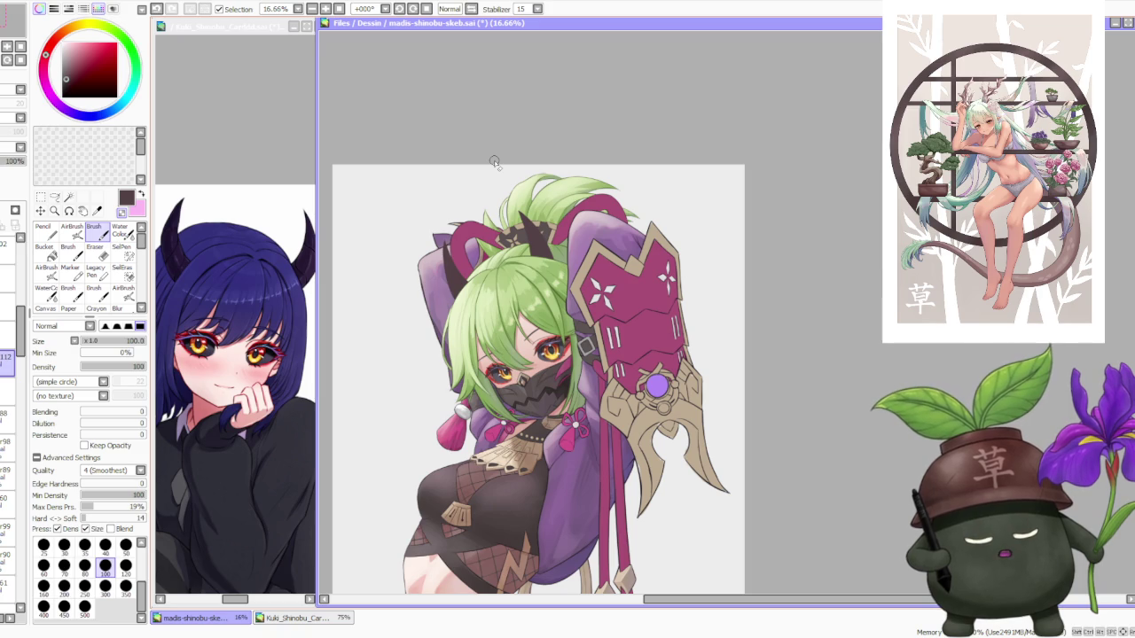
pyautogui.scroll(-1, 493, 161)
pyautogui.scroll(-1, 496, 168)
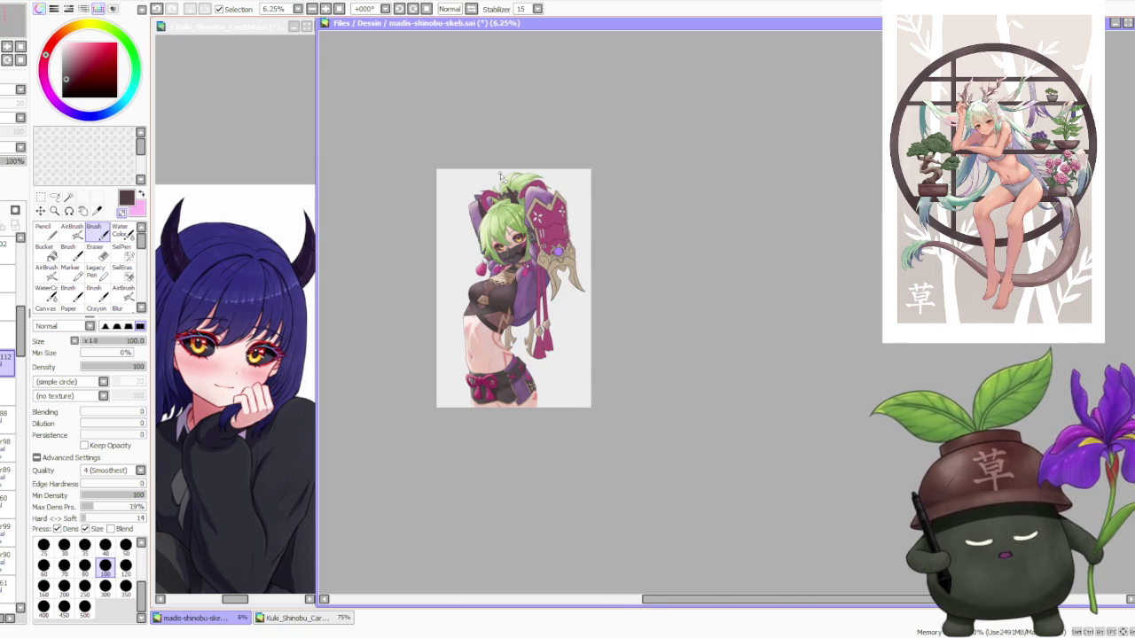
pyautogui.scroll(2, 501, 177)
pyautogui.scroll(2, 509, 180)
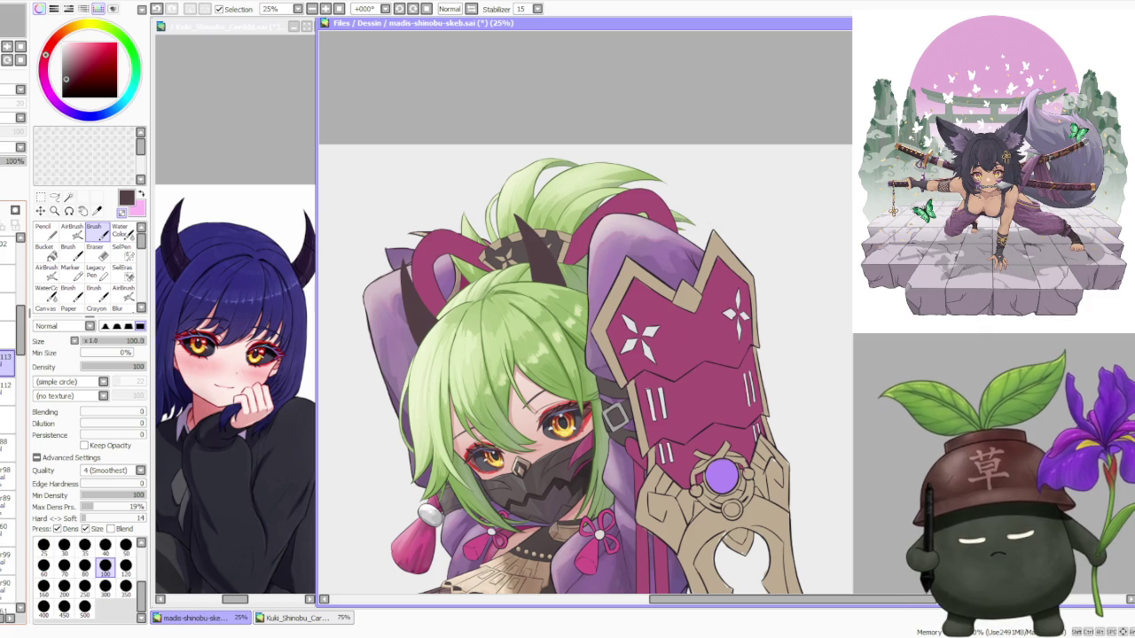
pyautogui.scroll(2, 370, 324)
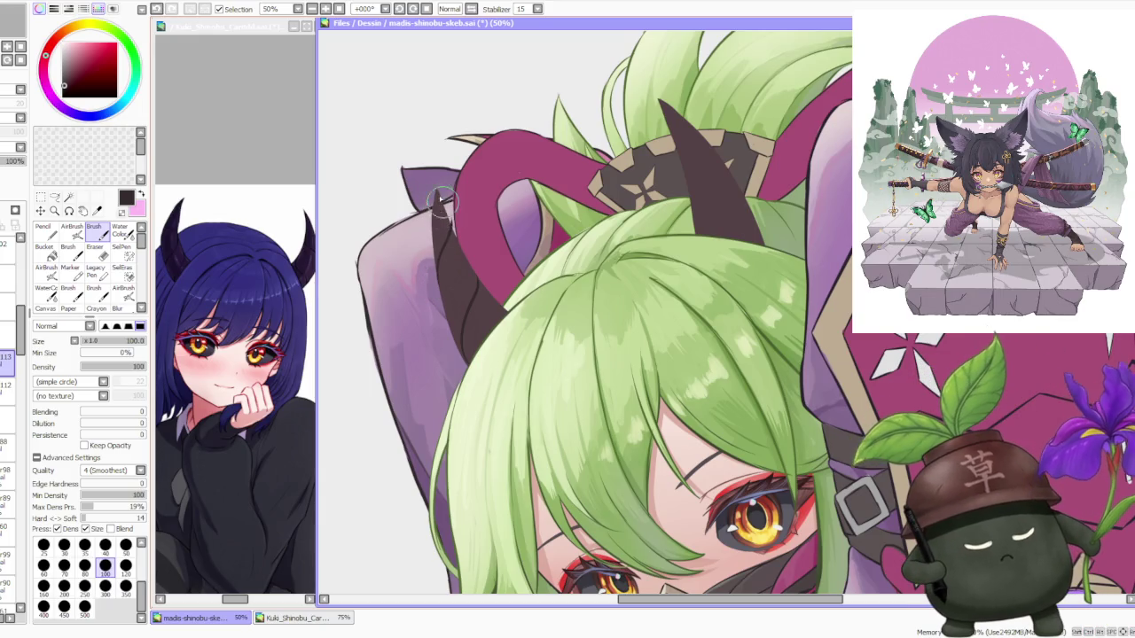
pyautogui.scroll(2, 439, 222)
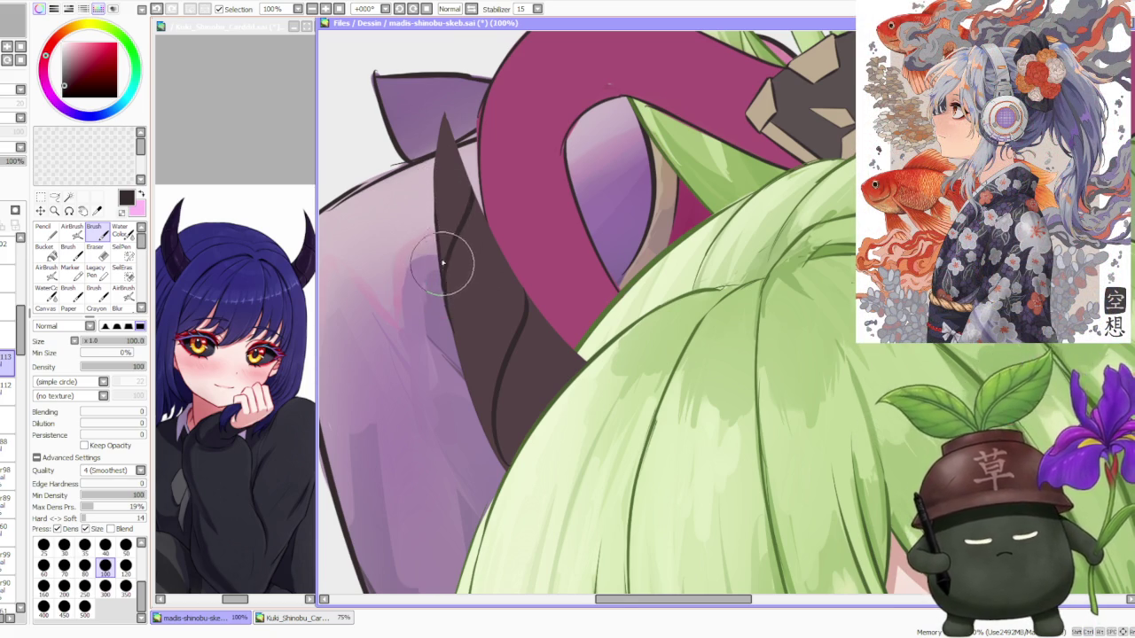
# Repaint the dark lower horn's edge along the green hair, undoing the unsatisfactory strokes.
pyautogui.hotkey('ctrl', '-')
pyautogui.hotkey('ctrl', '+')
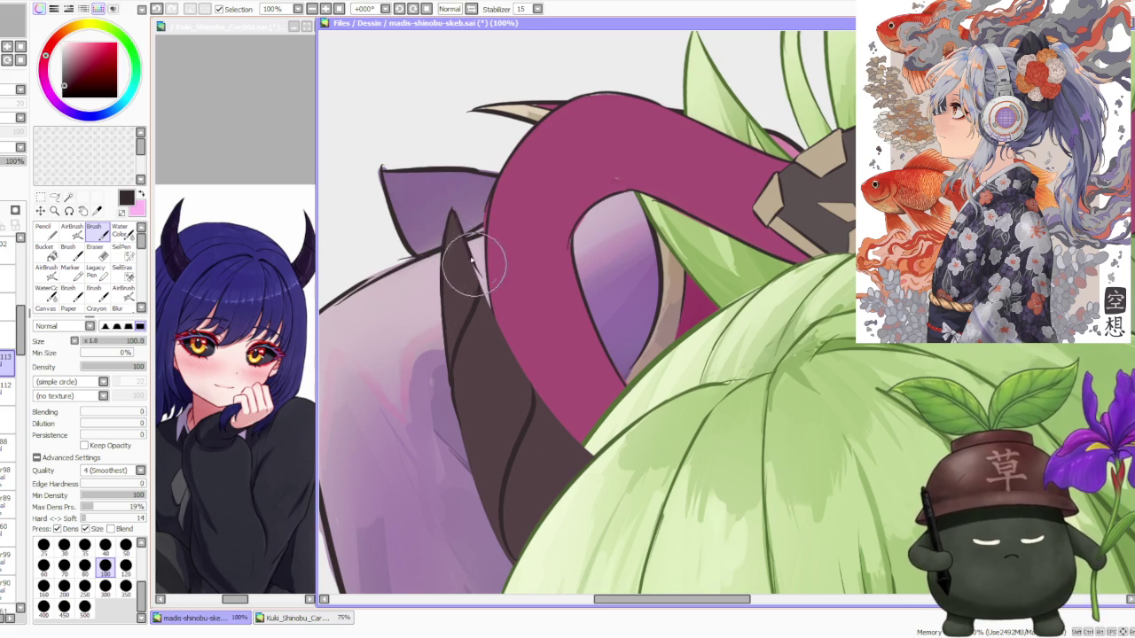
pyautogui.moveTo(457, 229); pyautogui.dragTo(479, 284)
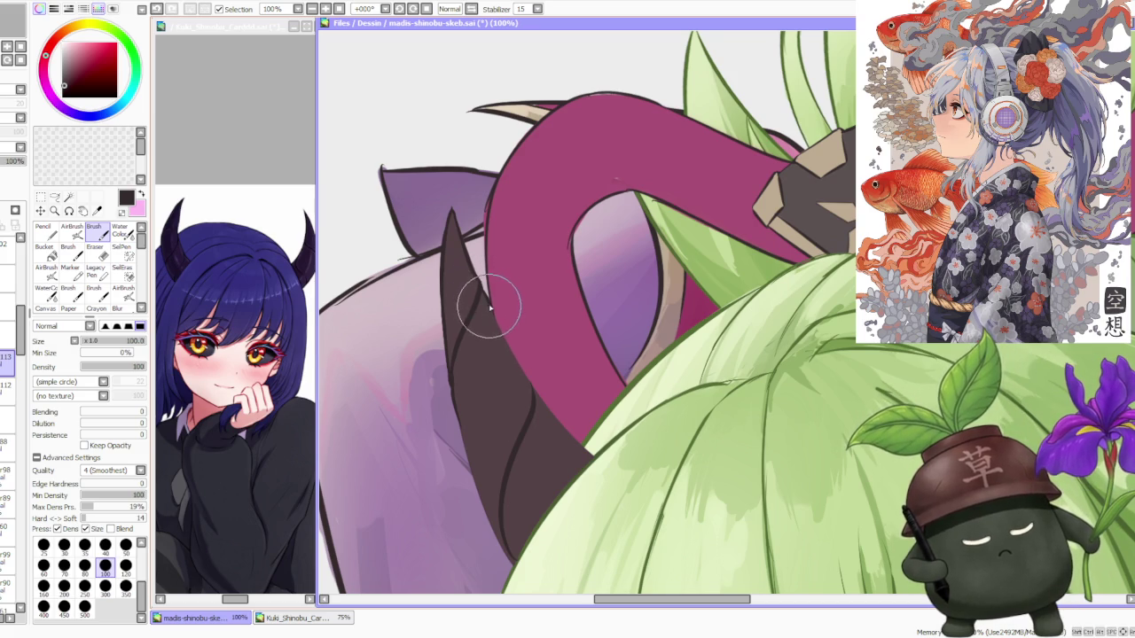
pyautogui.hotkey('ctrl', 'z')
pyautogui.moveTo(519, 360); pyautogui.dragTo(527, 377)
pyautogui.hotkey('ctrl', 'z')
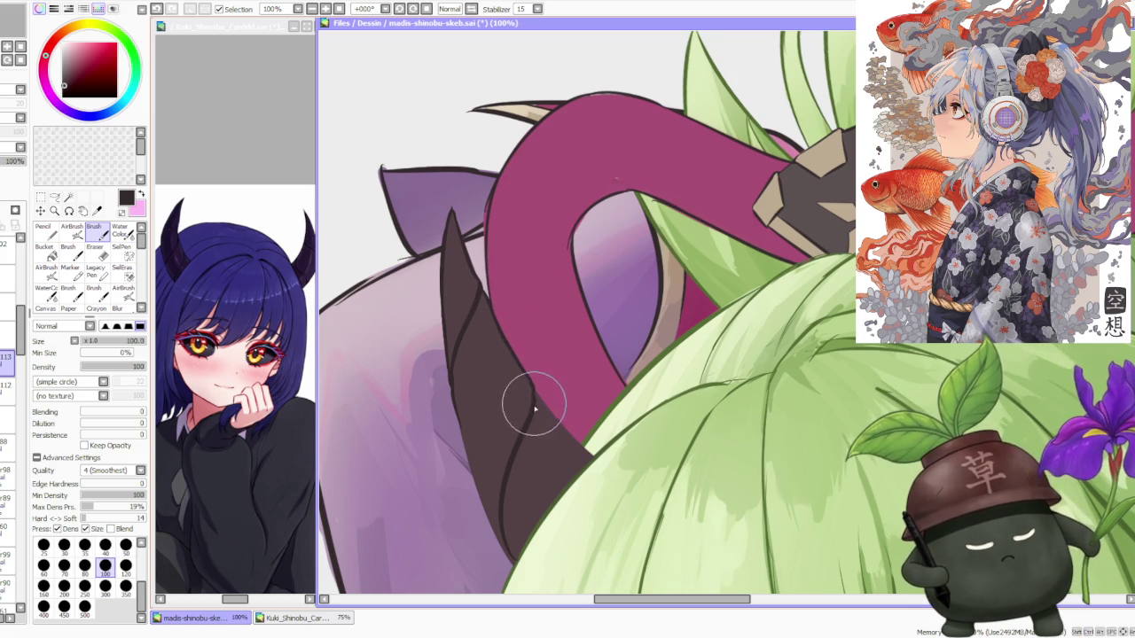
pyautogui.hotkey('ctrl', 'z')
pyautogui.moveTo(529, 398); pyautogui.dragTo(512, 370)
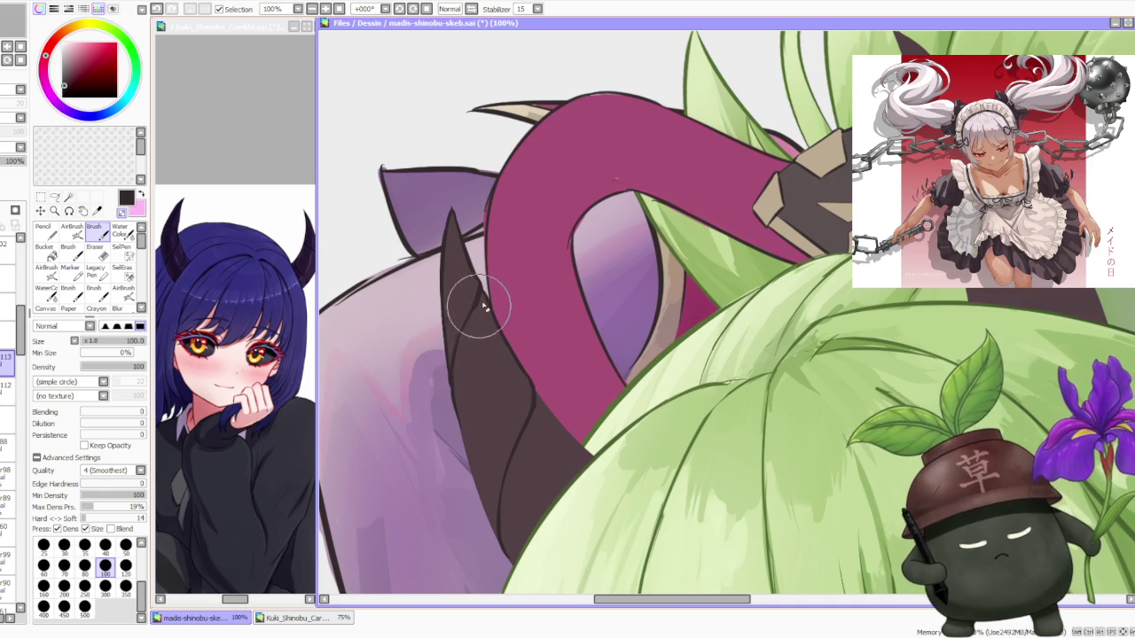
pyautogui.scroll(-2, 481, 304)
pyautogui.scroll(1, 502, 222)
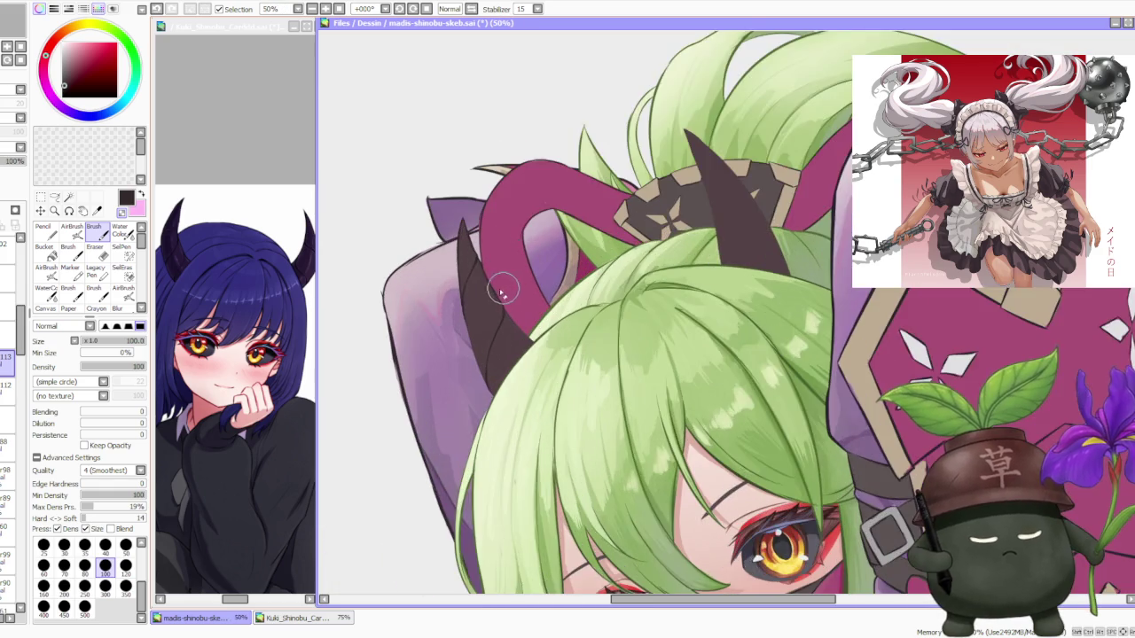
pyautogui.scroll(1, 468, 299)
pyautogui.scroll(1, 459, 366)
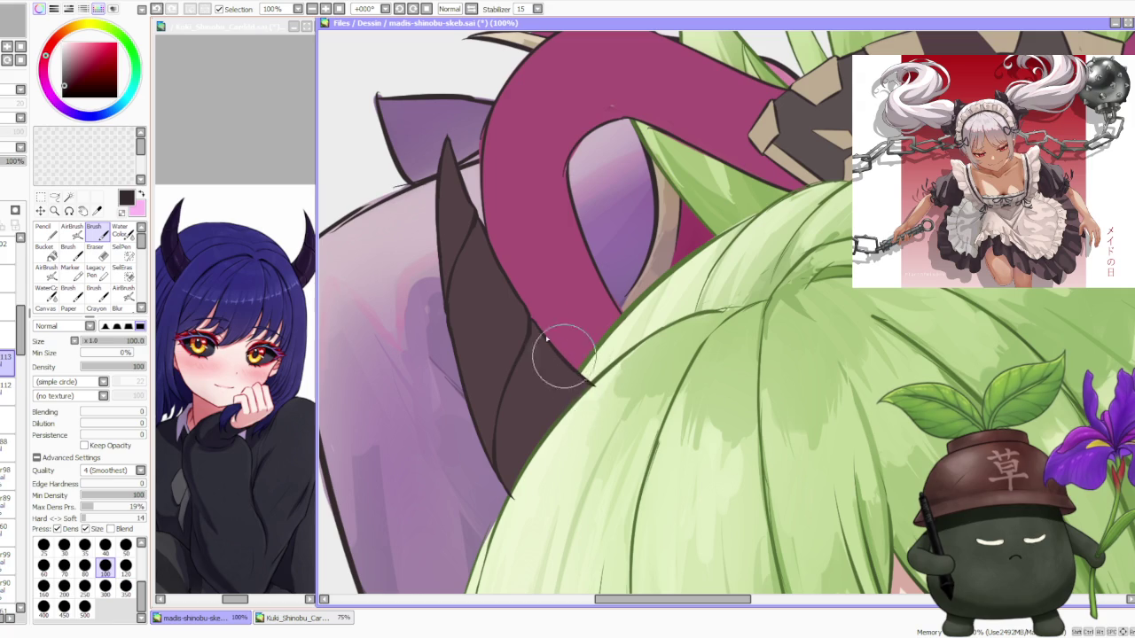
pyautogui.scroll(3, 587, 397)
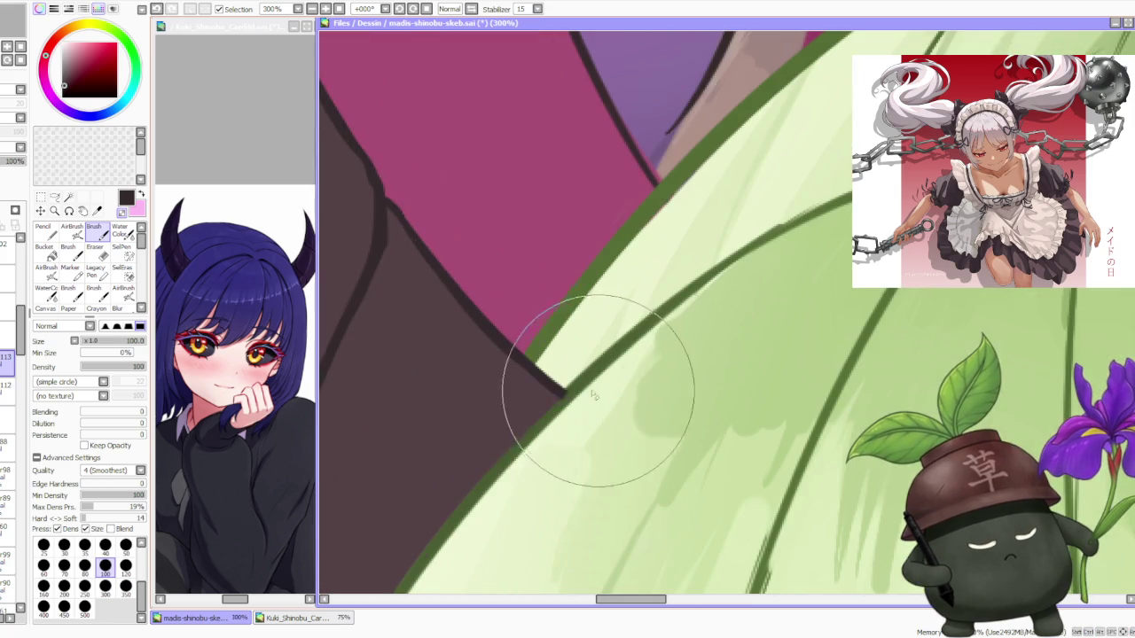
# Pick the 70 brush-size preset and zoom back out to the full figure.
pyautogui.scroll(-3, 532, 417)
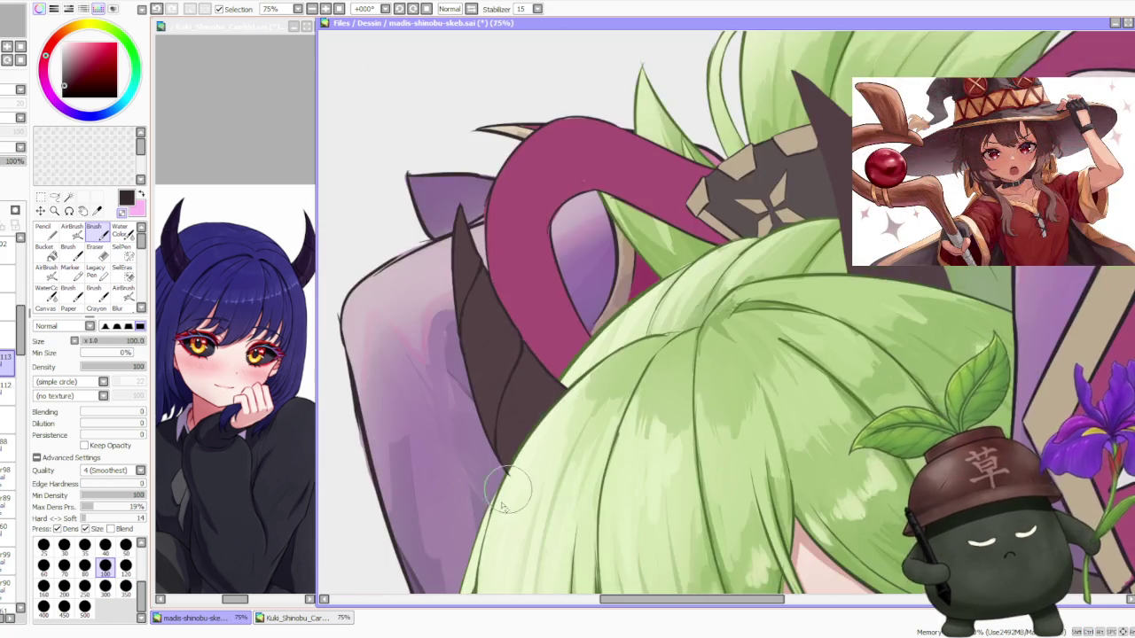
pyautogui.scroll(2, 510, 452)
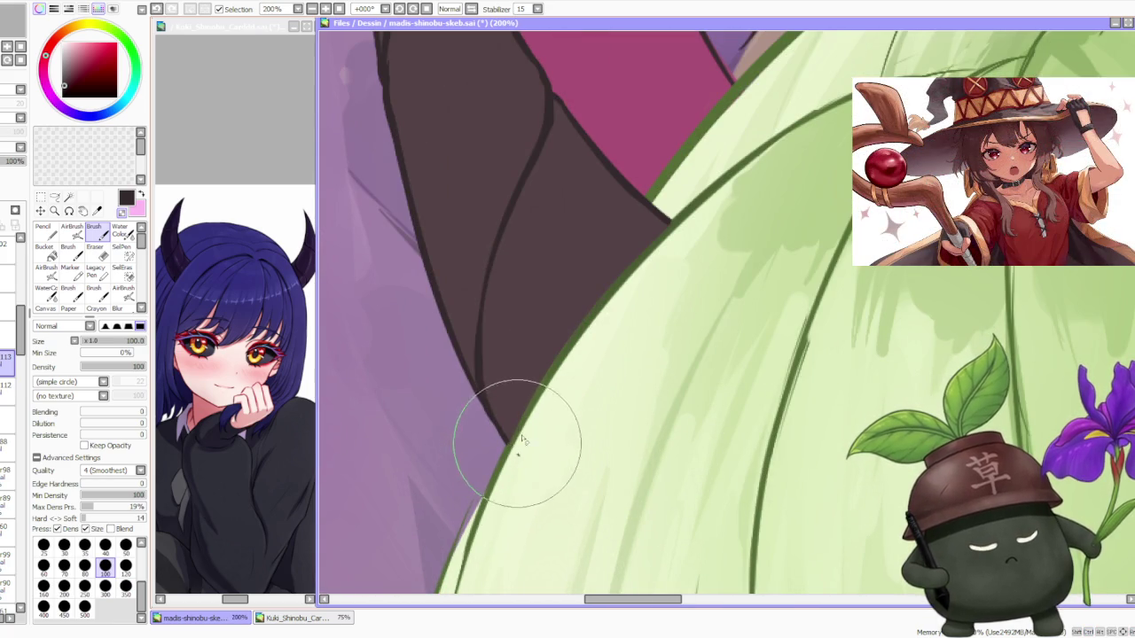
pyautogui.scroll(-1, 353, 404)
pyautogui.press(']')
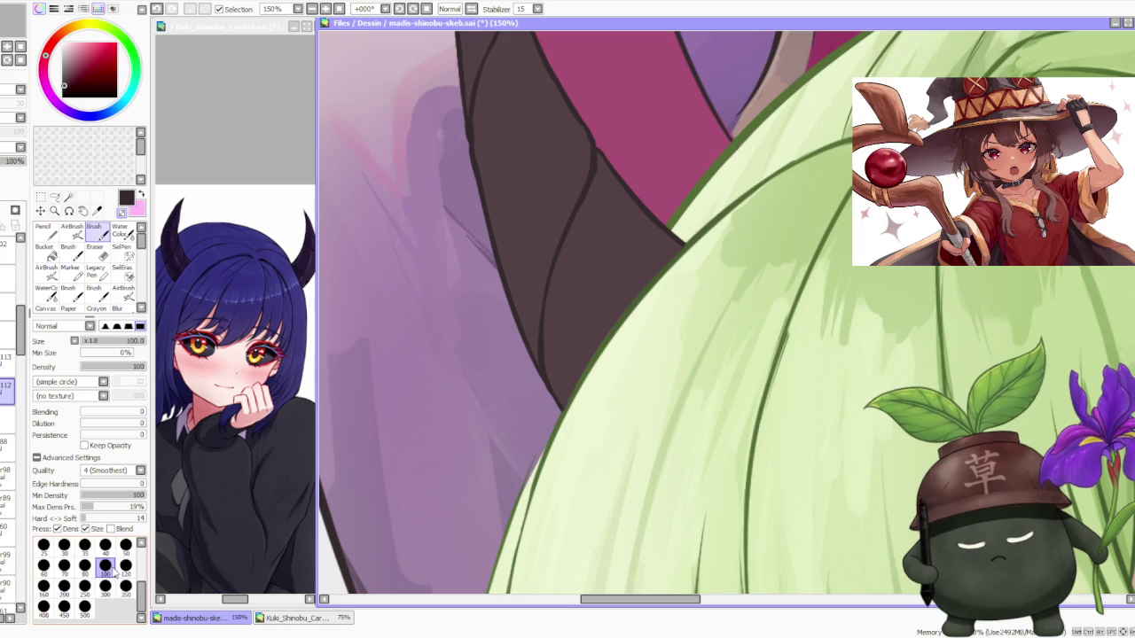
pyautogui.click(64, 565)
pyautogui.scroll(2, 545, 395)
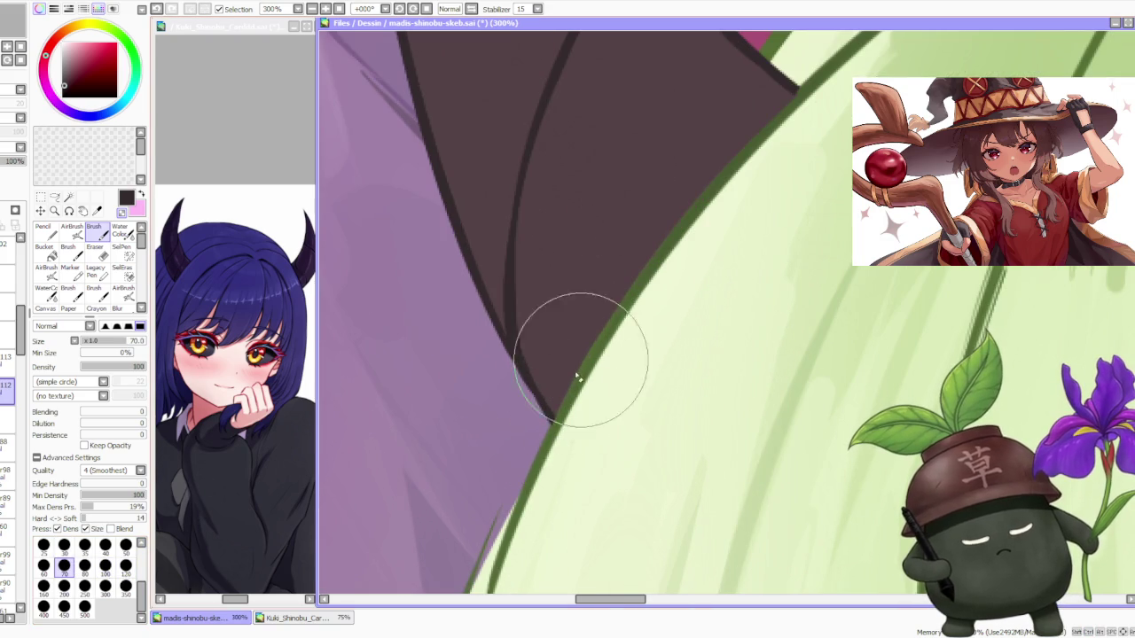
pyautogui.scroll(-3, 603, 368)
pyautogui.scroll(2, 603, 368)
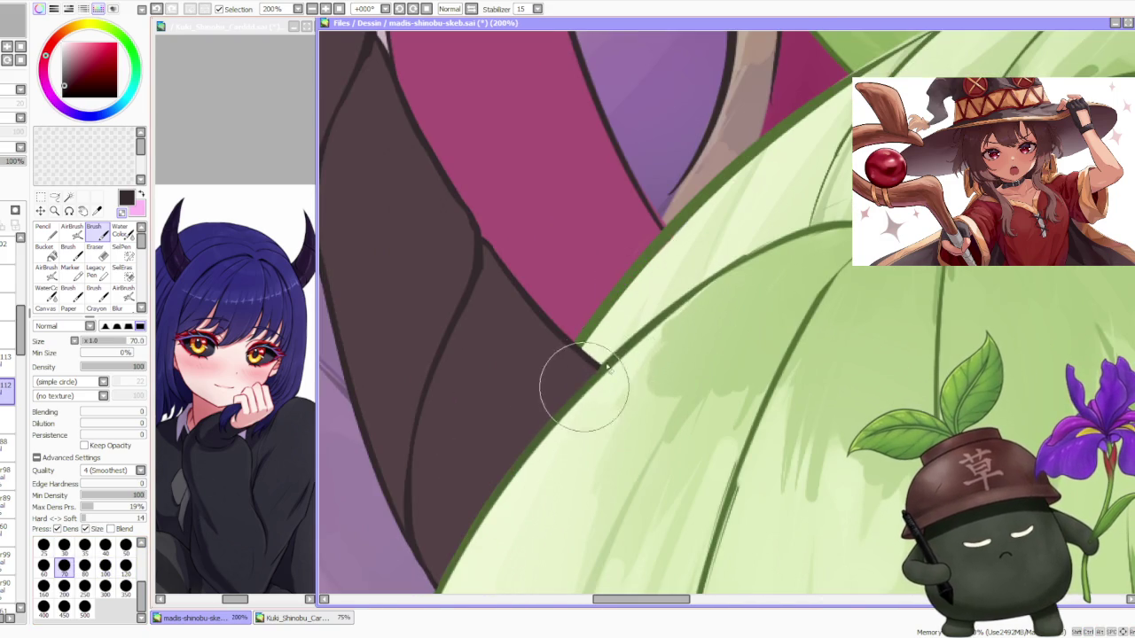
pyautogui.scroll(-5, 590, 304)
pyautogui.scroll(2, 608, 233)
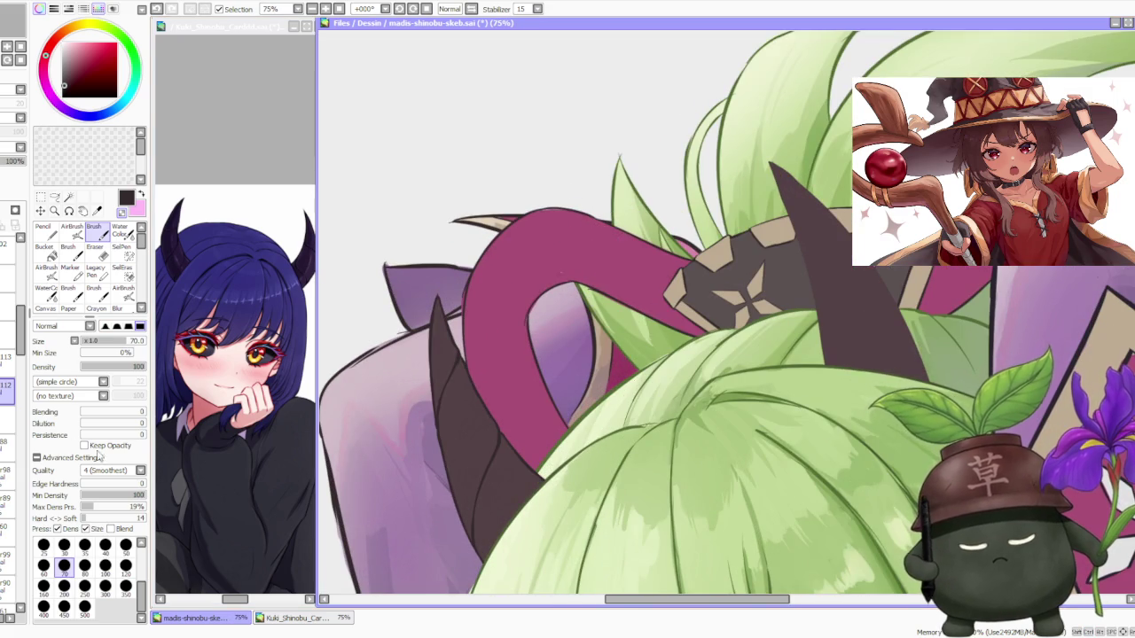
pyautogui.scroll(3, 403, 275)
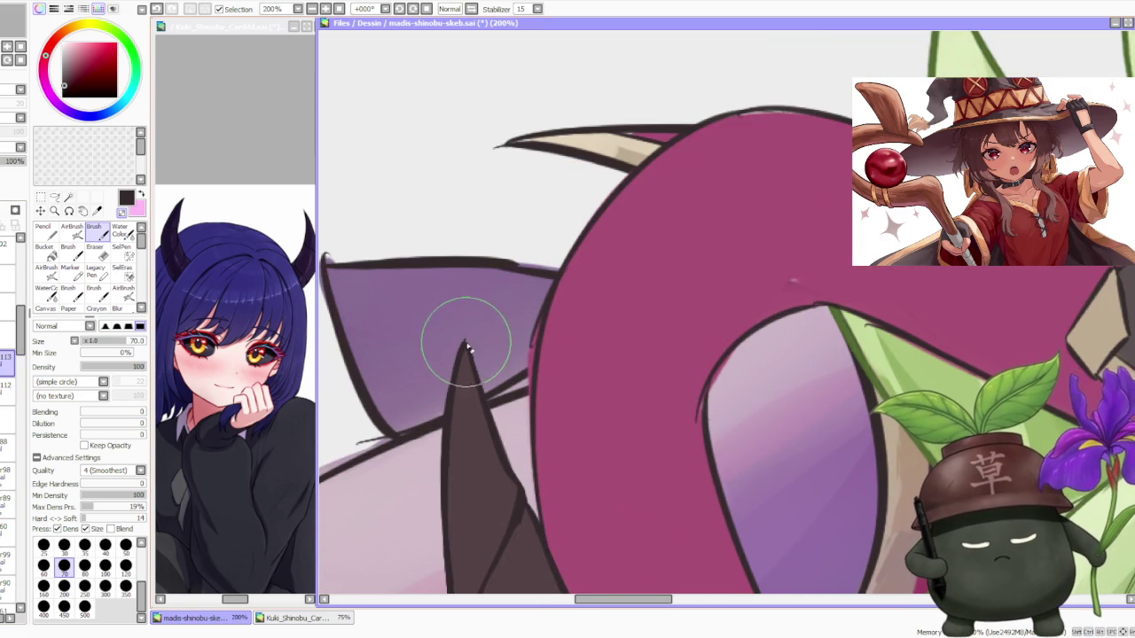
pyautogui.scroll(-4, 466, 344)
pyautogui.scroll(-4, 494, 260)
pyautogui.scroll(-1, 535, 239)
pyautogui.scroll(2, 547, 260)
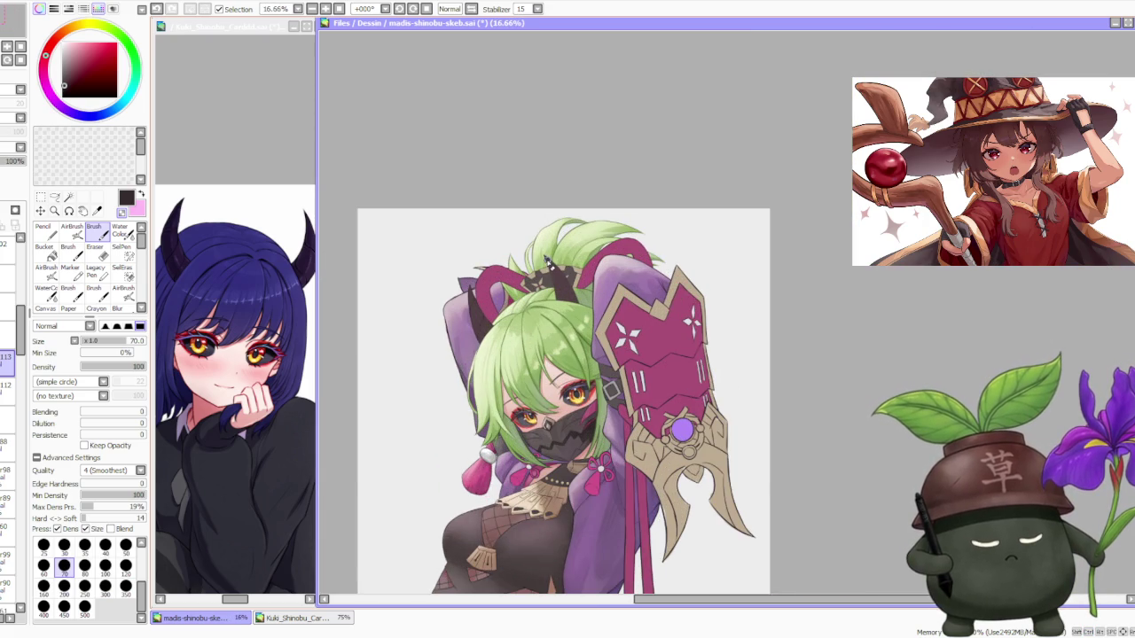
# Paint dark brown over the tan crown below the upper horn to lengthen it.
pyautogui.scroll(2, 541, 287)
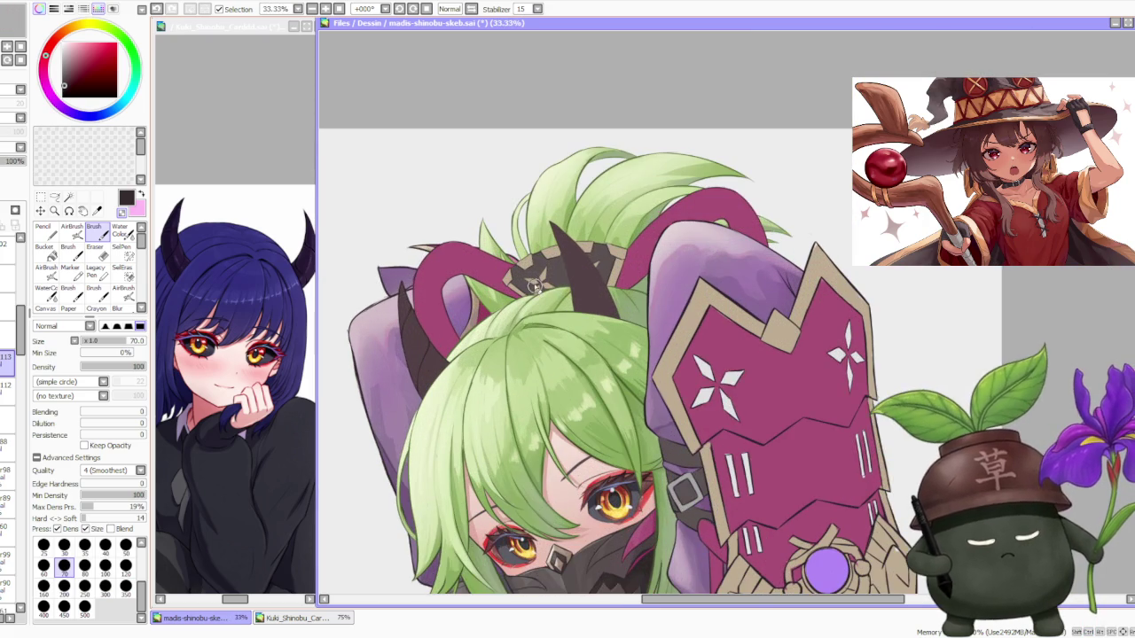
pyautogui.scroll(1, 470, 248)
pyautogui.scroll(3, 424, 293)
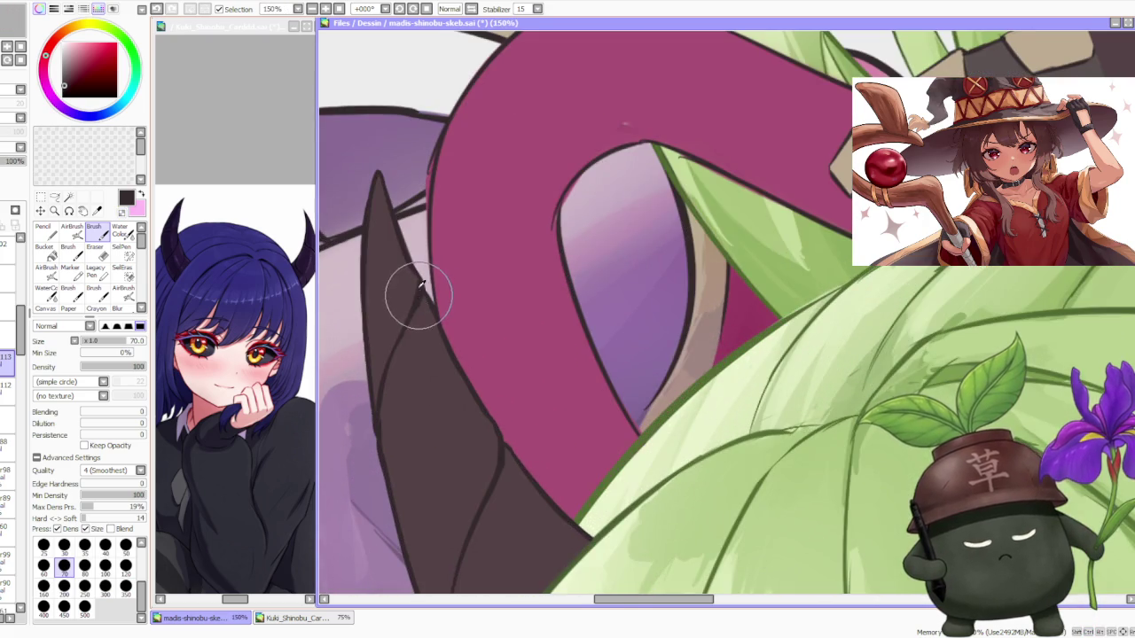
pyautogui.scroll(-4, 422, 290)
pyautogui.scroll(-1, 567, 135)
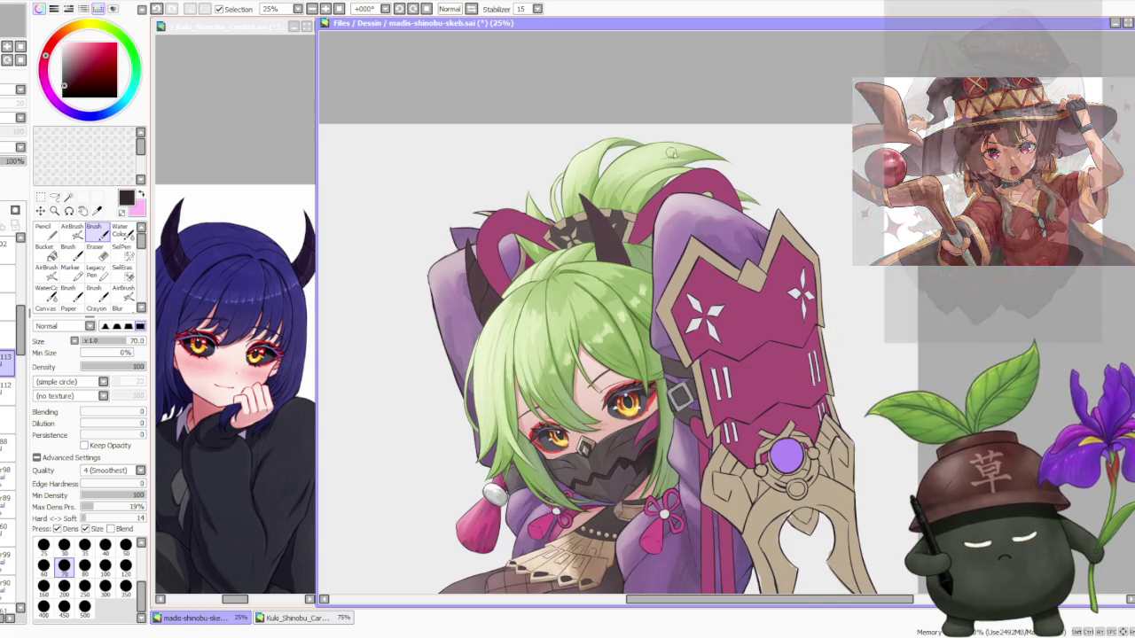
pyautogui.scroll(1, 417, 166)
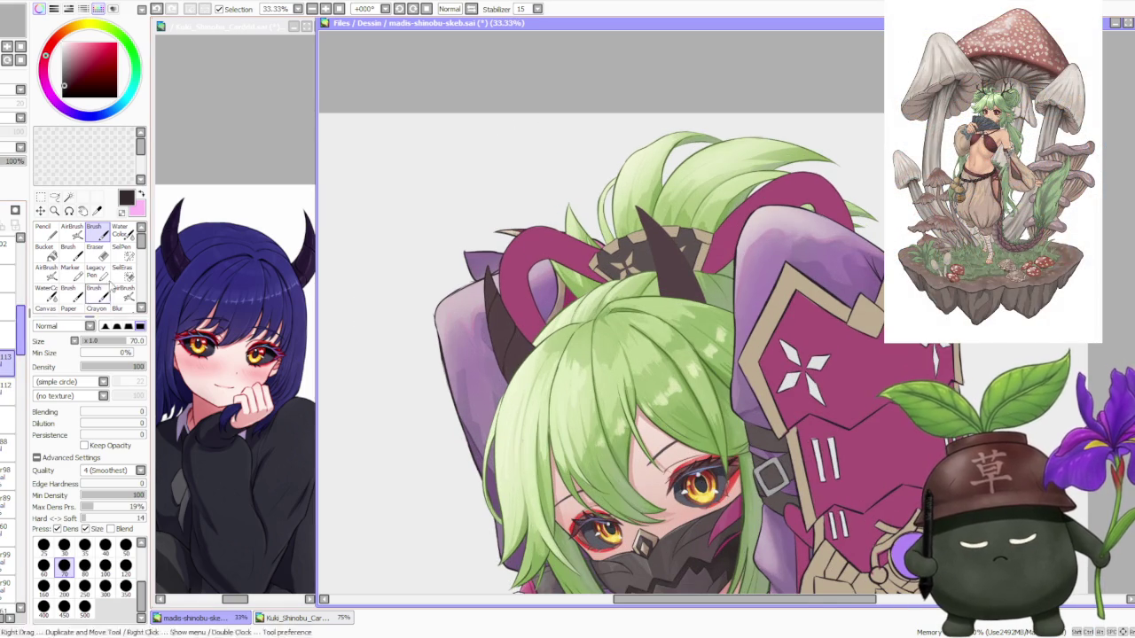
pyautogui.scroll(1, 676, 270)
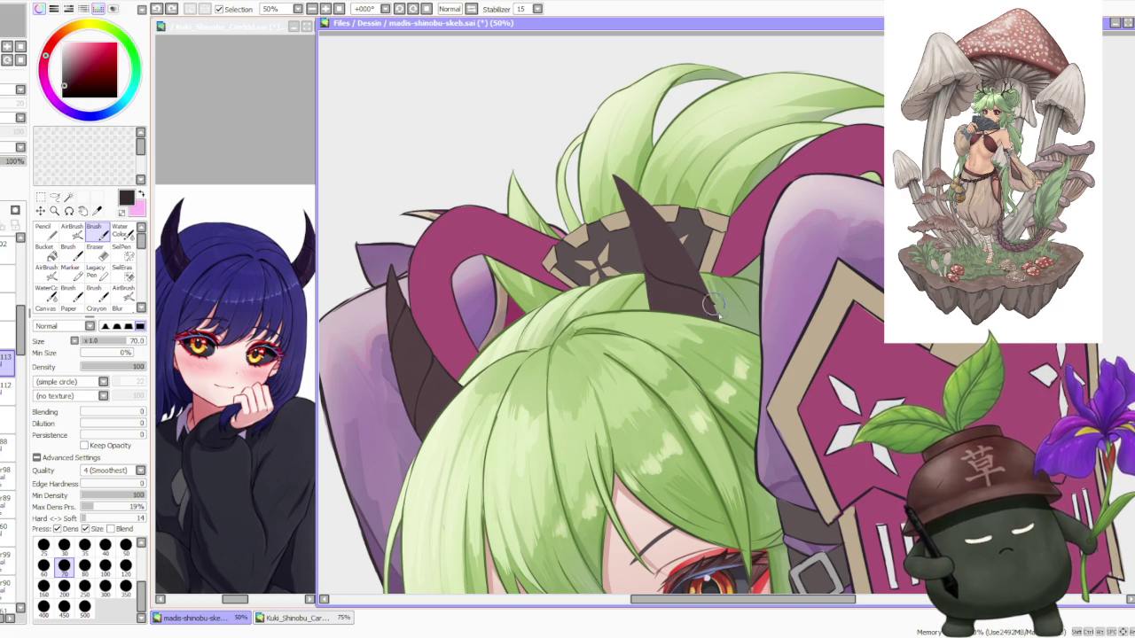
pyautogui.moveTo(633, 223); pyautogui.dragTo(696, 260)
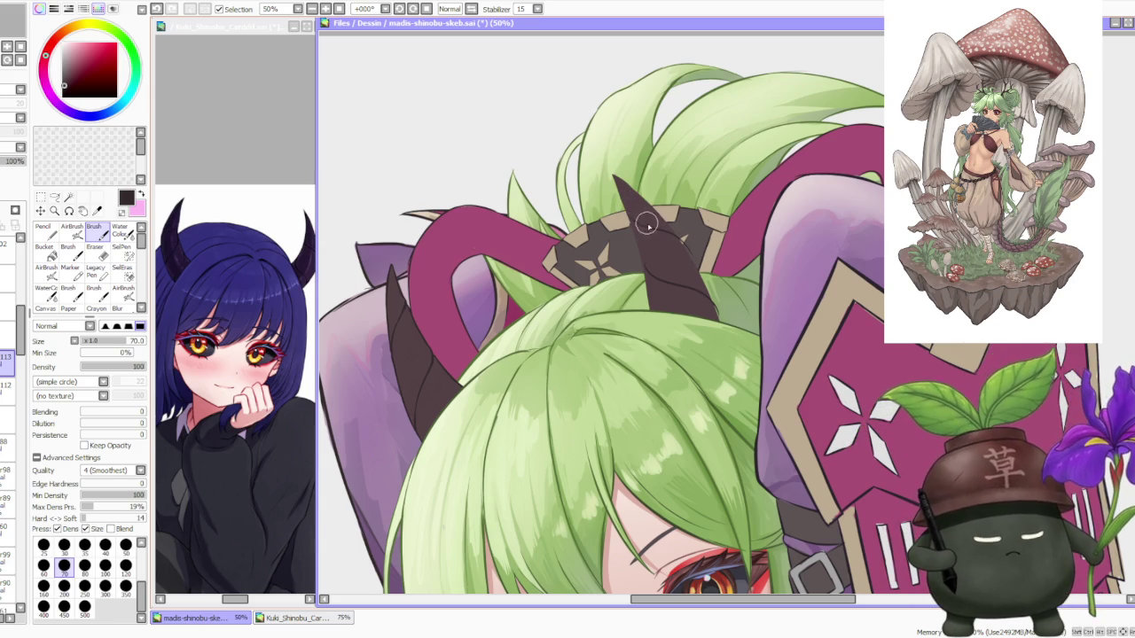
pyautogui.scroll(-1, 630, 215)
pyautogui.scroll(-1, 612, 188)
pyautogui.scroll(-1, 607, 178)
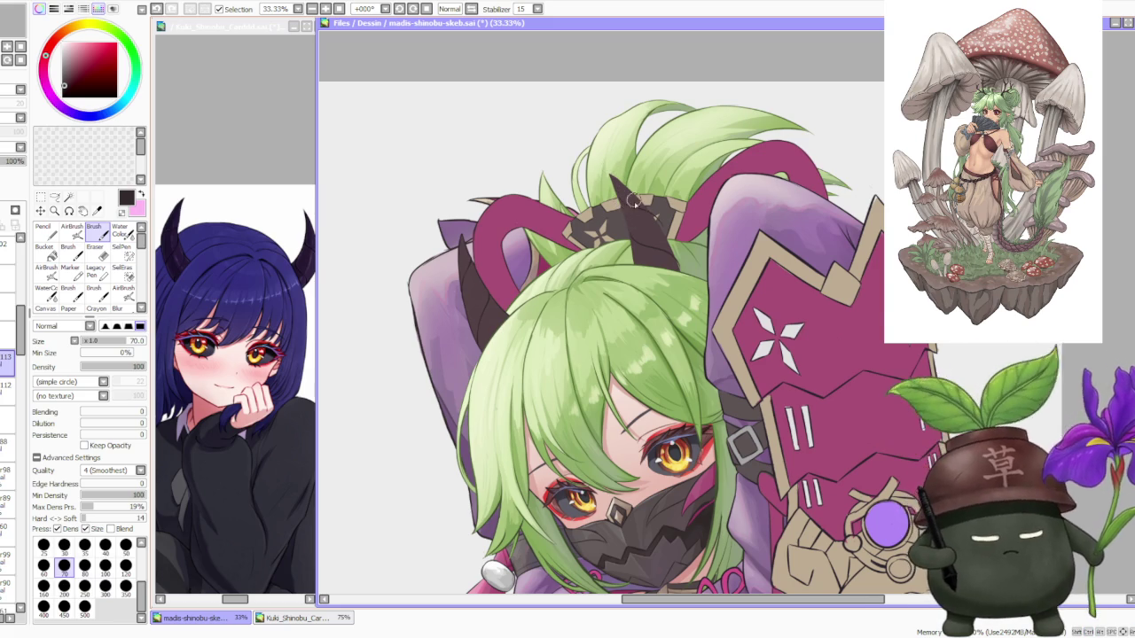
pyautogui.scroll(1, 630, 199)
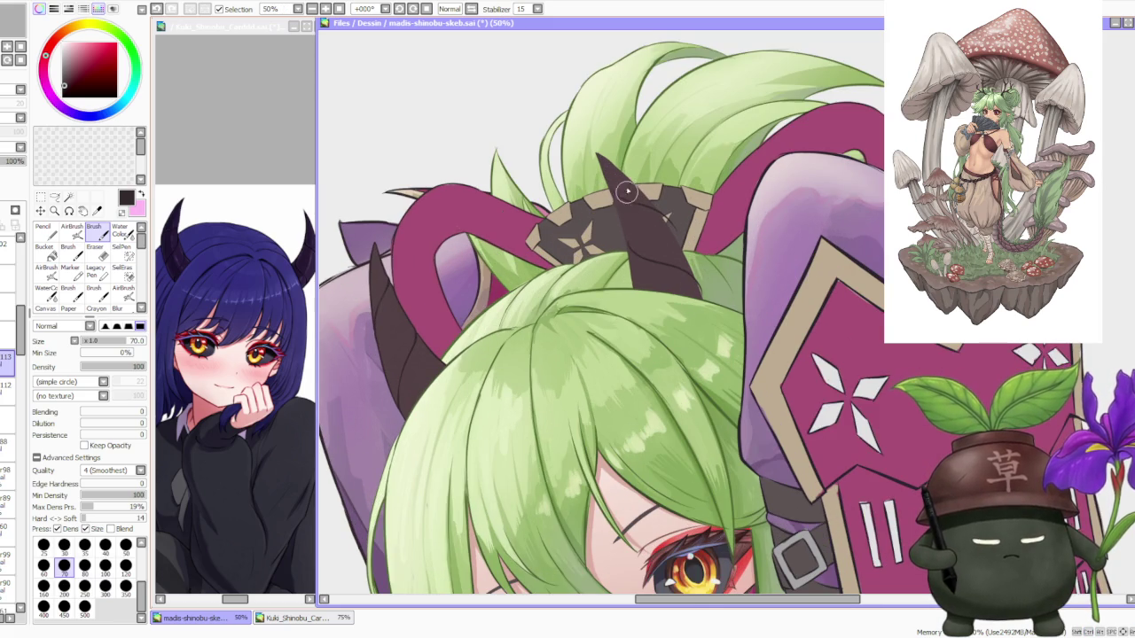
# Draw a trial selection around the upper horn, then clear it.
pyautogui.click(68, 196)
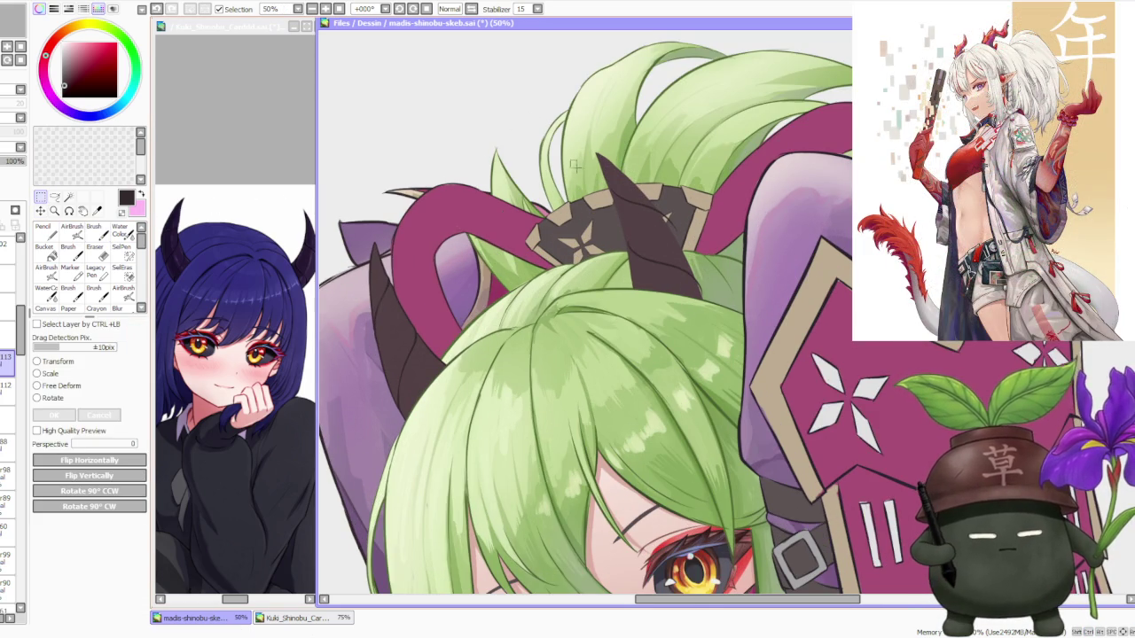
pyautogui.moveTo(570, 161); pyautogui.dragTo(717, 313)
pyautogui.moveTo(610, 191); pyautogui.dragTo(701, 293)
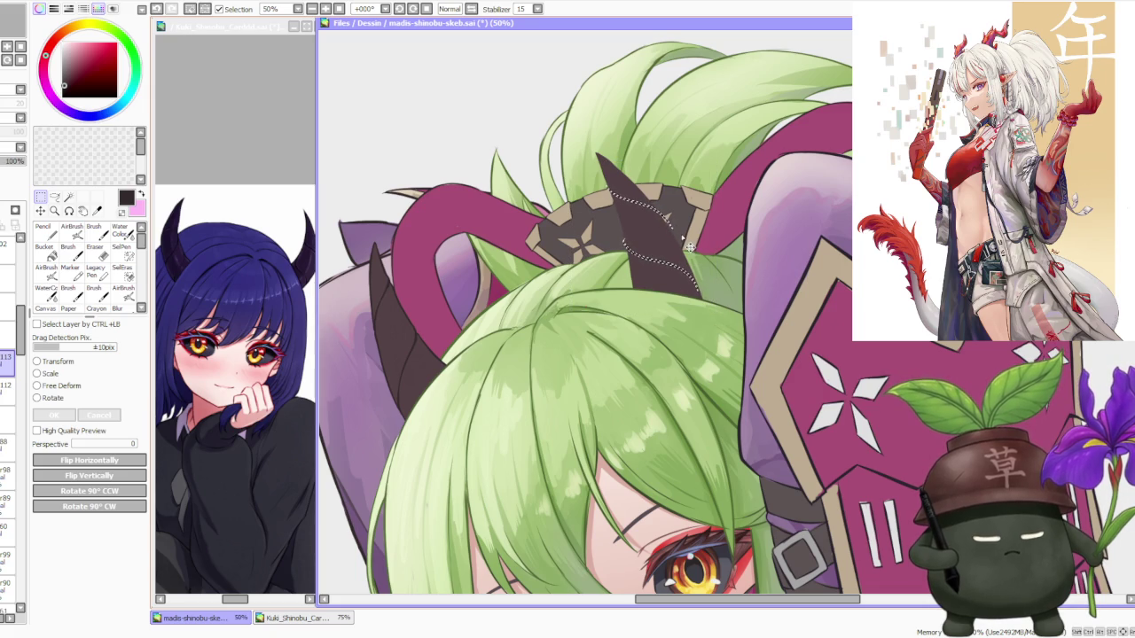
pyautogui.hotkey('ctrl', 'd')
pyautogui.scroll(-3, 690, 246)
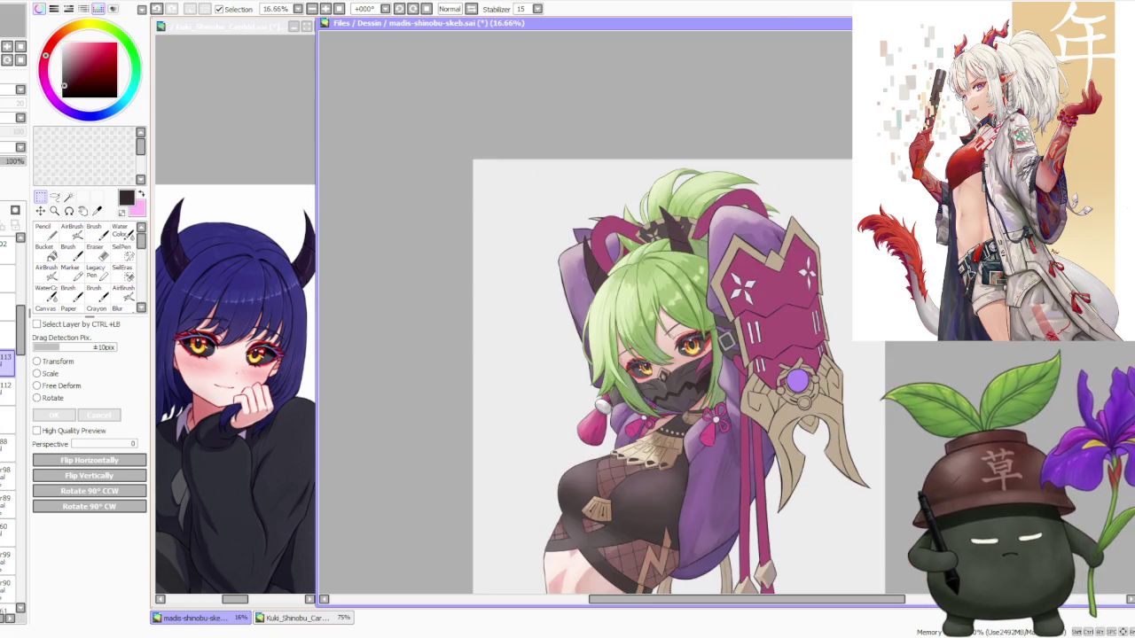
pyautogui.scroll(3, 714, 214)
pyautogui.scroll(-2, 714, 215)
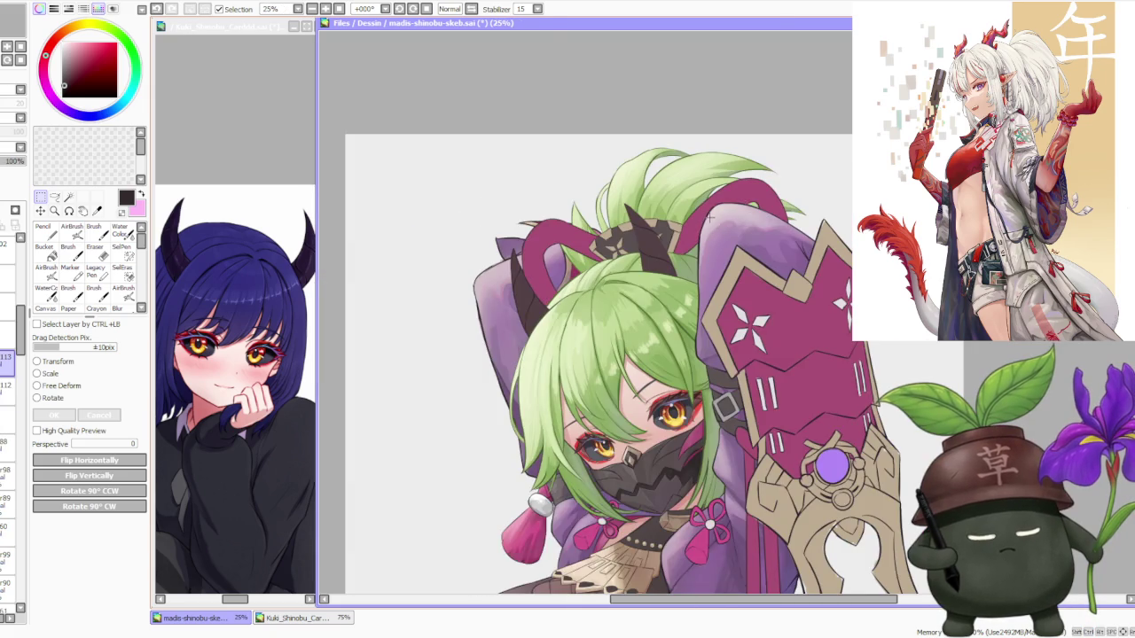
pyautogui.scroll(2, 710, 216)
pyautogui.scroll(-3, 709, 218)
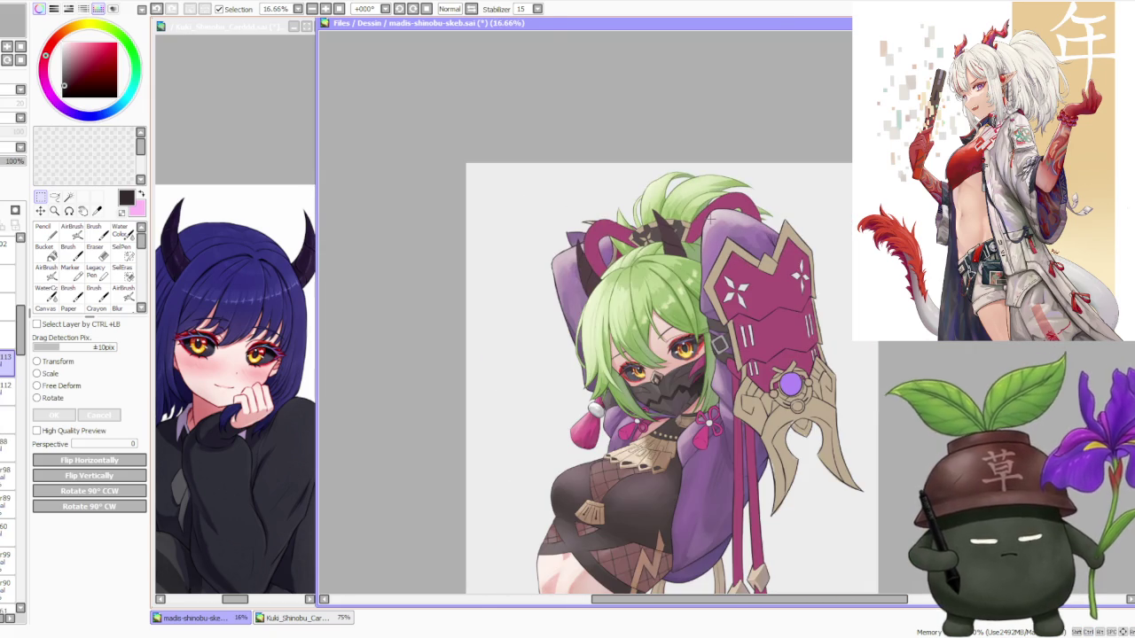
pyautogui.scroll(2, 709, 217)
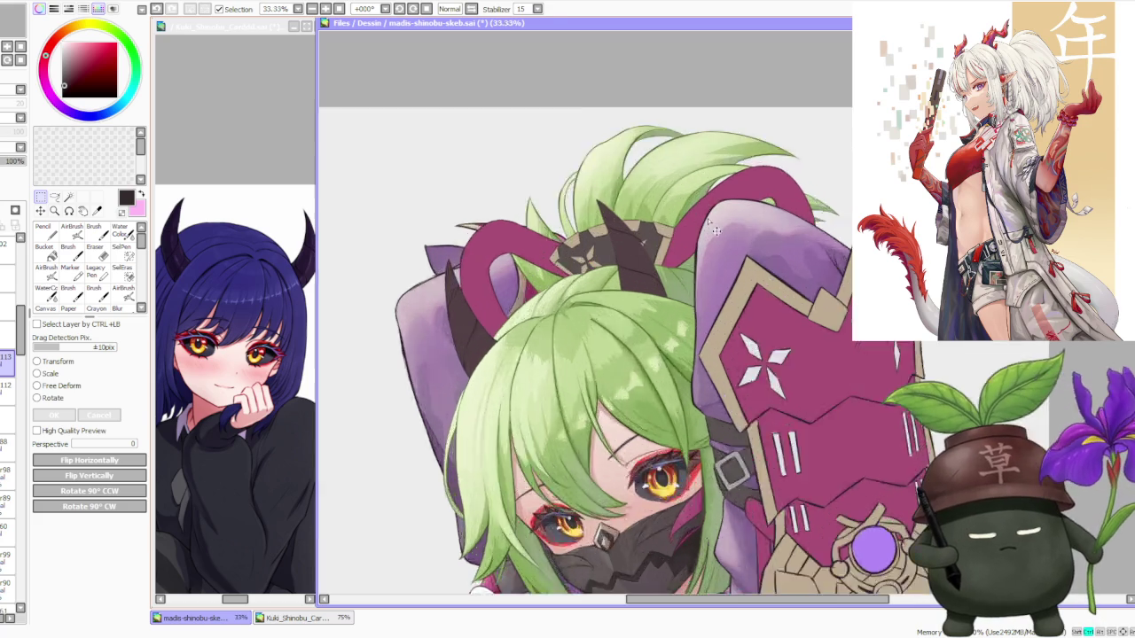
pyautogui.scroll(2, 693, 203)
# Select the upper horn and free-deform its corners to slim it, then apply the transform.
pyautogui.moveTo(463, 211); pyautogui.dragTo(633, 388)
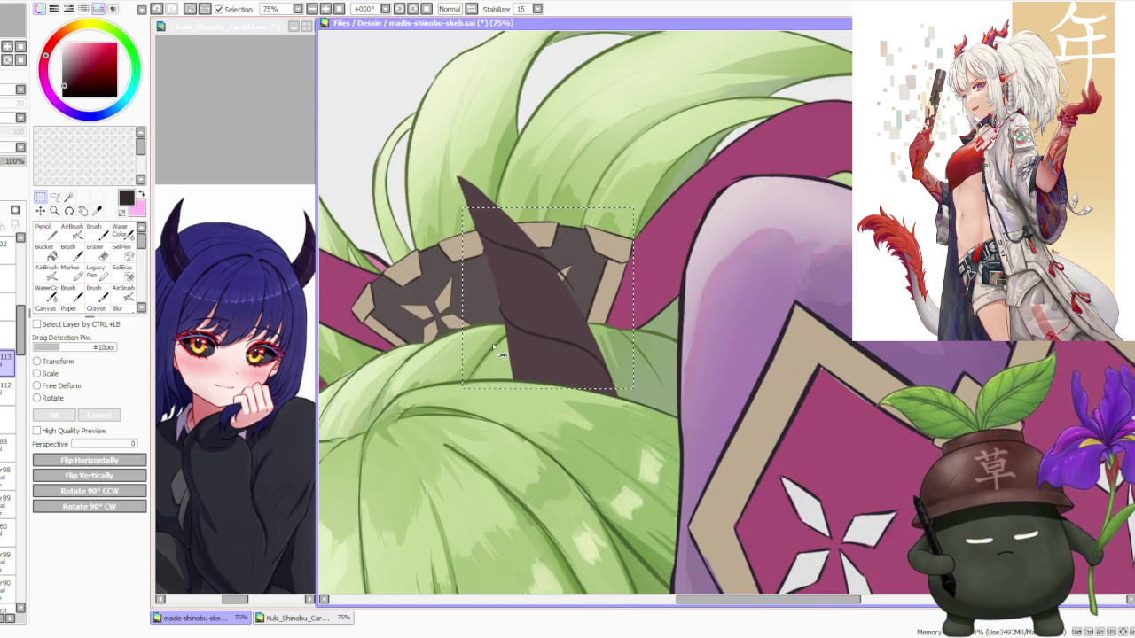
pyautogui.click(58, 386)
pyautogui.moveTo(611, 226); pyautogui.dragTo(607, 224)
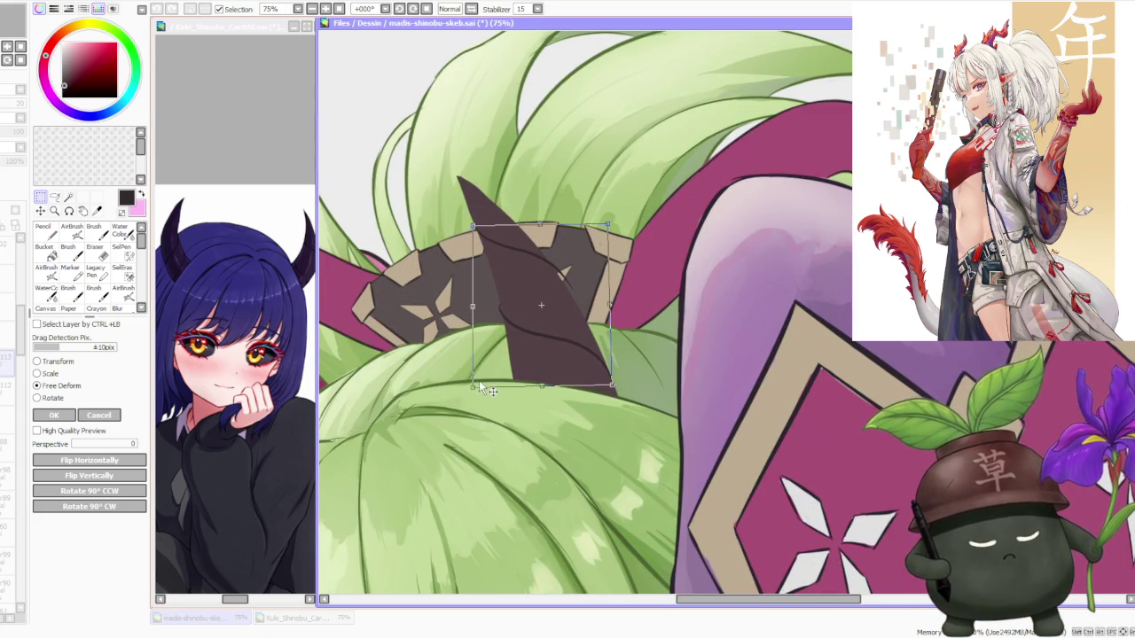
pyautogui.moveTo(479, 383); pyautogui.dragTo(474, 390)
pyautogui.moveTo(607, 225); pyautogui.dragTo(600, 226)
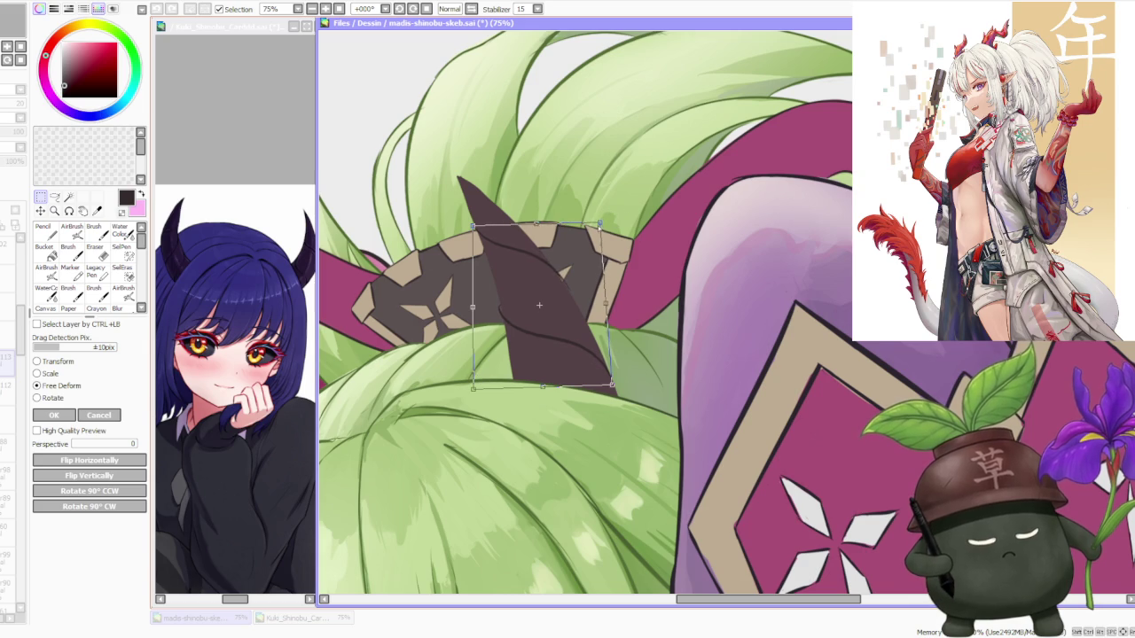
pyautogui.scroll(-3, 600, 225)
pyautogui.scroll(1, 560, 217)
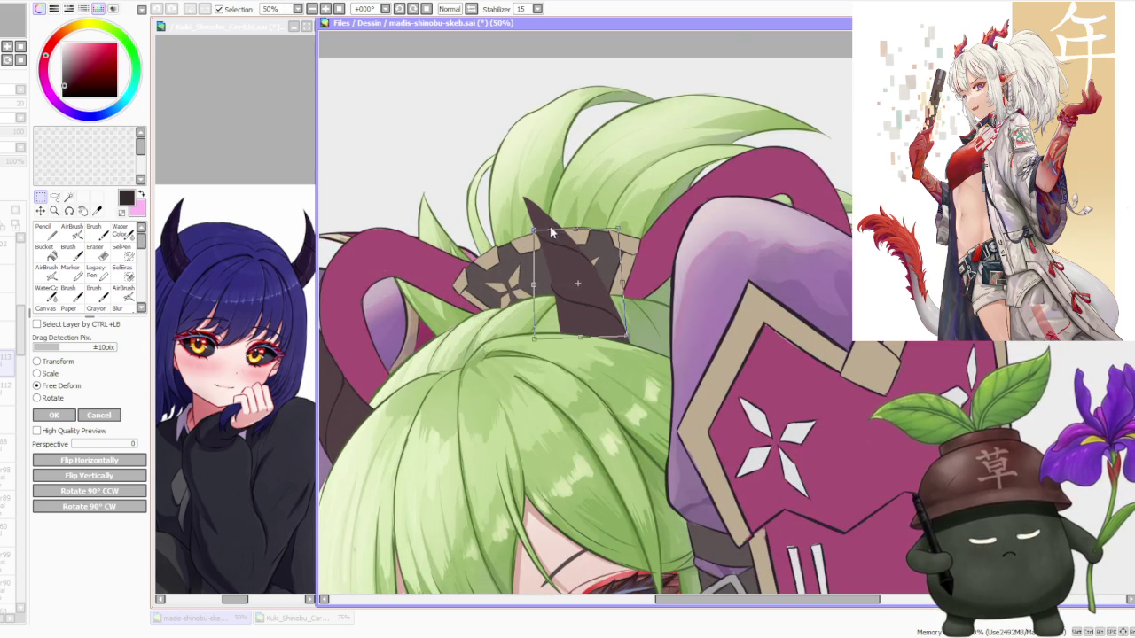
pyautogui.scroll(-2, 570, 183)
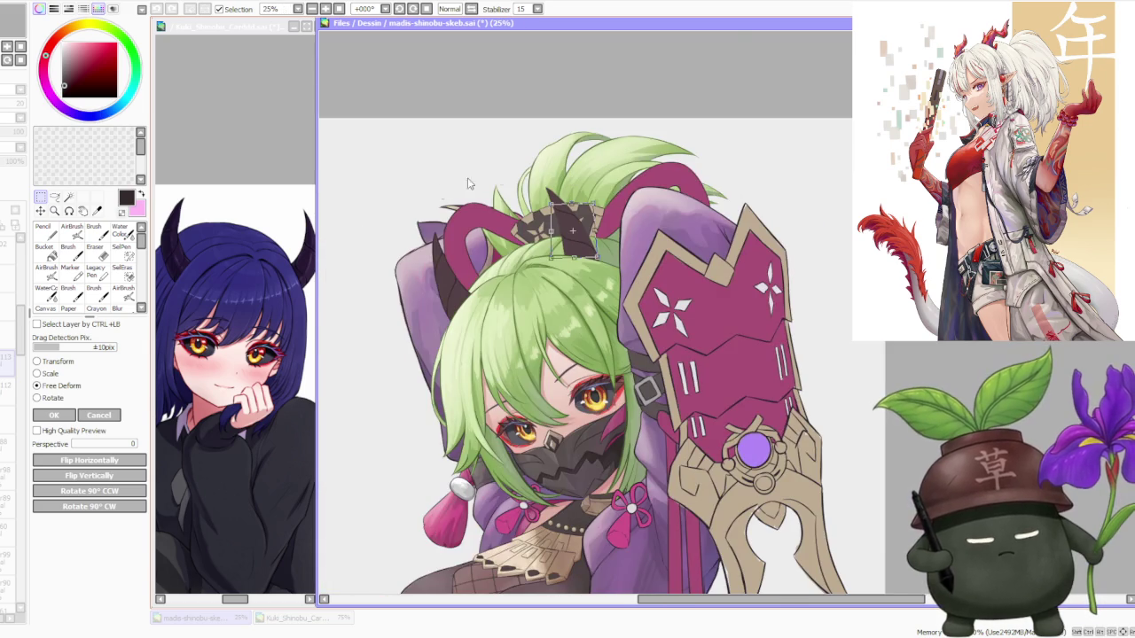
pyautogui.click(55, 417)
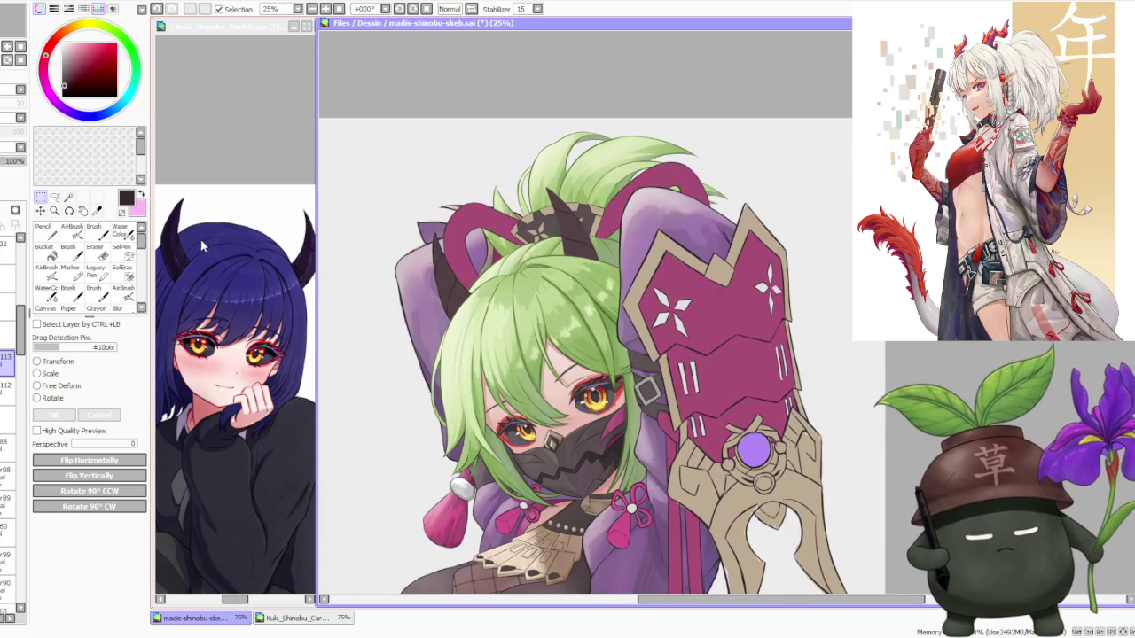
pyautogui.click(93, 229)
# Zoom in on the horn and mirror the canvas view to check it.
pyautogui.scroll(3, 581, 186)
pyautogui.scroll(1, 557, 264)
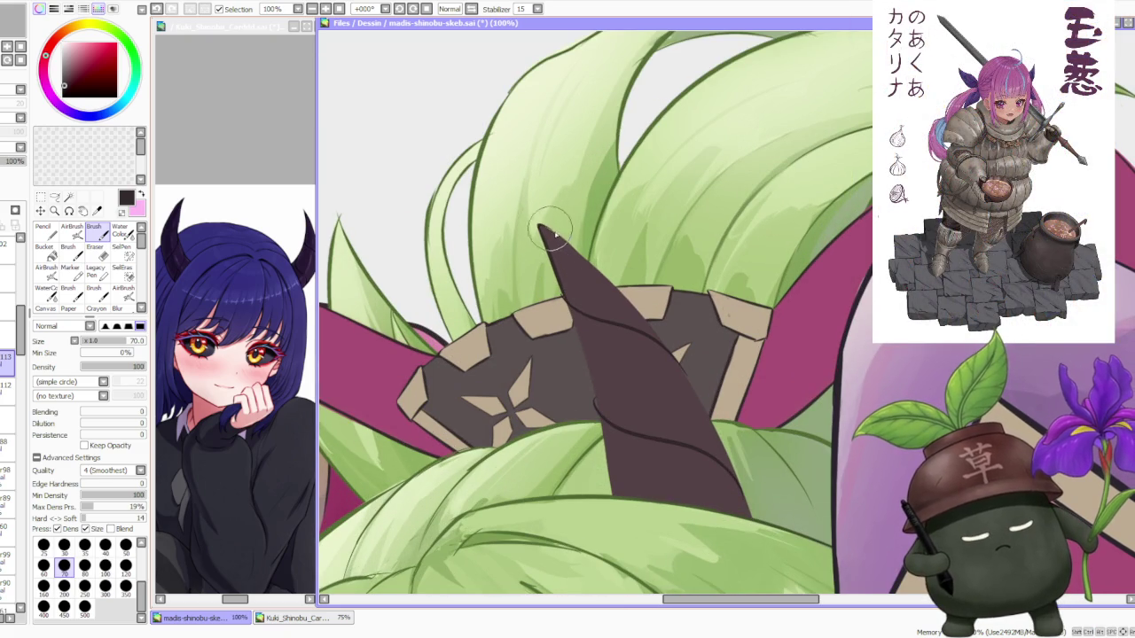
pyautogui.scroll(-1, 545, 249)
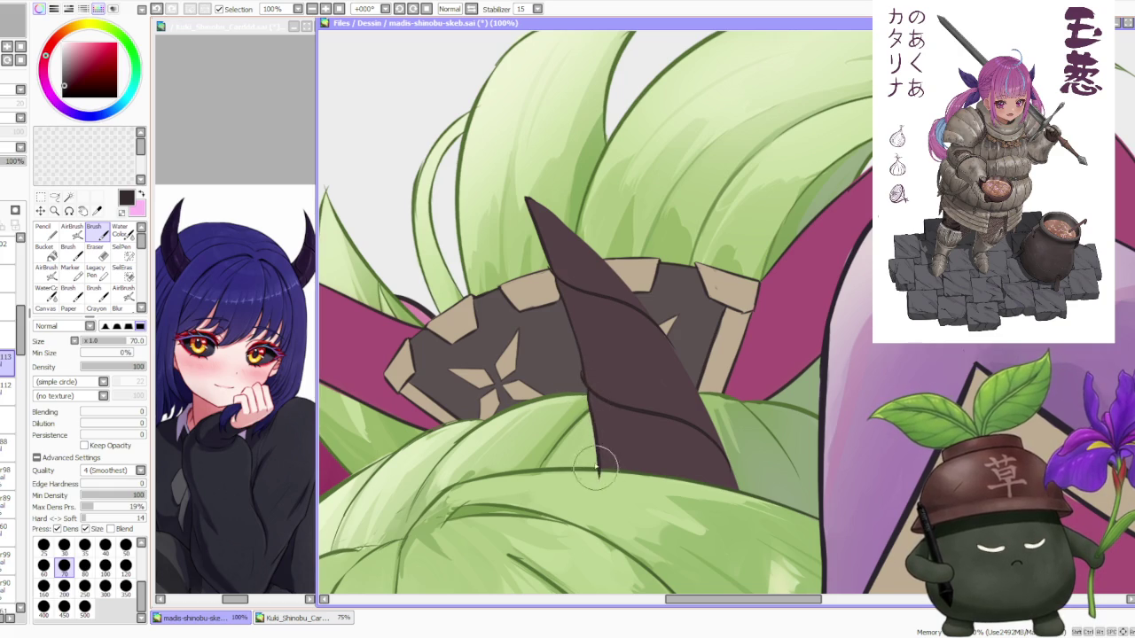
pyautogui.scroll(-2, 600, 355)
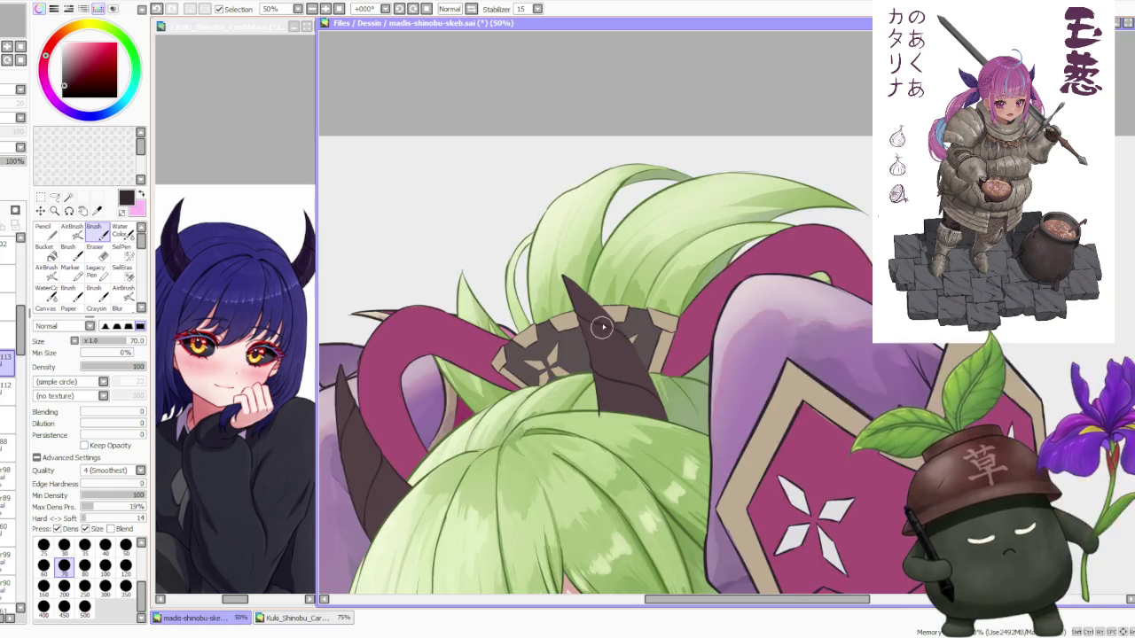
pyautogui.scroll(2, 602, 355)
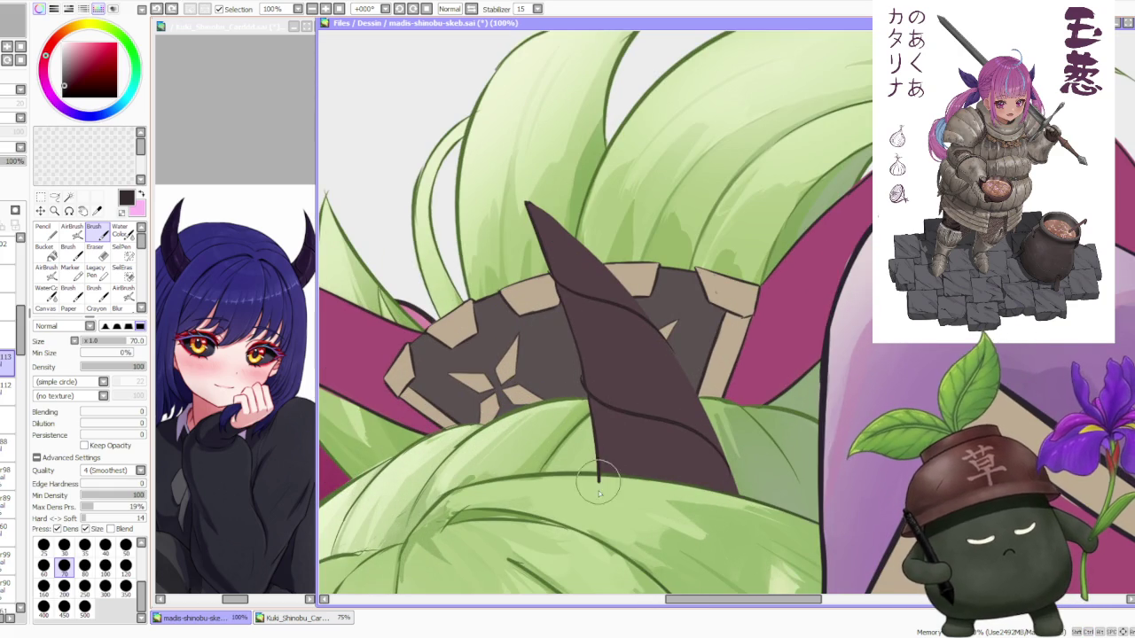
pyautogui.scroll(-3, 611, 329)
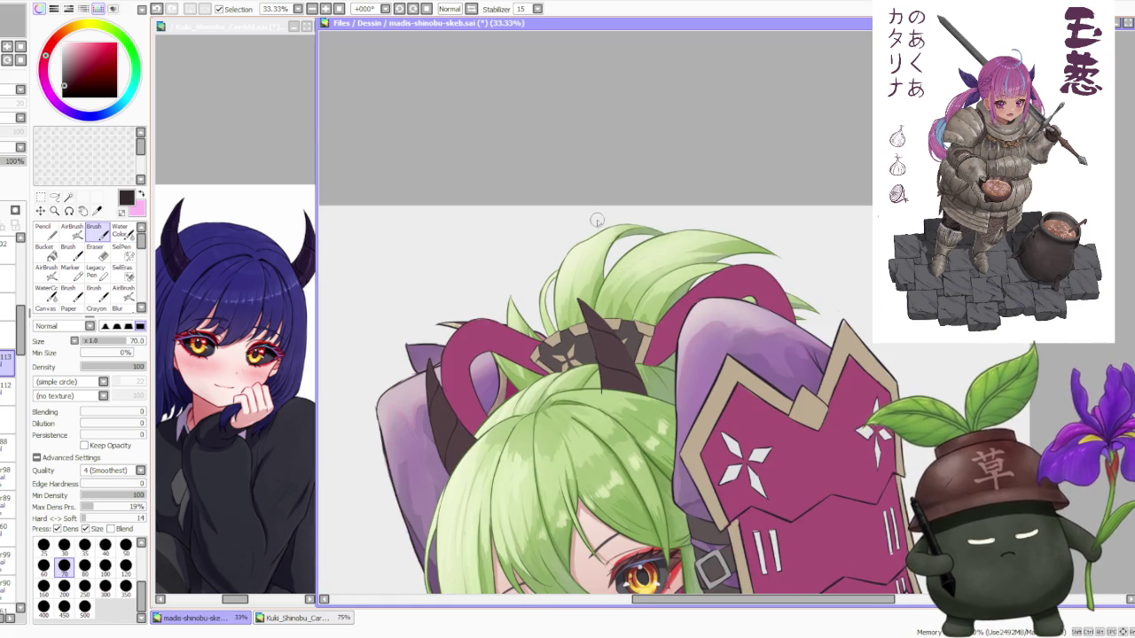
pyautogui.scroll(-1, 577, 161)
pyautogui.click(459, 12)
# Extend the dark horn down to the leaf edge.
pyautogui.scroll(1, 528, 353)
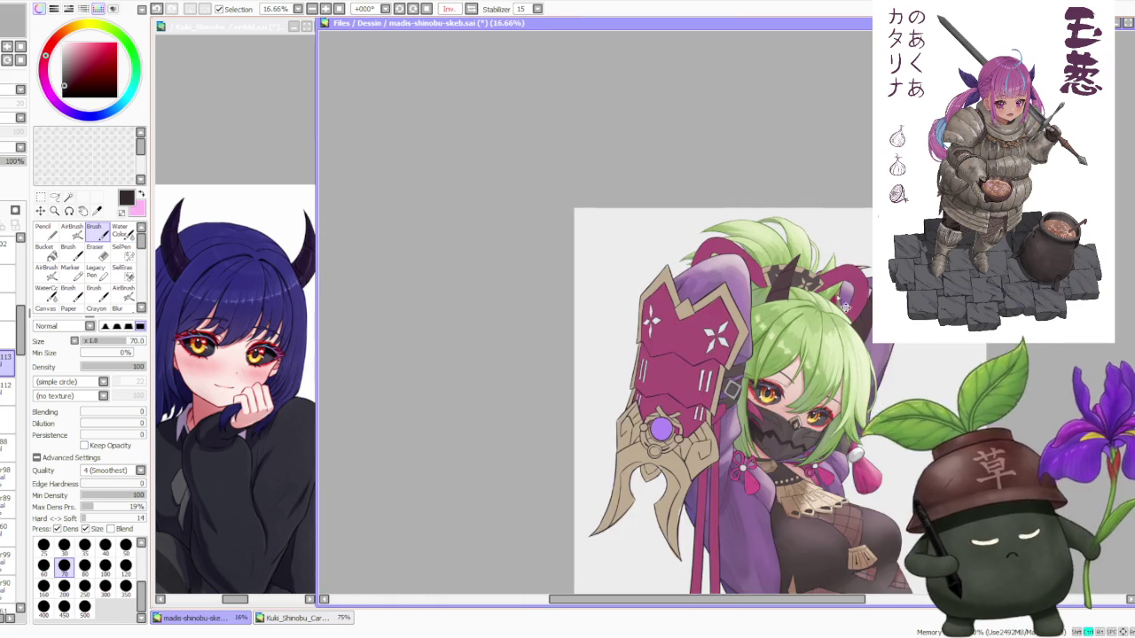
pyautogui.scroll(2, 527, 353)
pyautogui.scroll(2, 528, 353)
pyautogui.moveTo(539, 322); pyautogui.dragTo(520, 375)
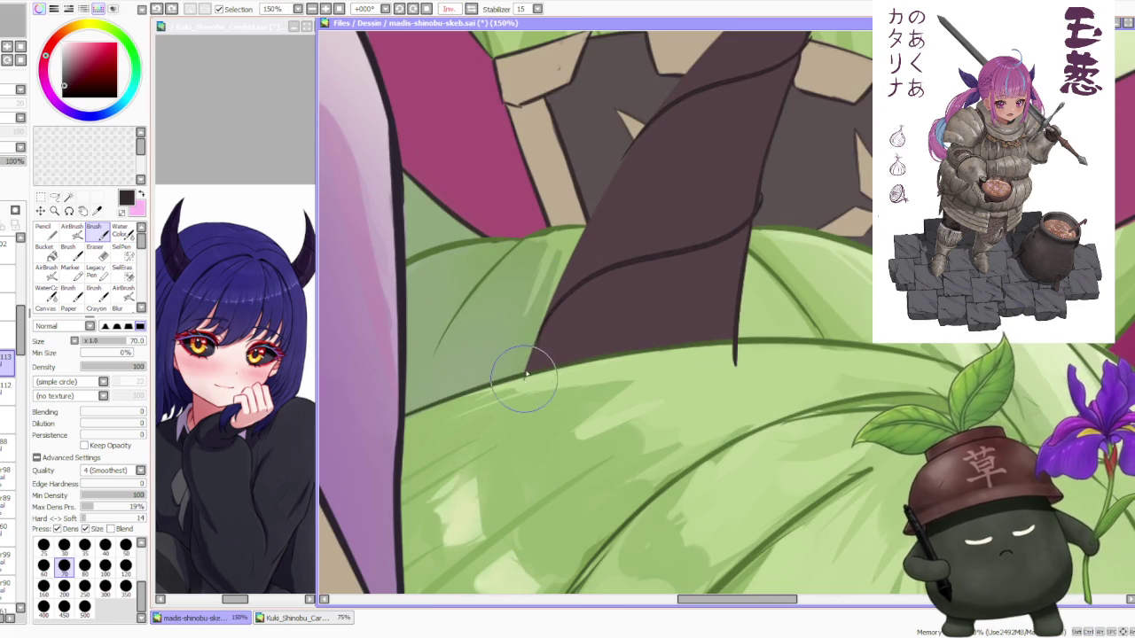
# Touch up the horn's left and lower-left edges.
pyautogui.scroll(-1, 558, 304)
pyautogui.scroll(1, 567, 266)
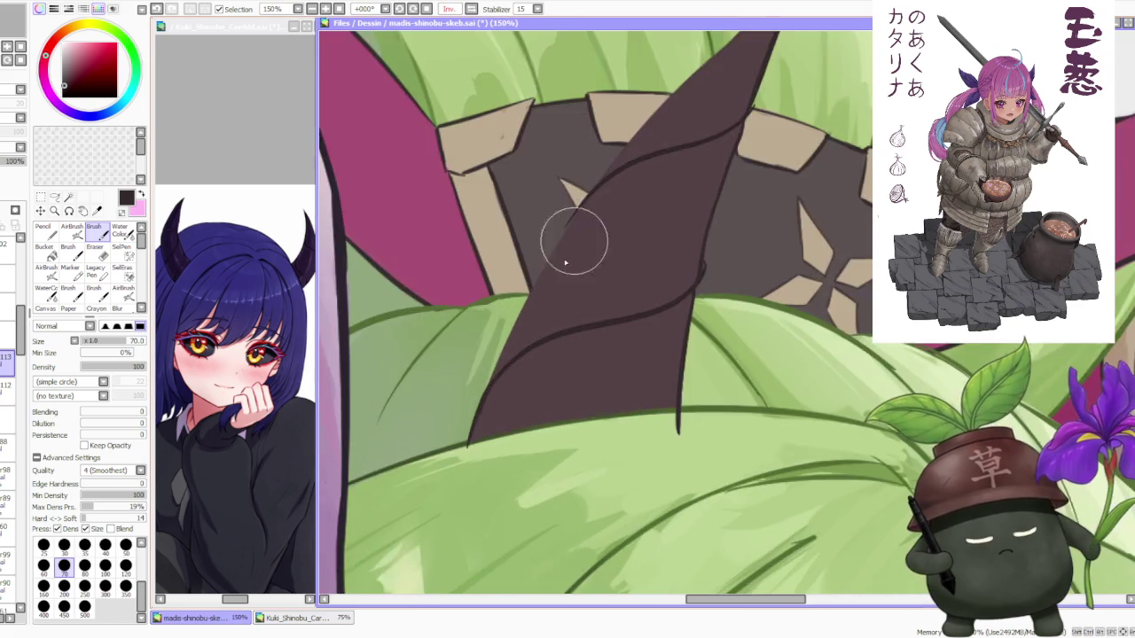
pyautogui.scroll(-1, 508, 357)
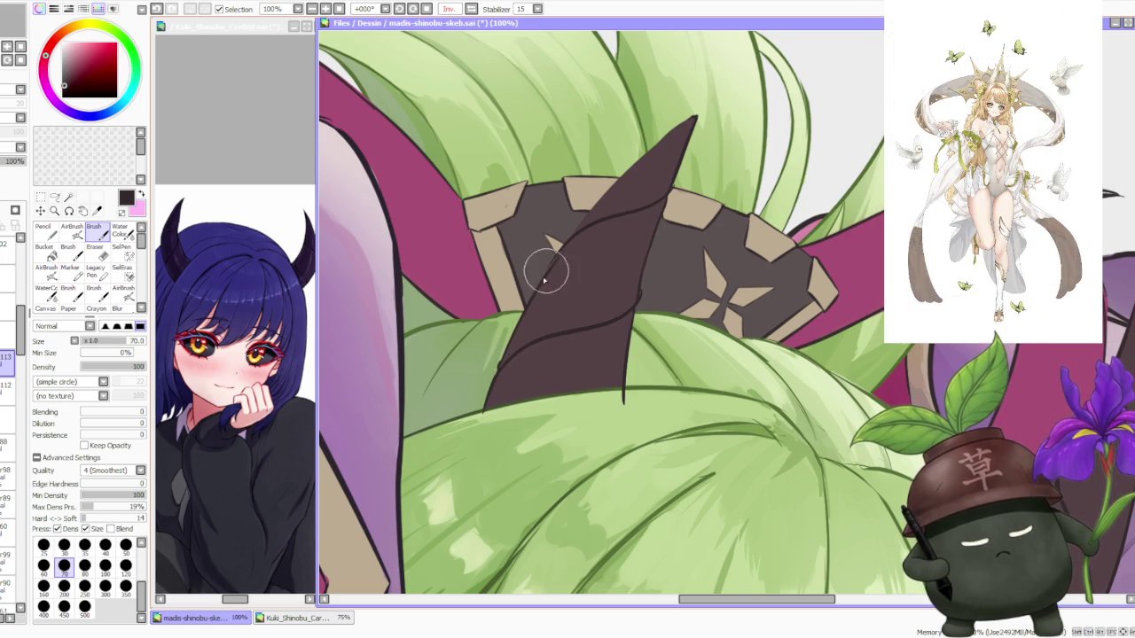
pyautogui.moveTo(502, 362); pyautogui.dragTo(560, 253)
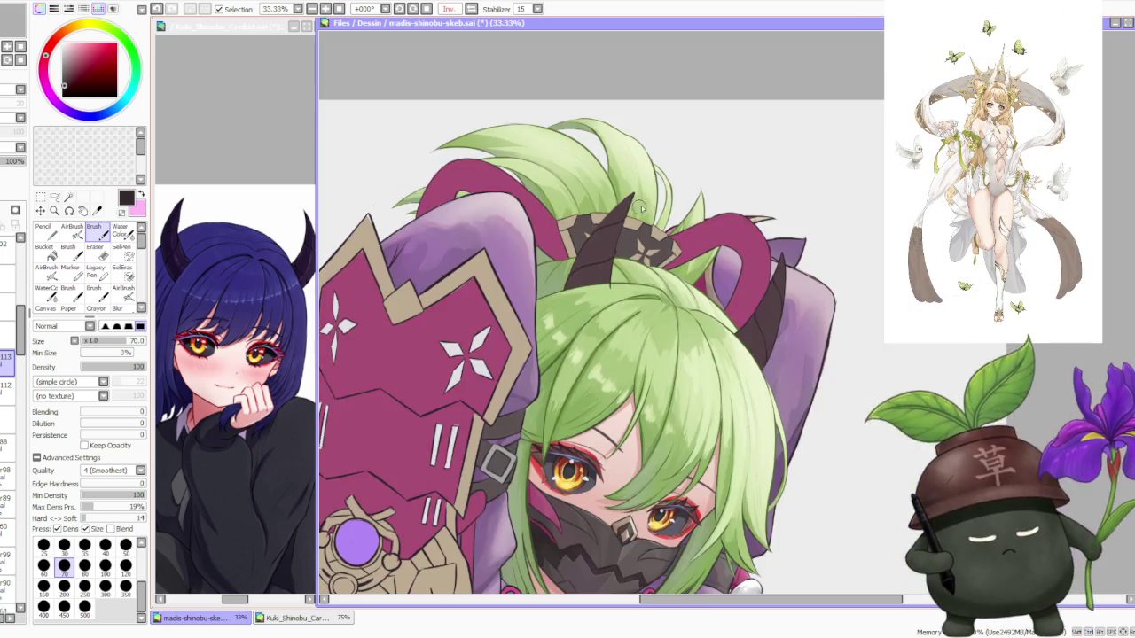
pyautogui.scroll(1, 540, 288)
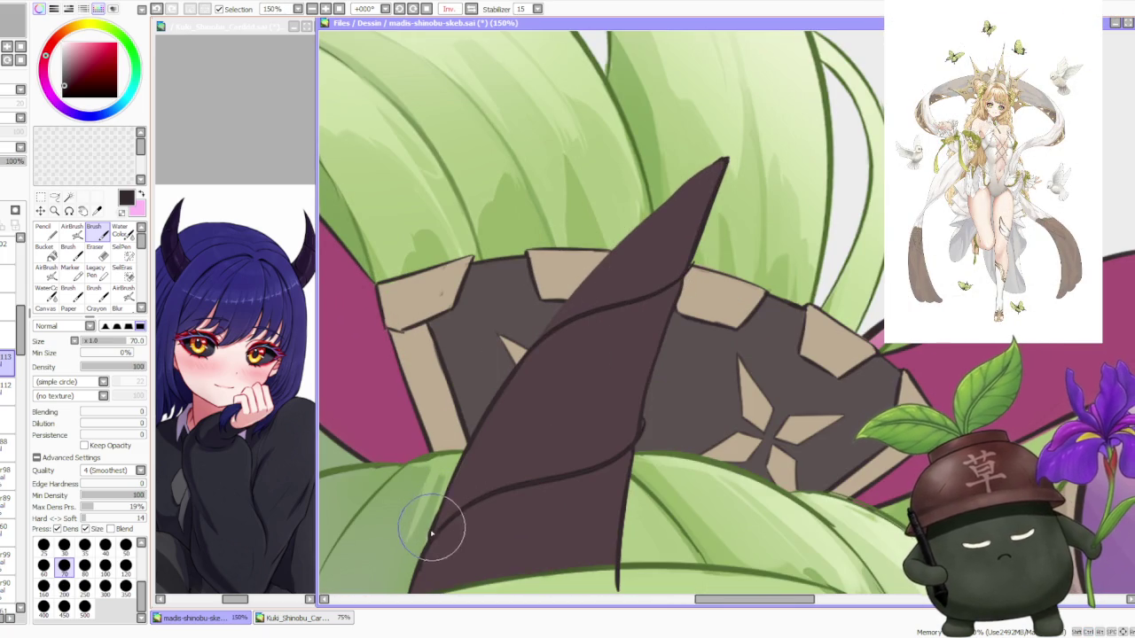
pyautogui.moveTo(437, 519); pyautogui.dragTo(461, 463)
pyautogui.scroll(-4, 476, 436)
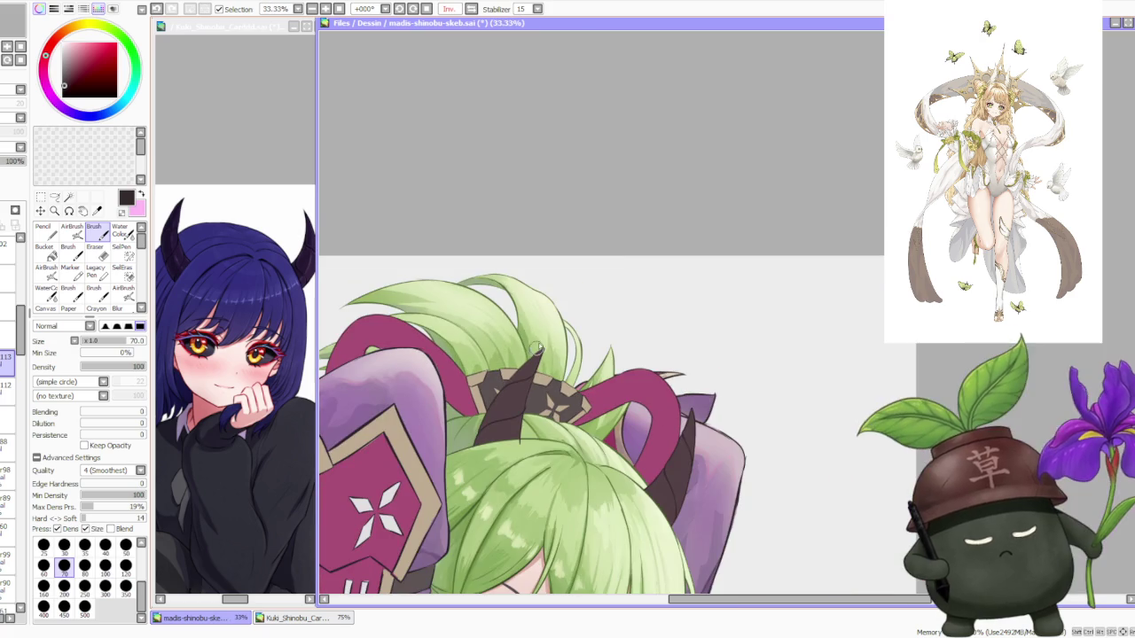
pyautogui.scroll(3, 528, 364)
pyautogui.scroll(2, 528, 363)
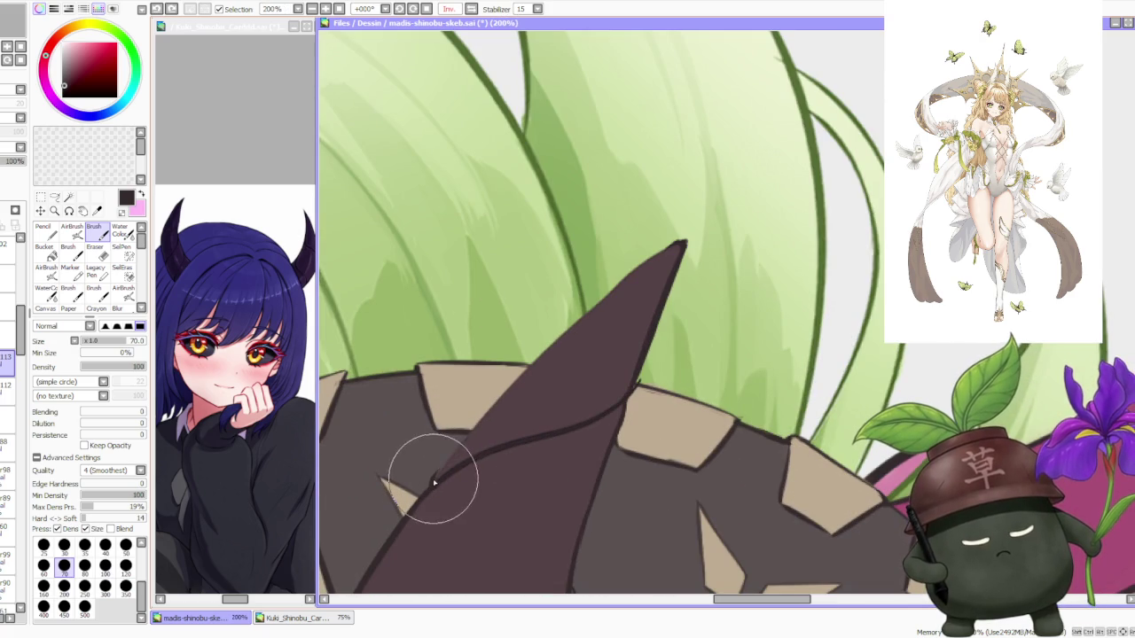
# Push out and smooth the horn's left outline toward the tip, flipping to check.
pyautogui.moveTo(446, 468); pyautogui.dragTo(621, 287)
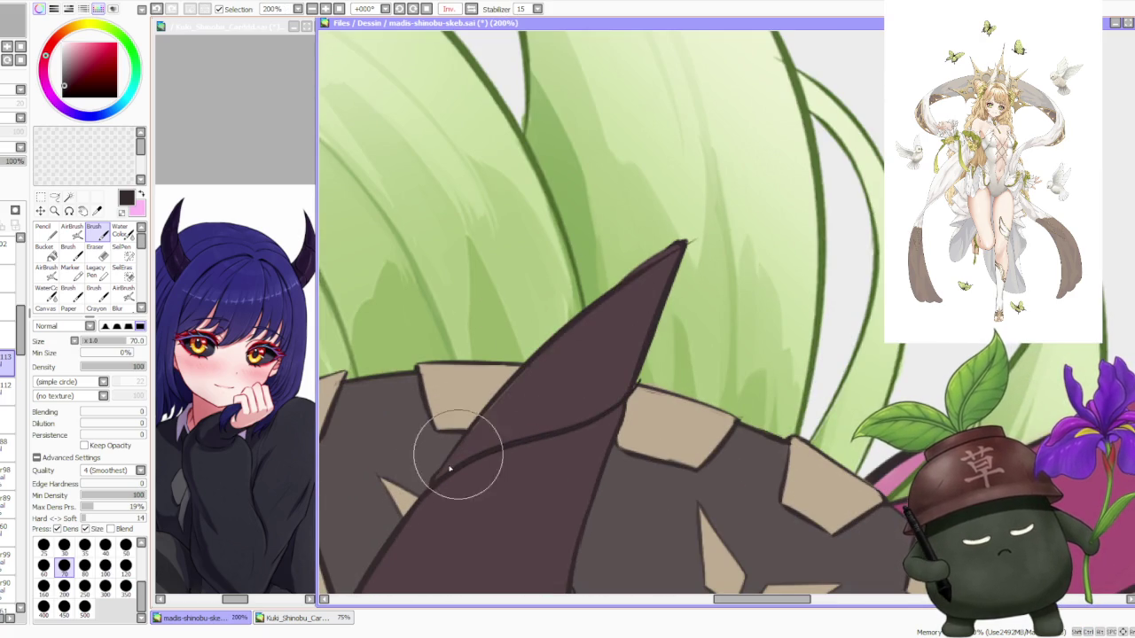
pyautogui.moveTo(444, 450); pyautogui.dragTo(637, 280)
pyautogui.moveTo(443, 468); pyautogui.dragTo(684, 241)
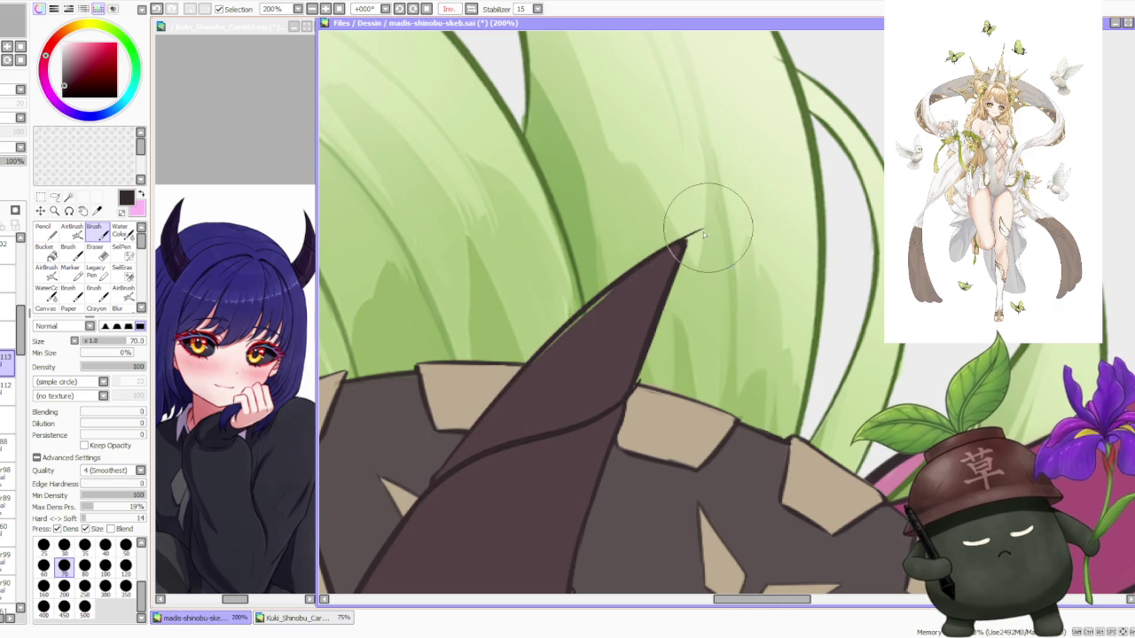
pyautogui.moveTo(449, 471); pyautogui.dragTo(570, 326)
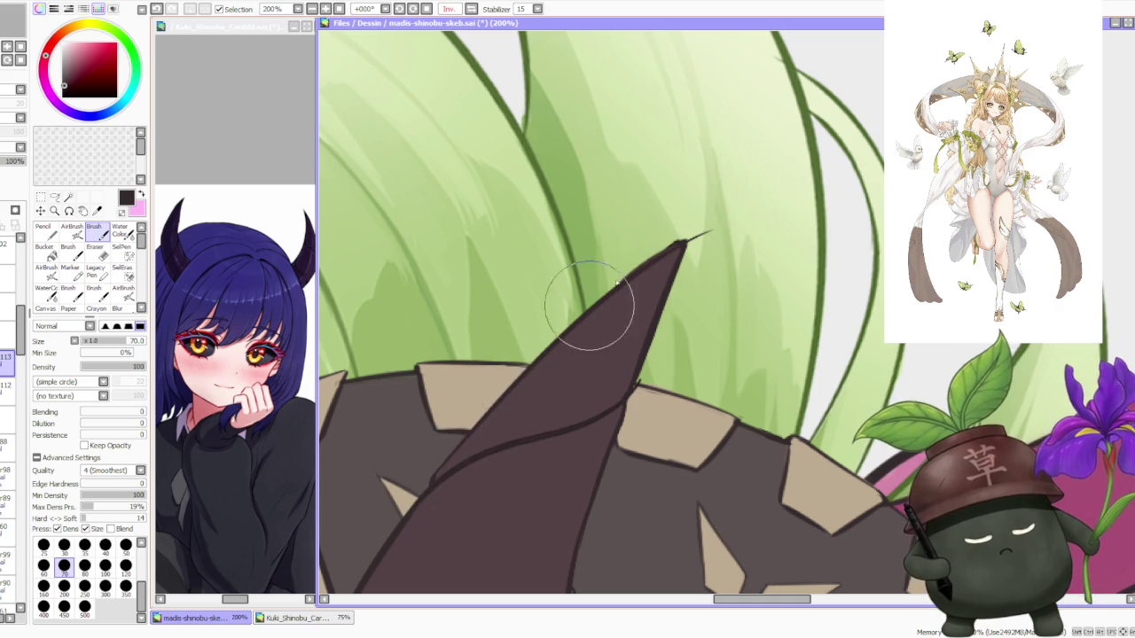
pyautogui.press('h')
pyautogui.press('h')
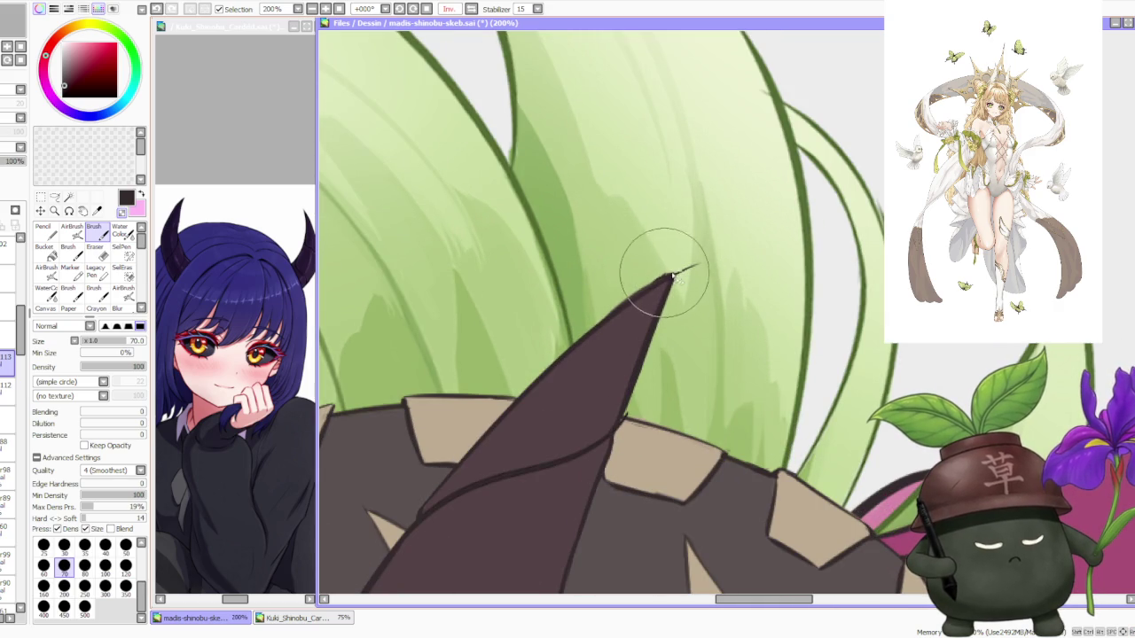
# Make the horn tip slightly wider and blunter, then tilt the view 45 degrees.
pyautogui.moveTo(666, 278); pyautogui.dragTo(696, 273)
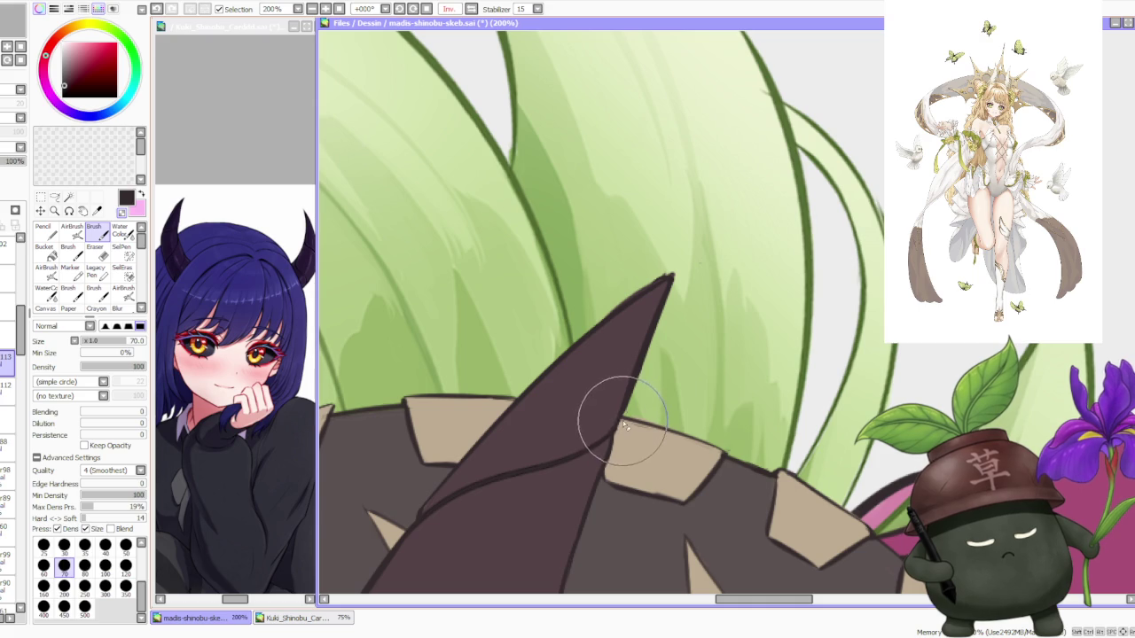
pyautogui.scroll(-3, 612, 432)
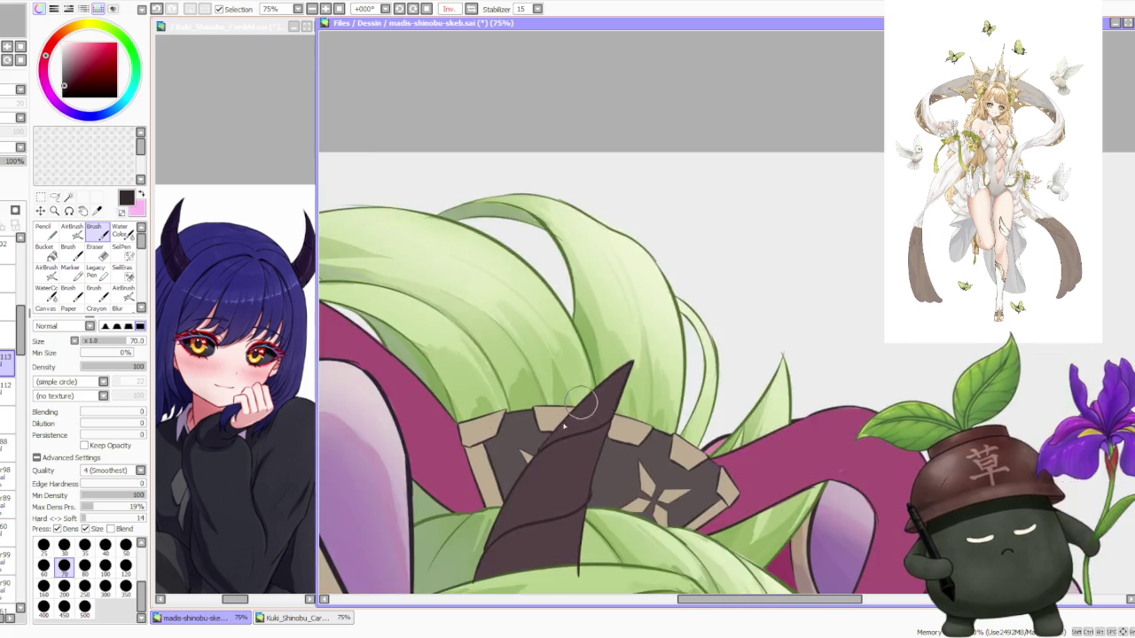
pyautogui.scroll(3, 532, 406)
pyautogui.scroll(-2, 537, 406)
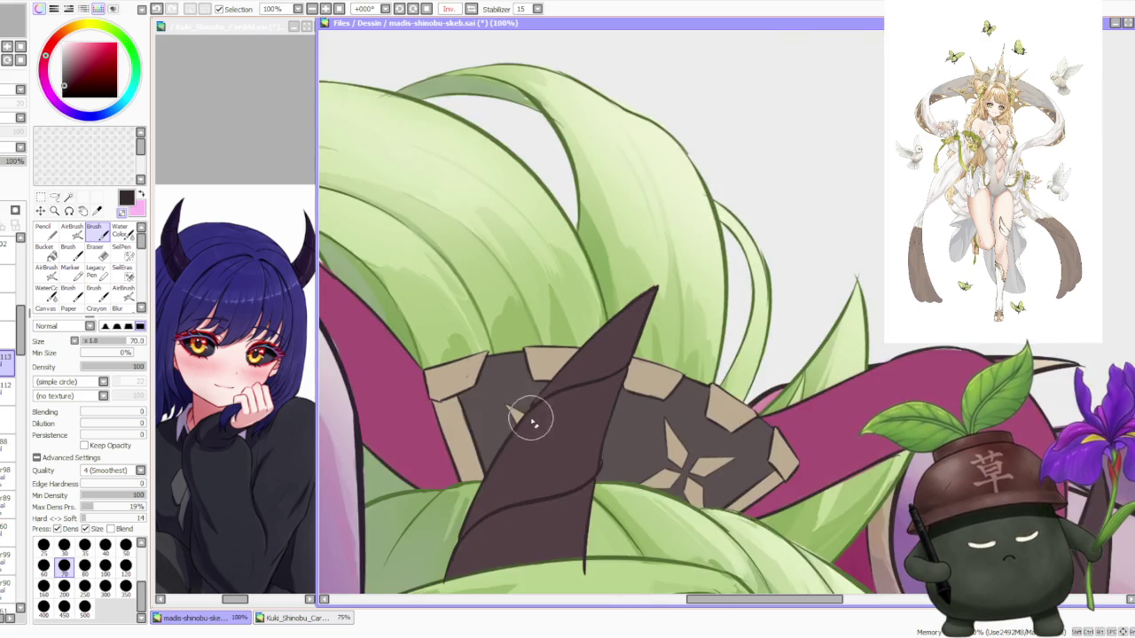
pyautogui.scroll(-1, 532, 372)
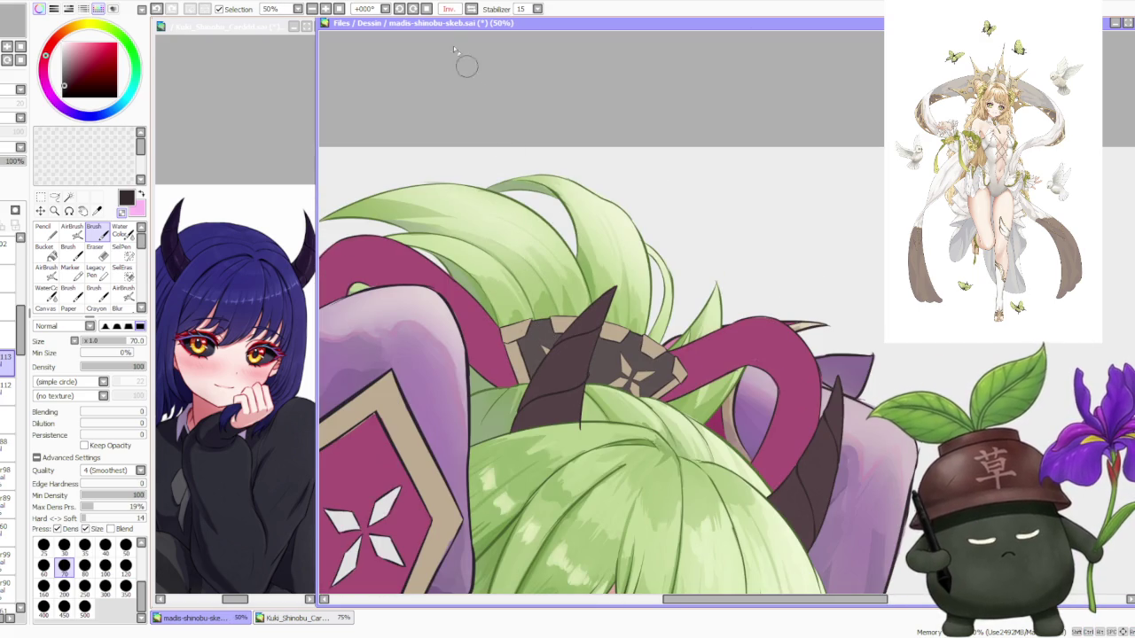
pyautogui.click(399, 8)
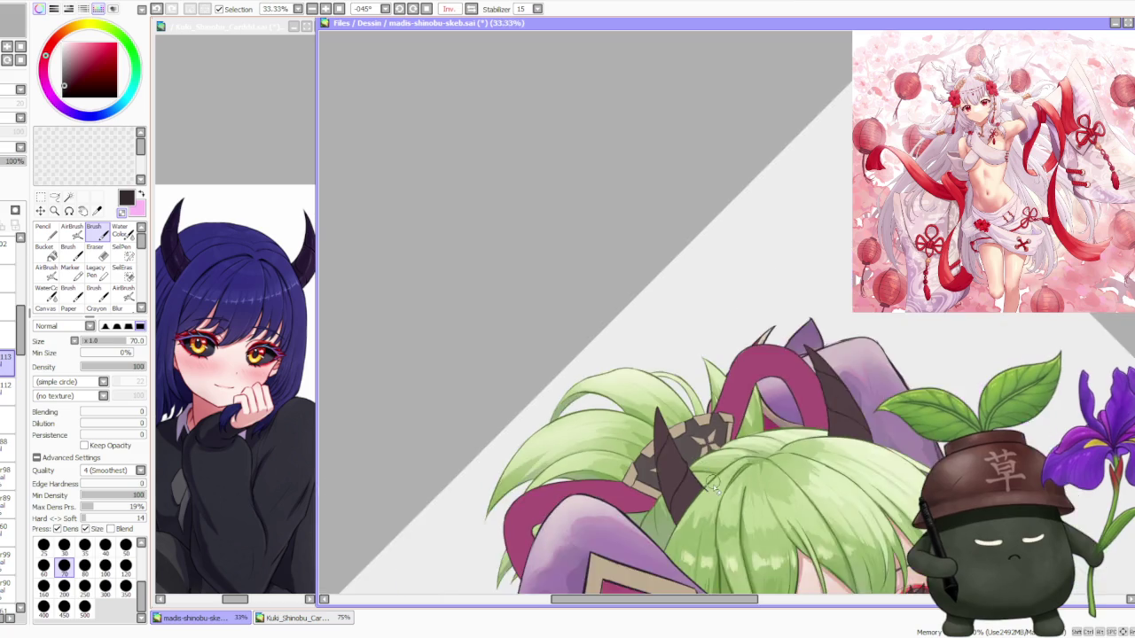
pyautogui.scroll(3, 676, 470)
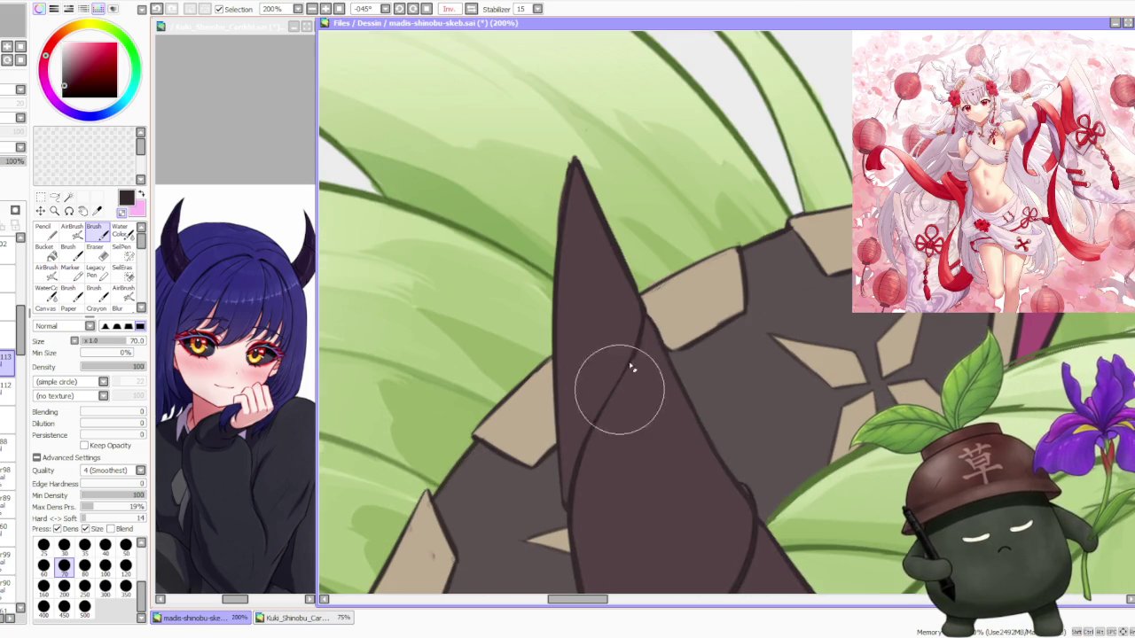
pyautogui.scroll(-2, 626, 386)
pyautogui.scroll(1, 653, 379)
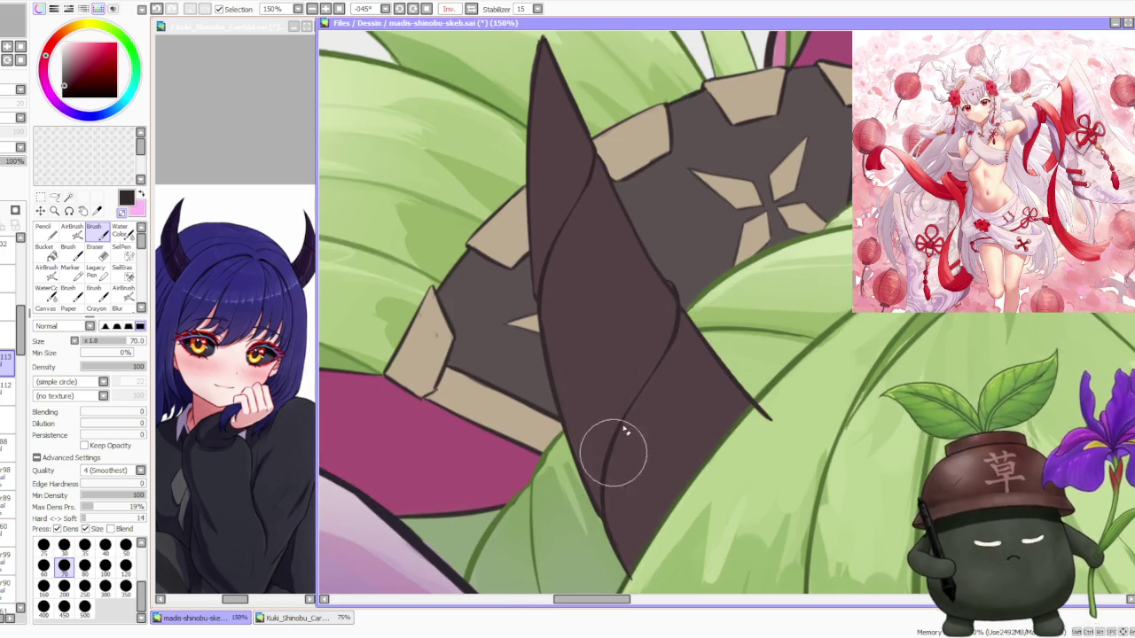
pyautogui.scroll(-3, 637, 409)
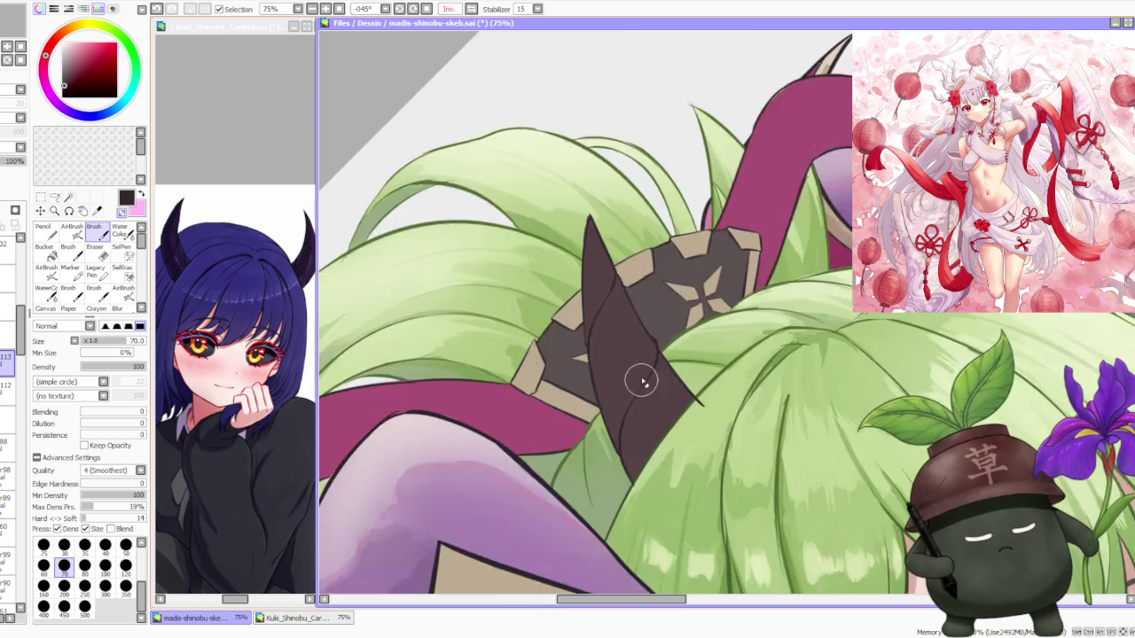
pyautogui.click(413, 9)
pyautogui.scroll(-1, 574, 116)
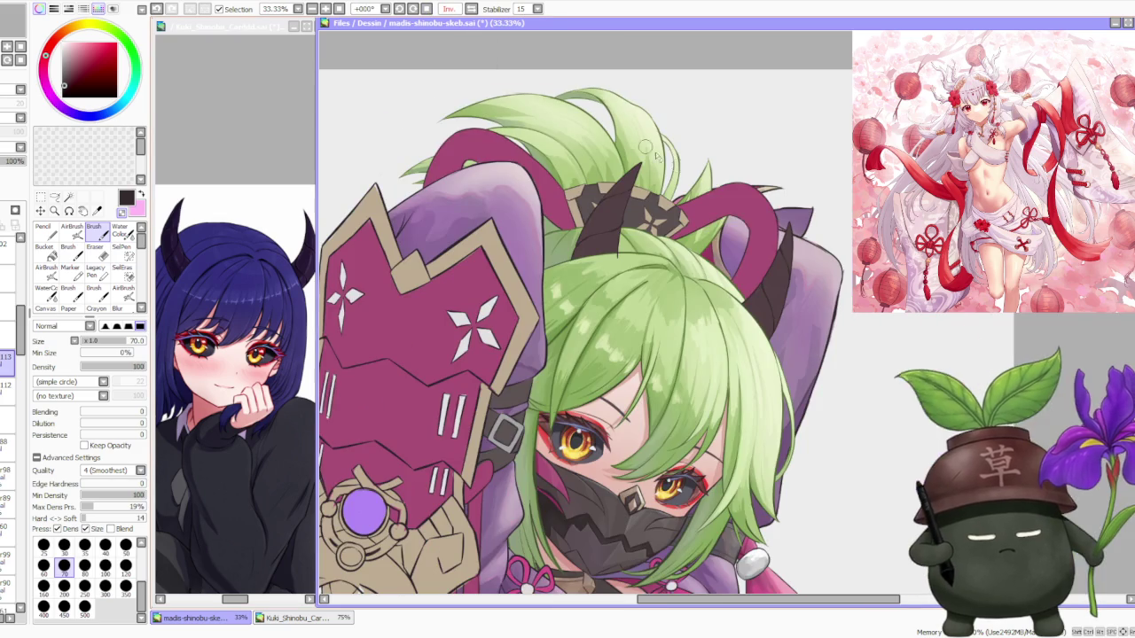
# Undo the stray dark stroke below the leaf edge.
pyautogui.scroll(3, 697, 209)
pyautogui.scroll(1, 461, 312)
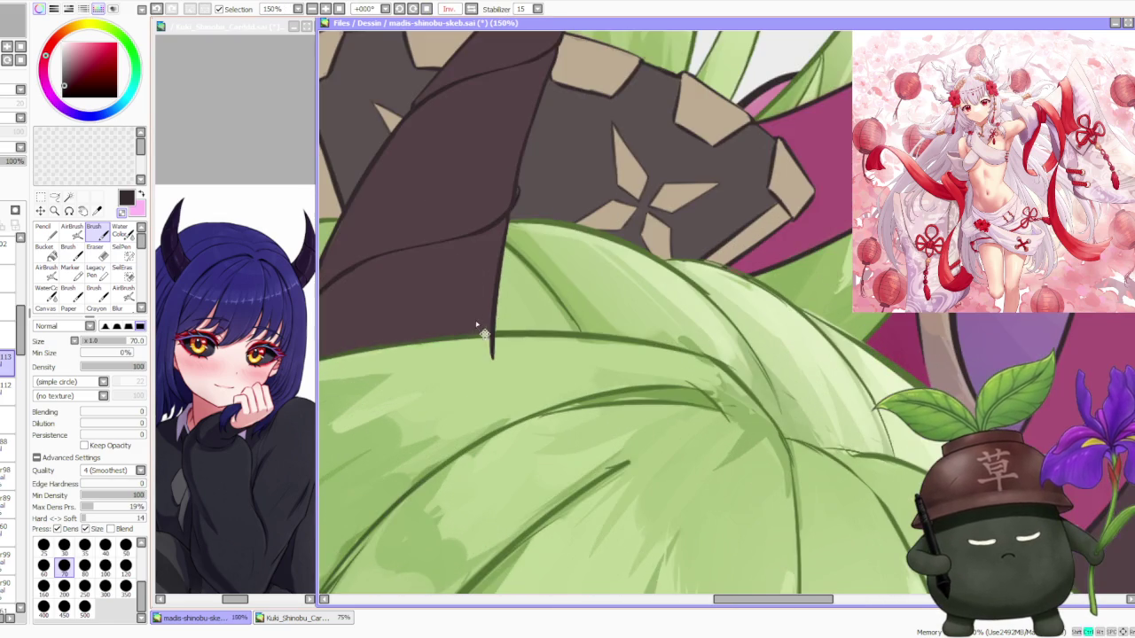
pyautogui.scroll(1, 481, 324)
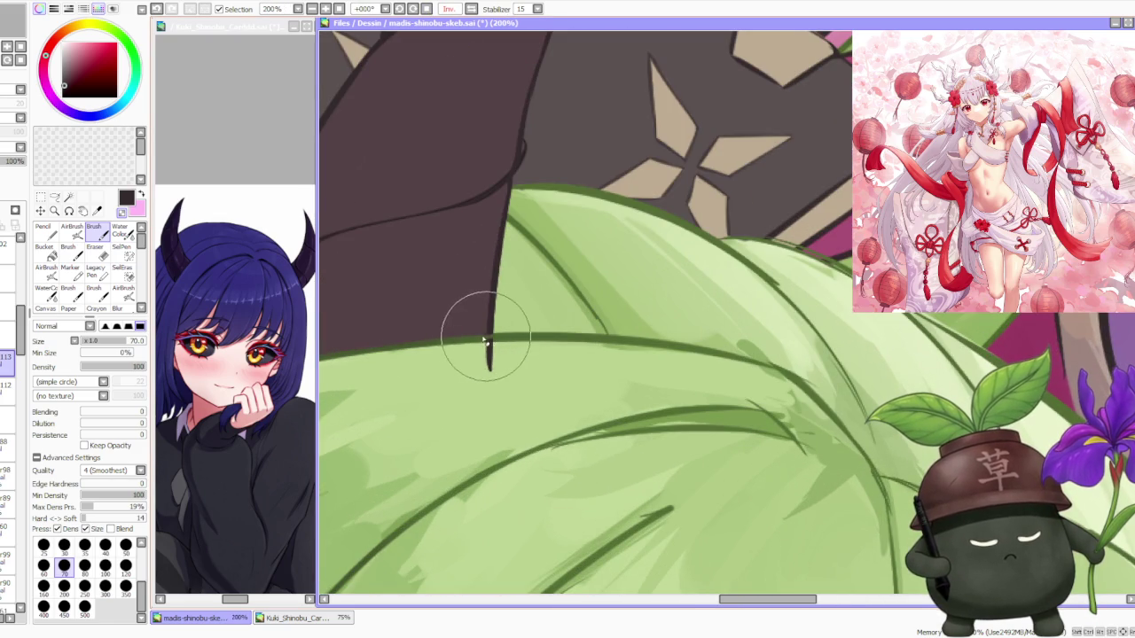
pyautogui.hotkey('ctrl', 'z')
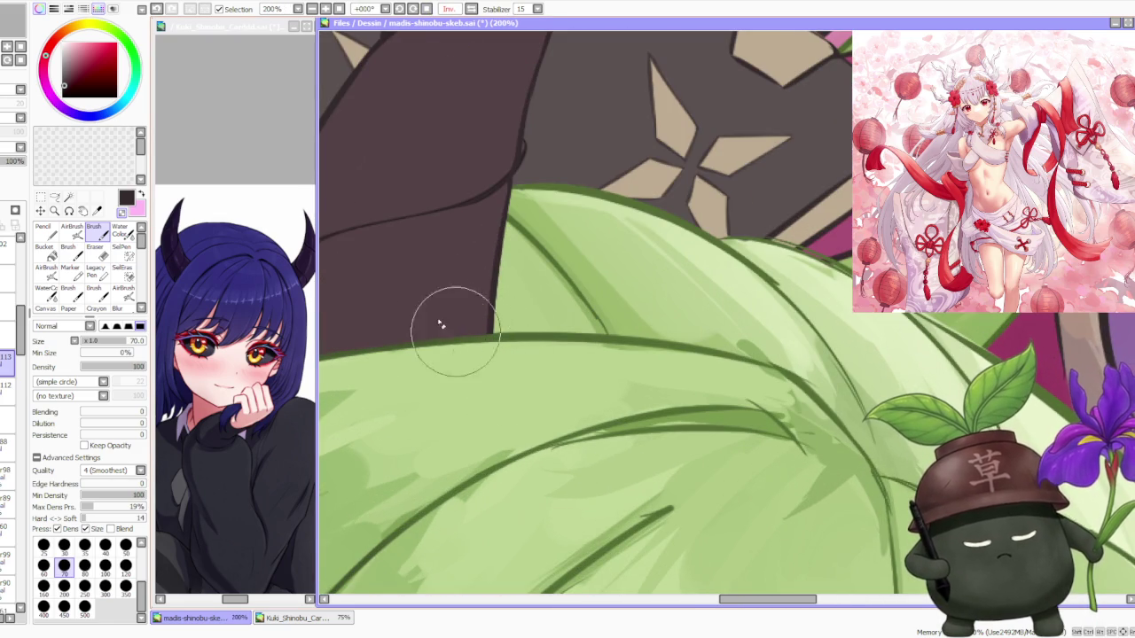
# Zoom around the horn and hair ornament to inspect them.
pyautogui.scroll(-1, 385, 316)
pyautogui.scroll(-1, 384, 317)
pyautogui.scroll(4, 392, 368)
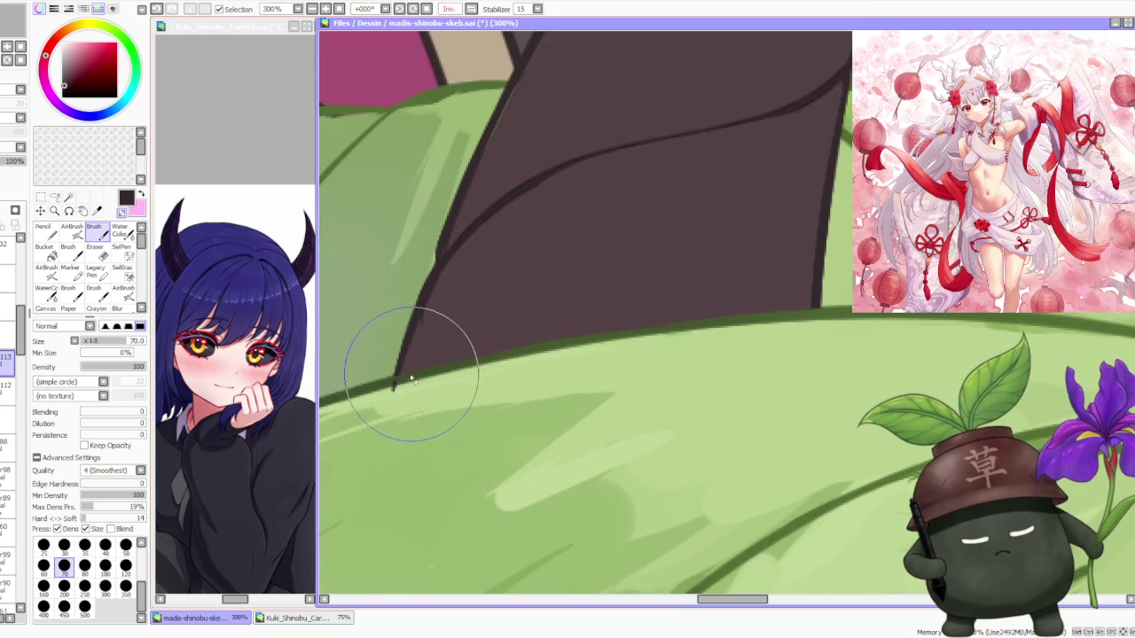
pyautogui.scroll(-2, 399, 387)
pyautogui.scroll(-2, 416, 267)
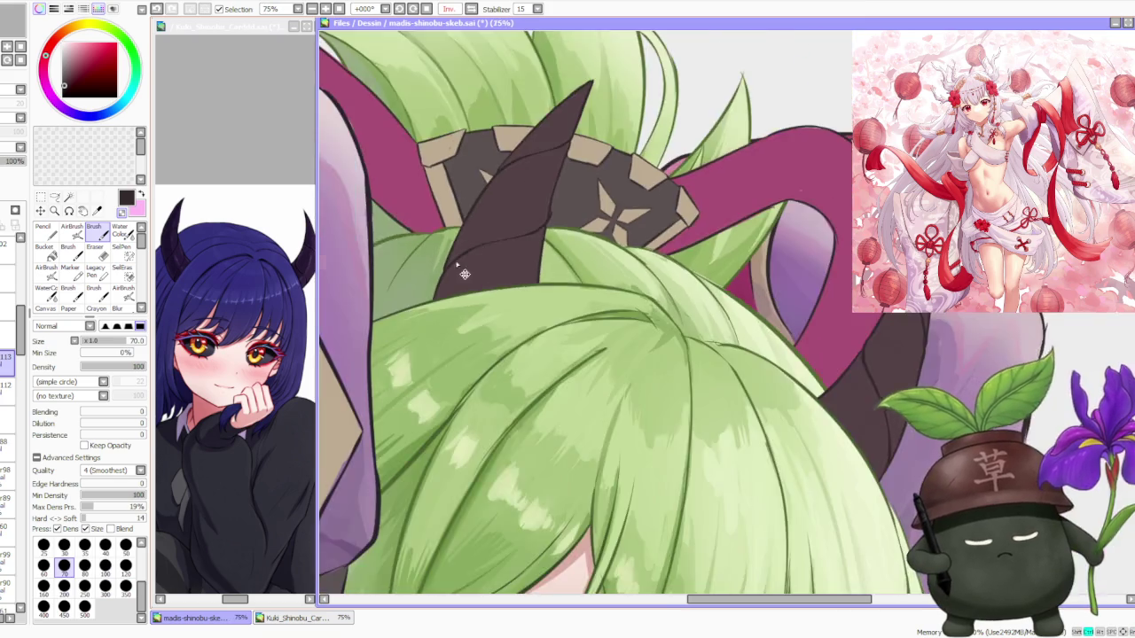
pyautogui.scroll(4, 461, 266)
pyautogui.scroll(-2, 423, 327)
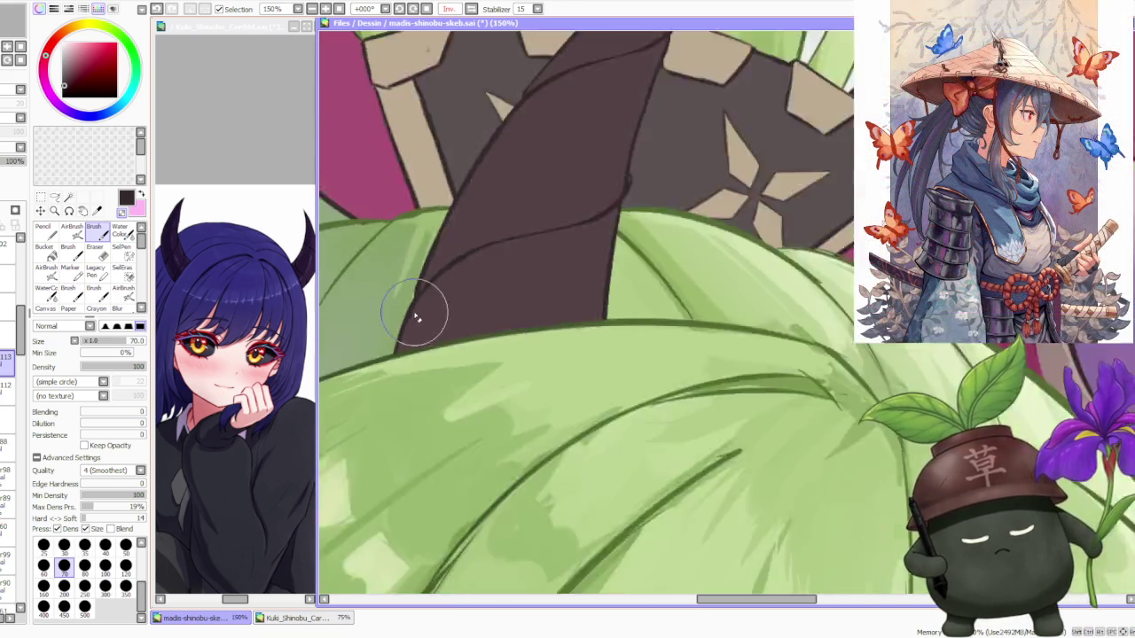
pyautogui.scroll(-2, 424, 327)
pyautogui.scroll(-2, 435, 249)
pyautogui.scroll(3, 439, 253)
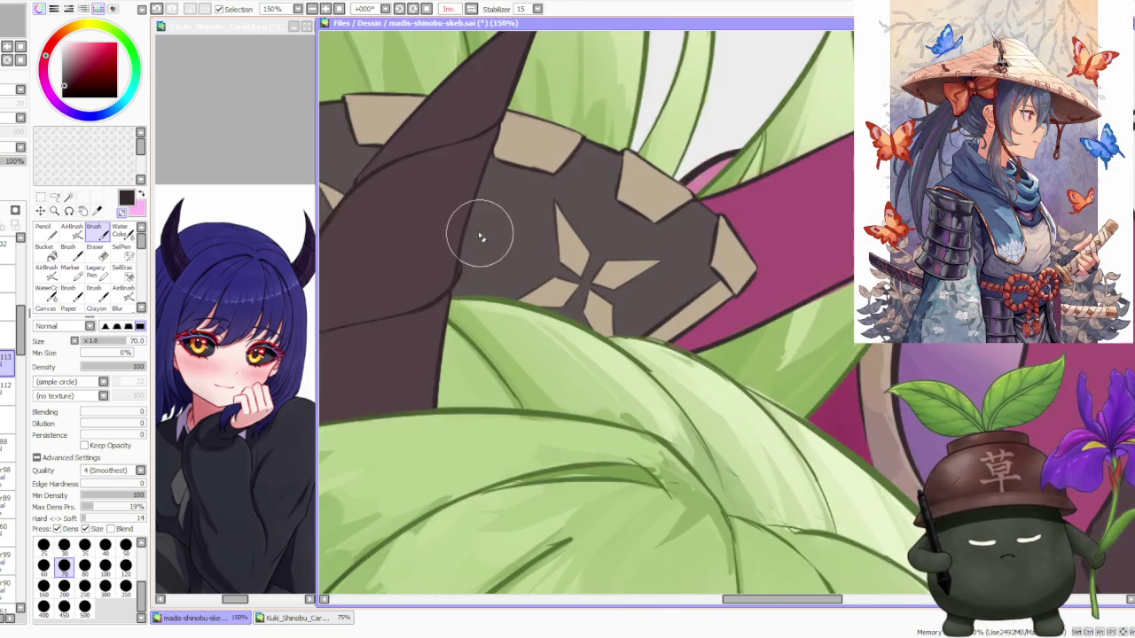
pyautogui.scroll(2, 479, 238)
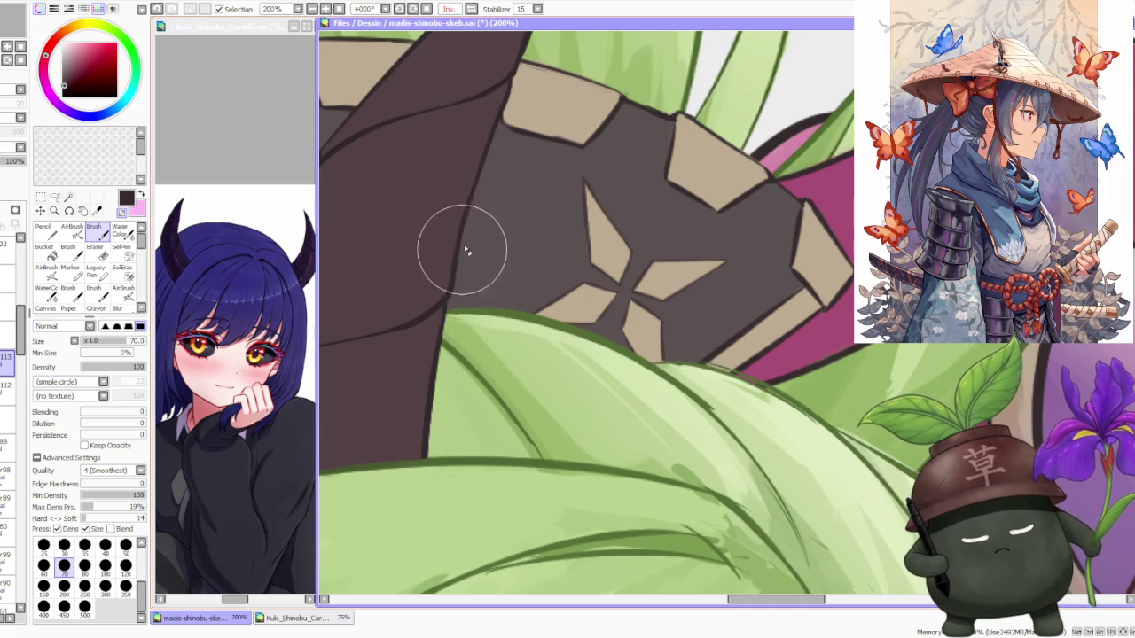
pyautogui.scroll(-2, 463, 283)
pyautogui.scroll(-1, 471, 212)
pyautogui.scroll(-2, 470, 171)
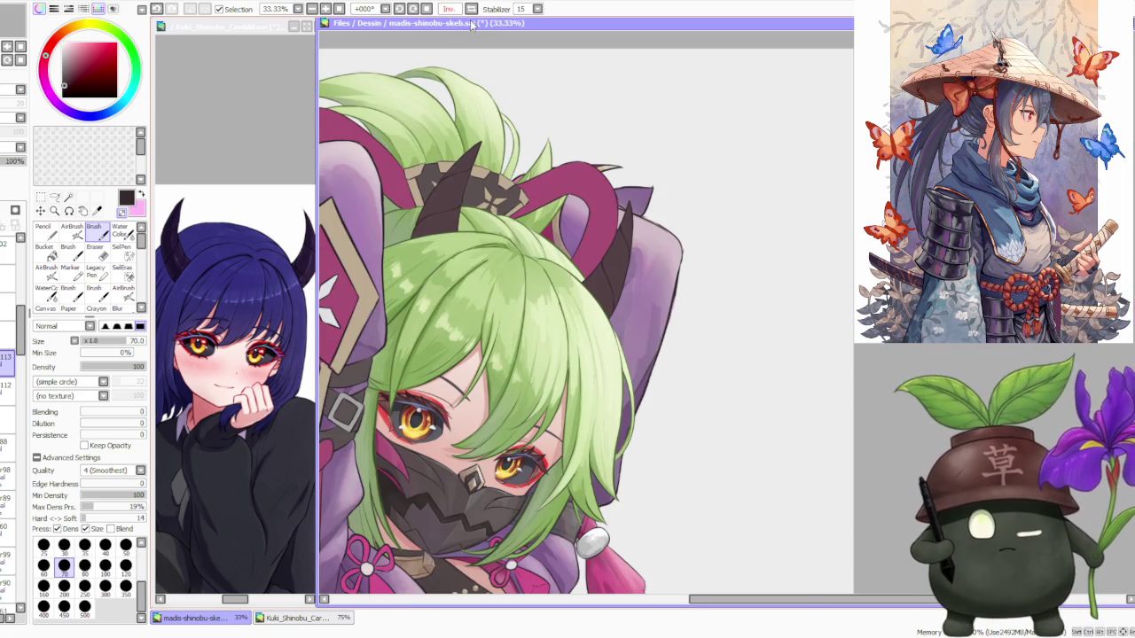
pyautogui.scroll(-3, 444, 81)
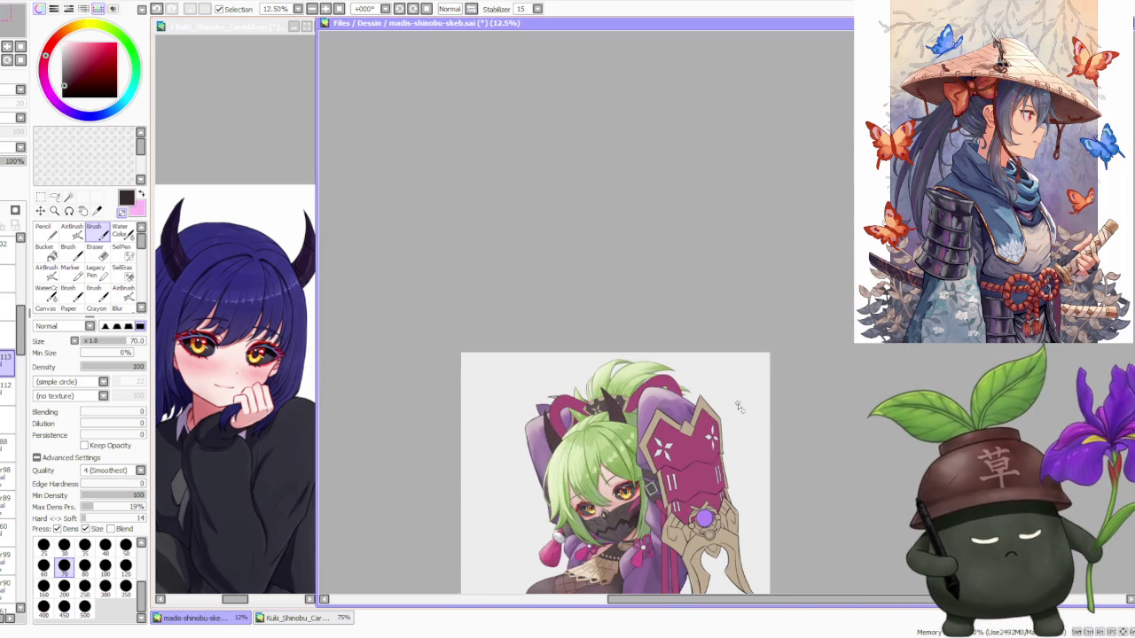
pyautogui.scroll(1, 660, 397)
pyautogui.scroll(1, 671, 473)
pyautogui.scroll(1, 679, 450)
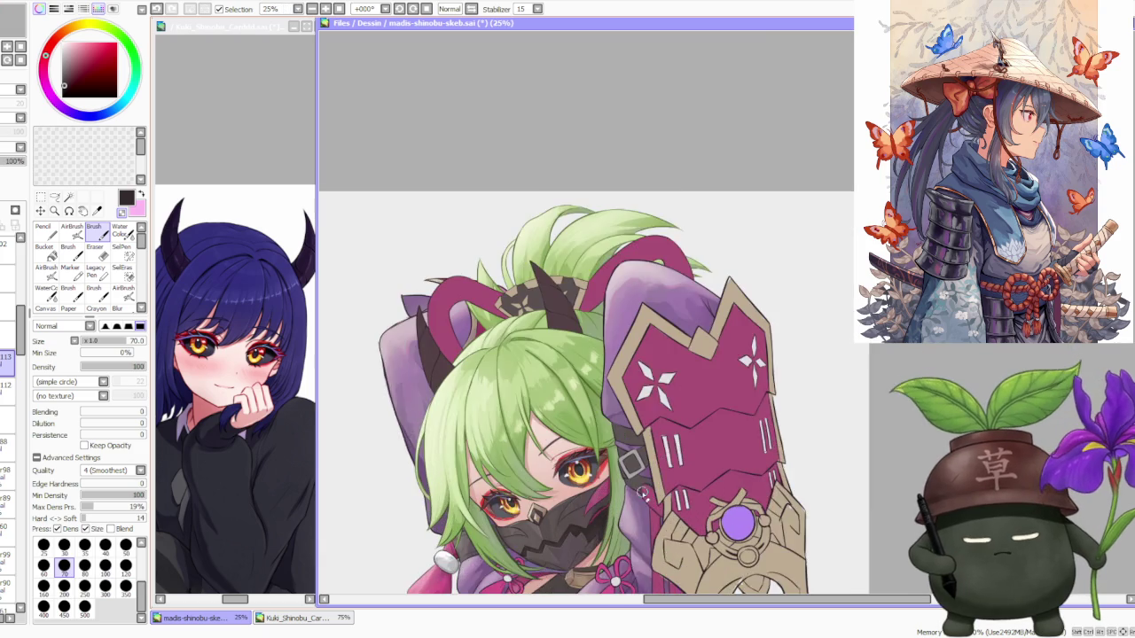
pyautogui.scroll(1, 636, 470)
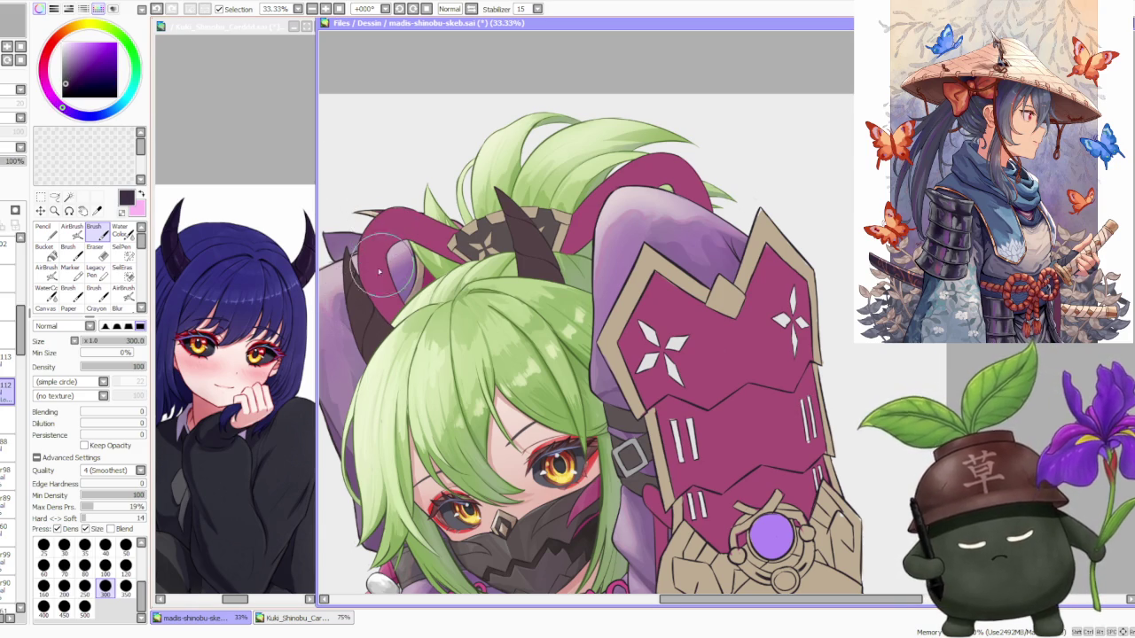
# Undo the last stroke on the horn and pick a dark maroon shade.
pyautogui.hotkey('ctrl', 'z')
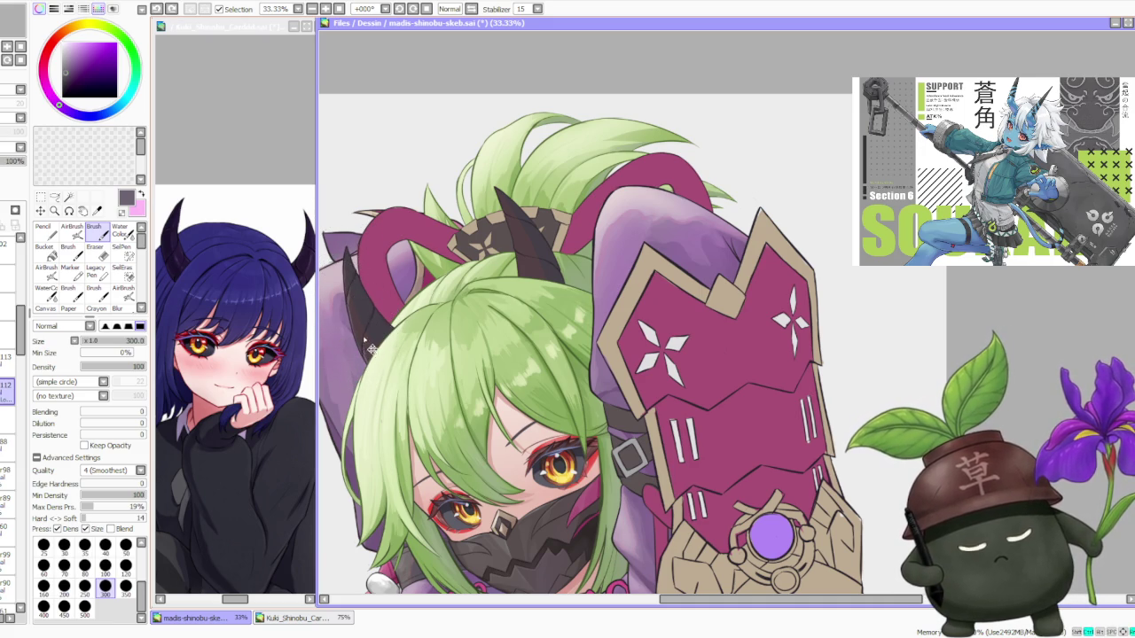
pyautogui.scroll(-2, 367, 331)
pyautogui.scroll(1, 381, 311)
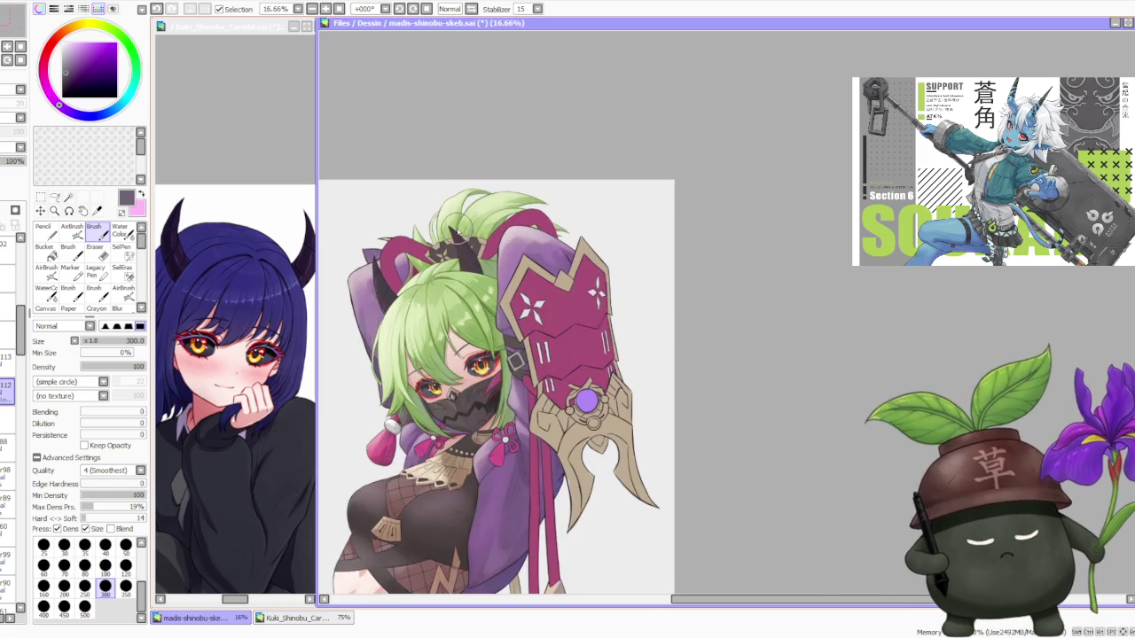
pyautogui.scroll(1, 385, 306)
pyautogui.scroll(1, 390, 299)
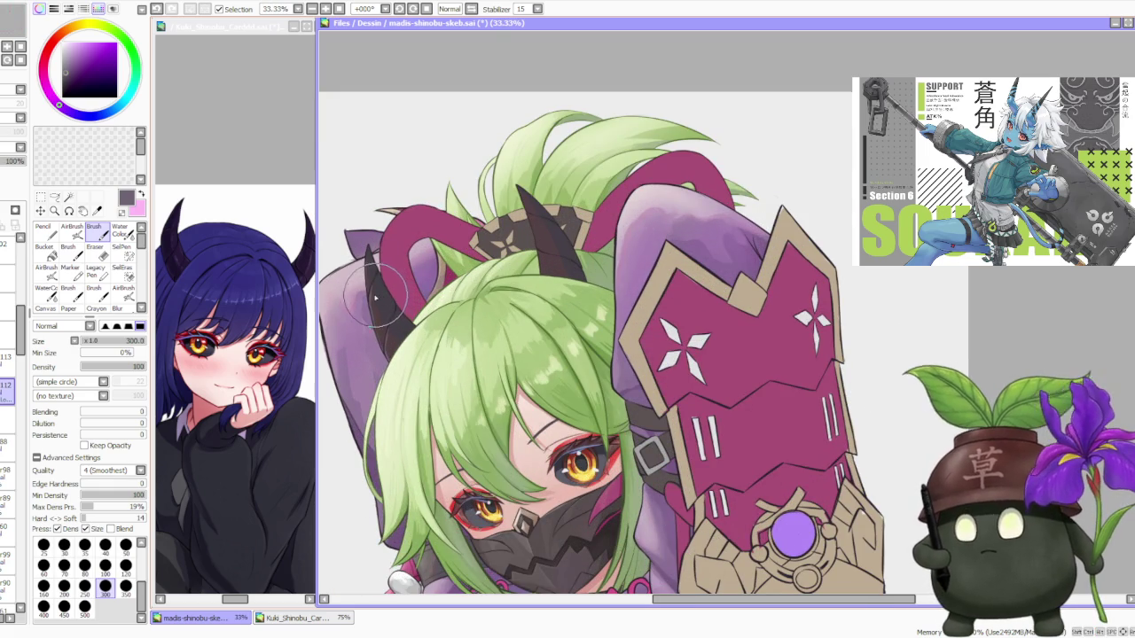
pyautogui.keyDown('alt'); pyautogui.click(367, 302); pyautogui.keyUp('alt')
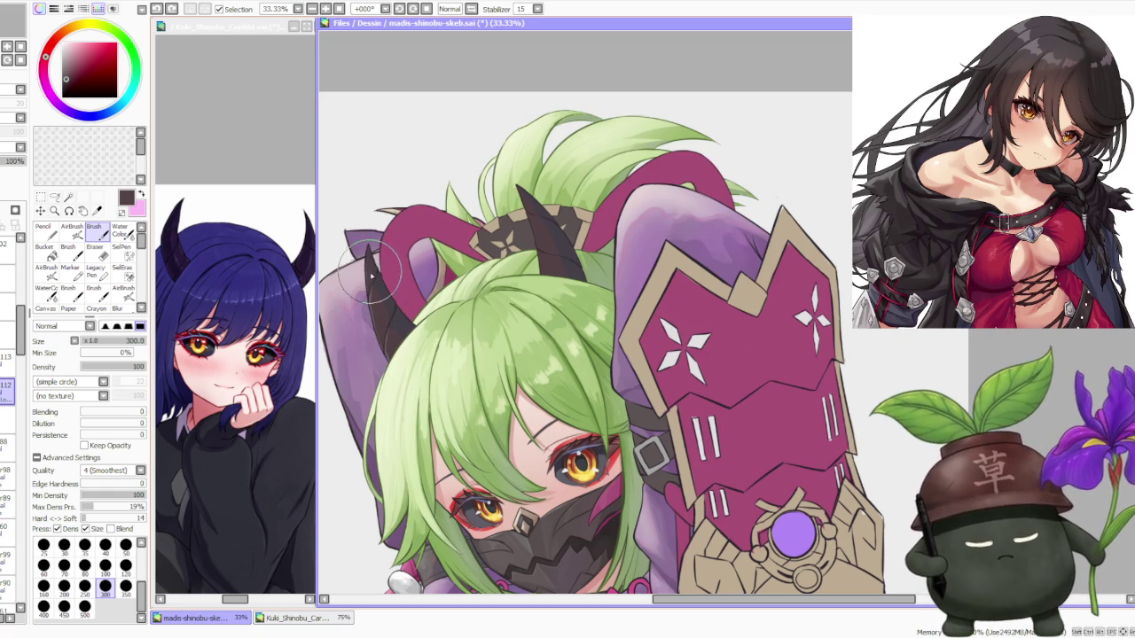
# Sample the horn's red-brown, greyish purple shadow and dark purple tones.
pyautogui.scroll(3, 391, 335)
pyautogui.keyDown('alt'); pyautogui.click(392, 339); pyautogui.keyUp('alt')
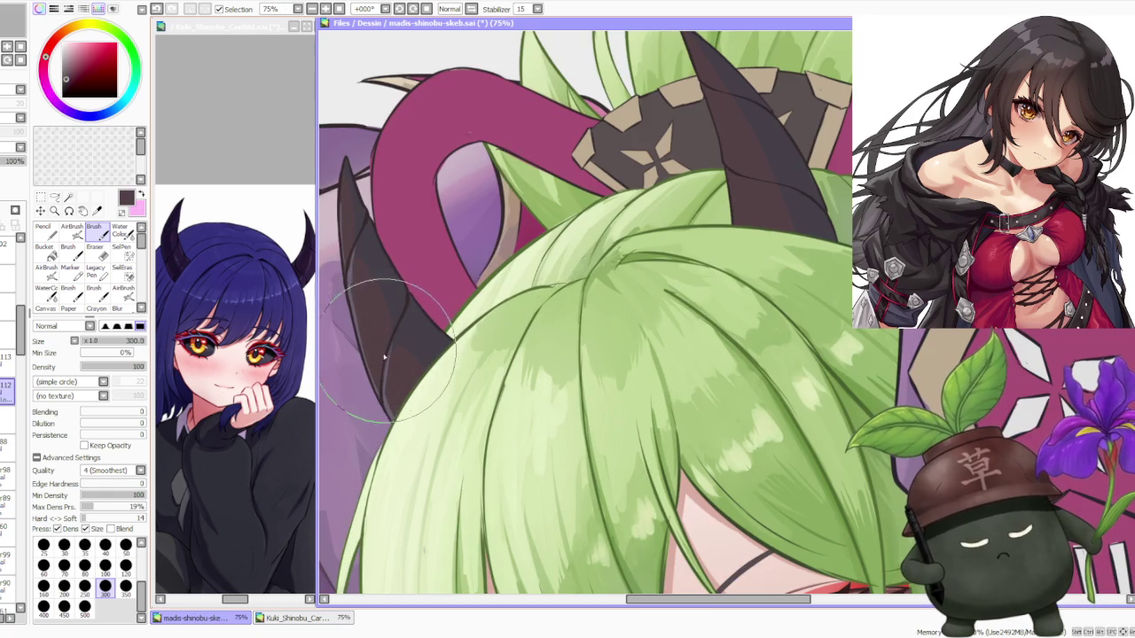
pyautogui.keyDown('alt'); pyautogui.click(390, 372); pyautogui.keyUp('alt')
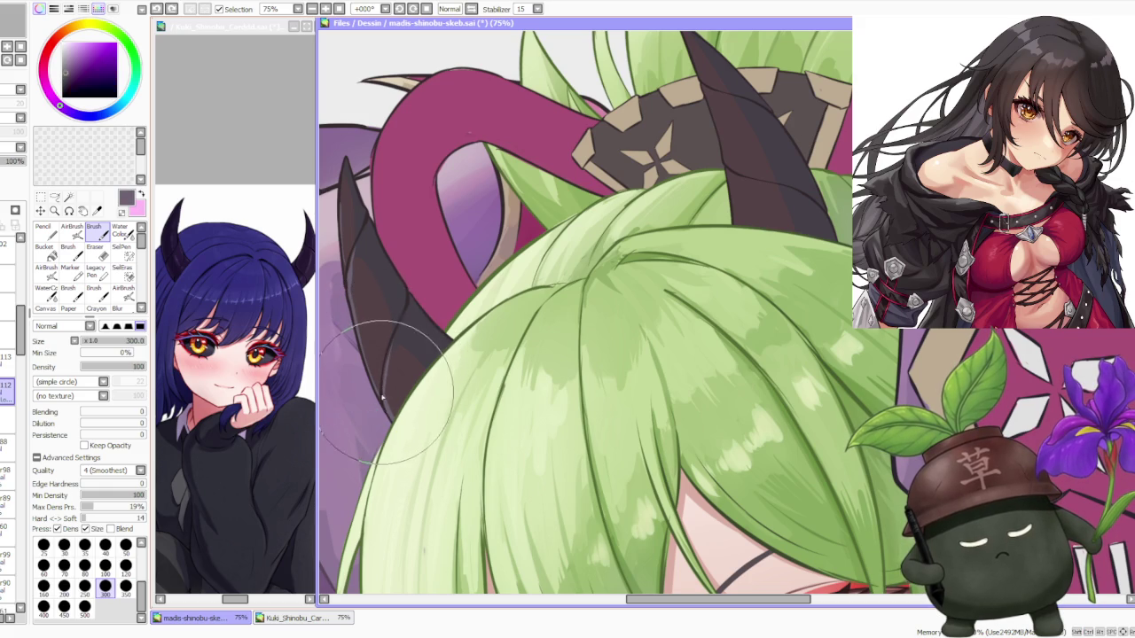
pyautogui.keyDown('alt'); pyautogui.click(391, 346); pyautogui.keyUp('alt')
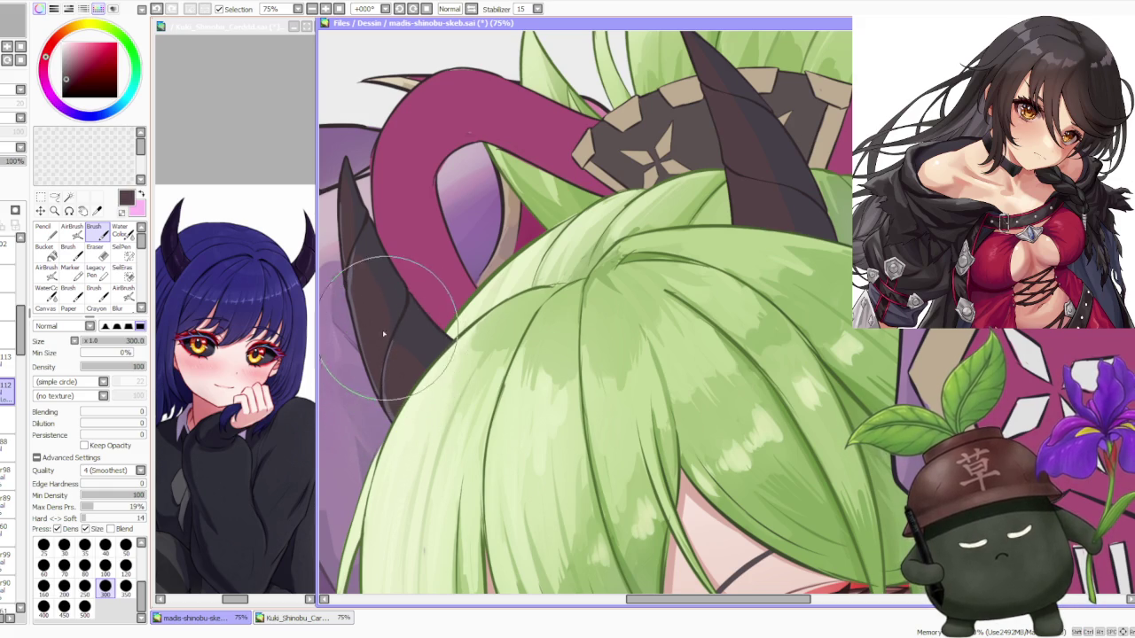
pyautogui.keyDown('alt'); pyautogui.click(368, 284); pyautogui.keyUp('alt')
pyautogui.keyDown('alt'); pyautogui.click(358, 262); pyautogui.keyUp('alt')
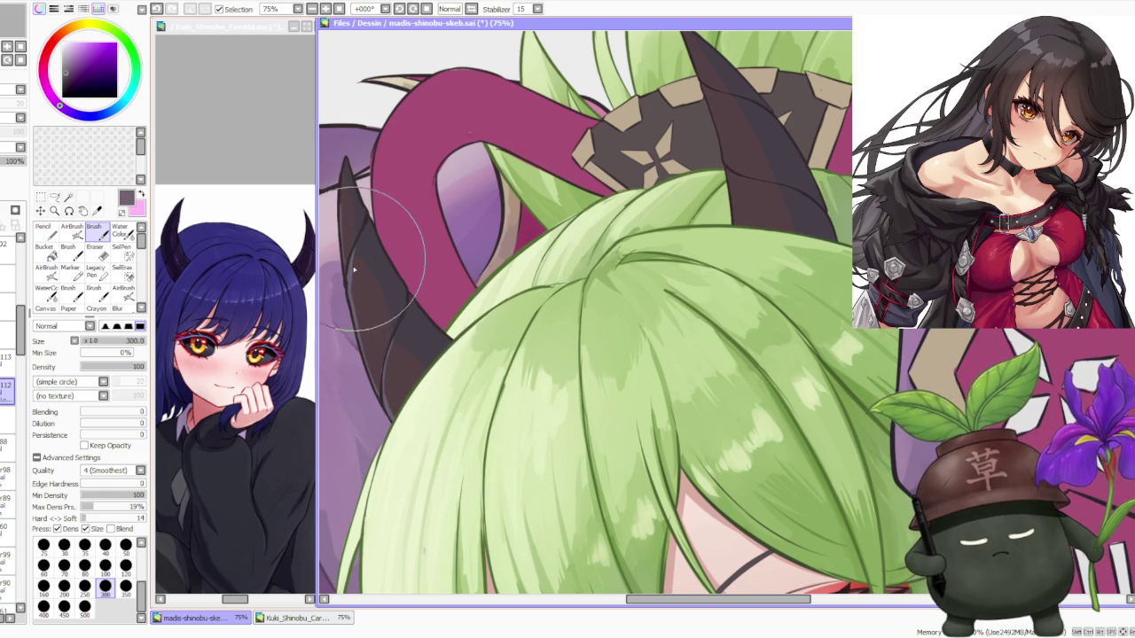
# Re-sample the horn colours, settling on a greyish dark purple.
pyautogui.scroll(-3, 361, 247)
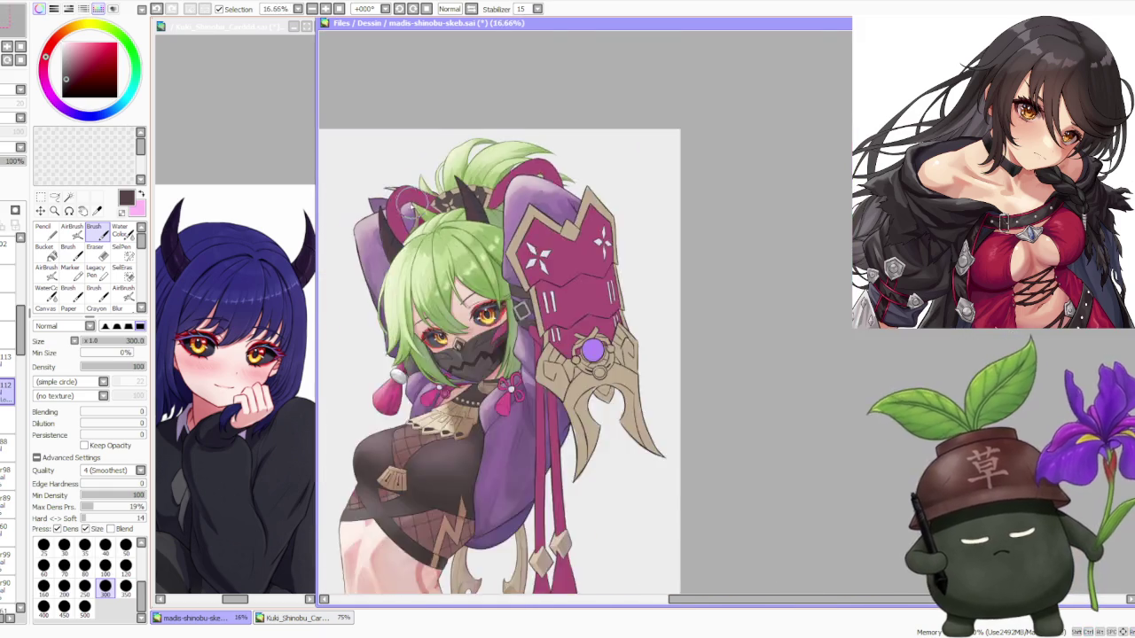
pyautogui.scroll(2, 355, 266)
pyautogui.keyDown('alt'); pyautogui.click(346, 279); pyautogui.keyUp('alt')
pyautogui.keyDown('alt'); pyautogui.click(338, 284); pyautogui.keyUp('alt')
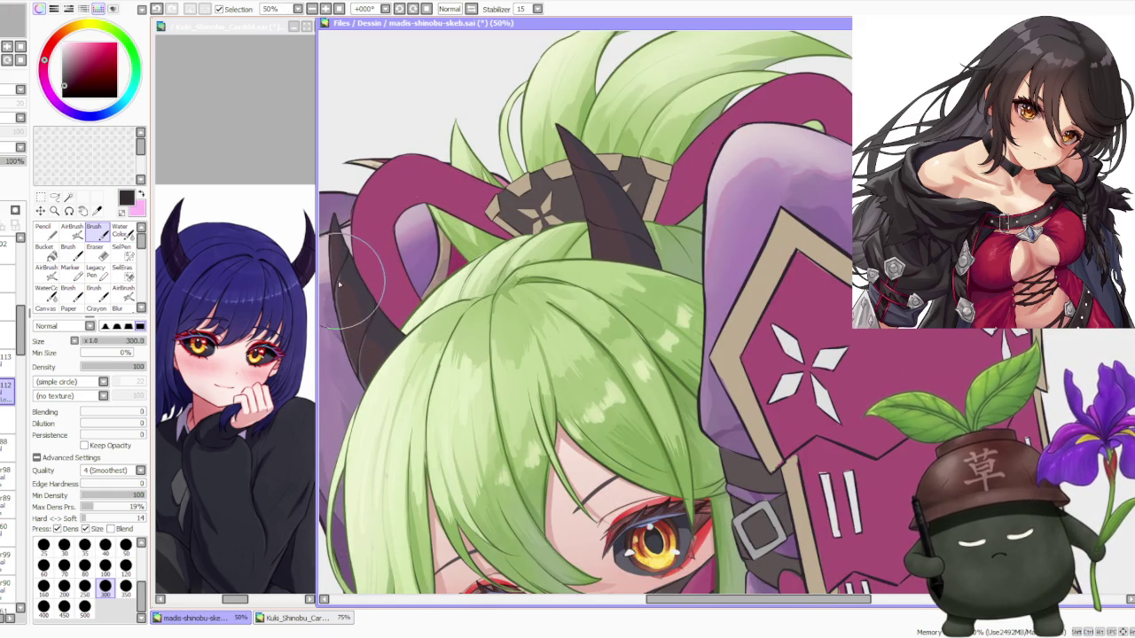
pyautogui.keyDown('alt'); pyautogui.click(338, 284); pyautogui.keyUp('alt')
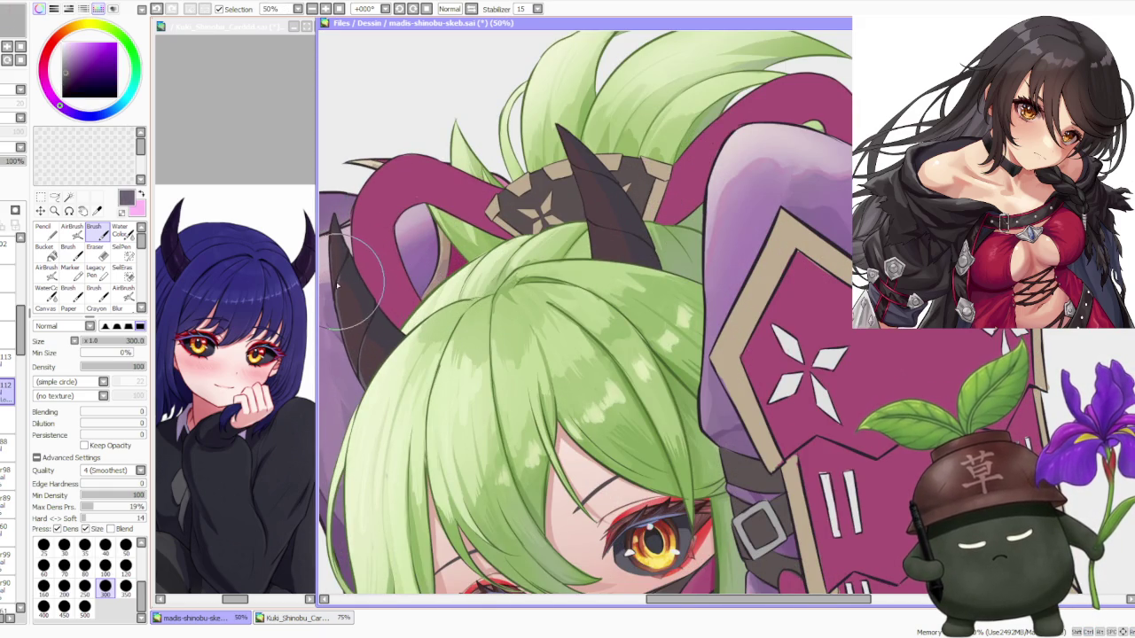
pyautogui.scroll(1, 343, 287)
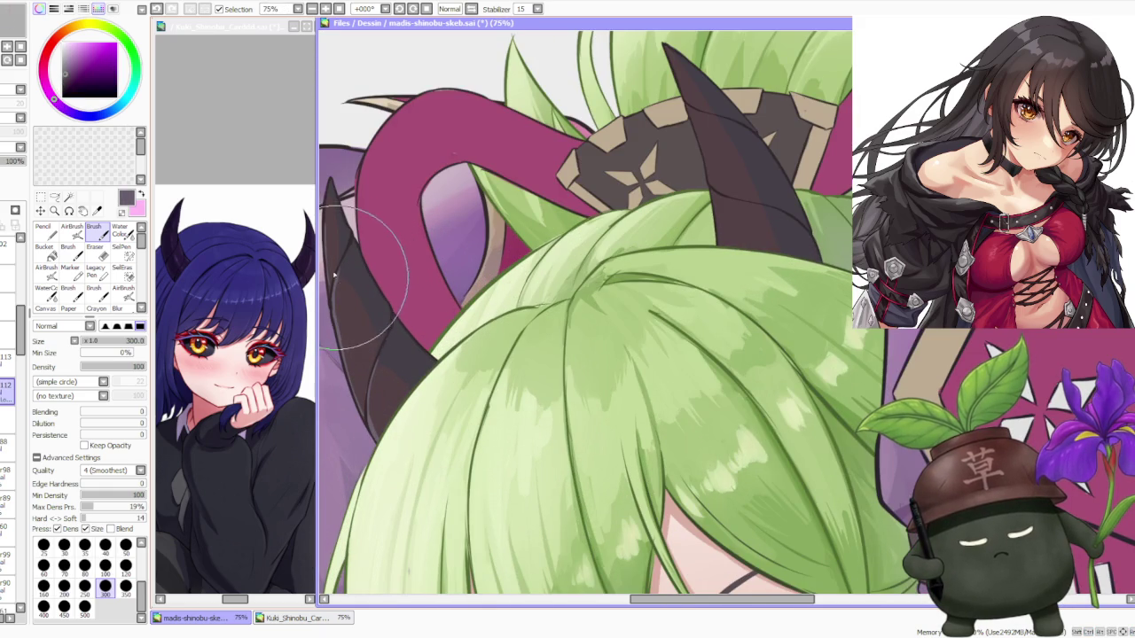
pyautogui.scroll(-2, 342, 325)
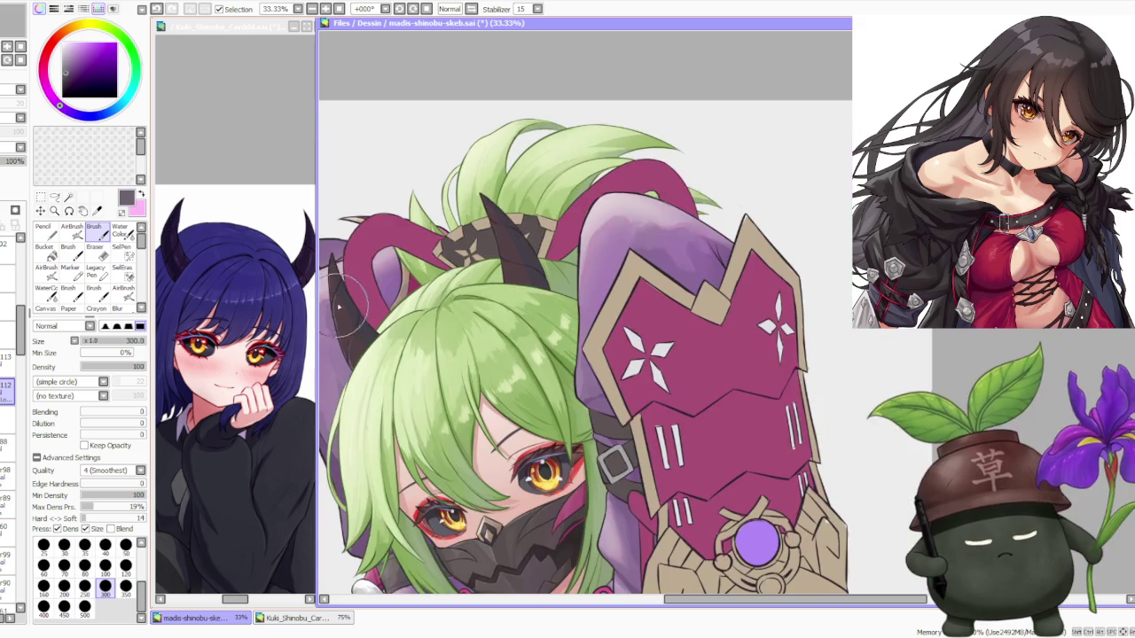
pyautogui.scroll(1, 511, 255)
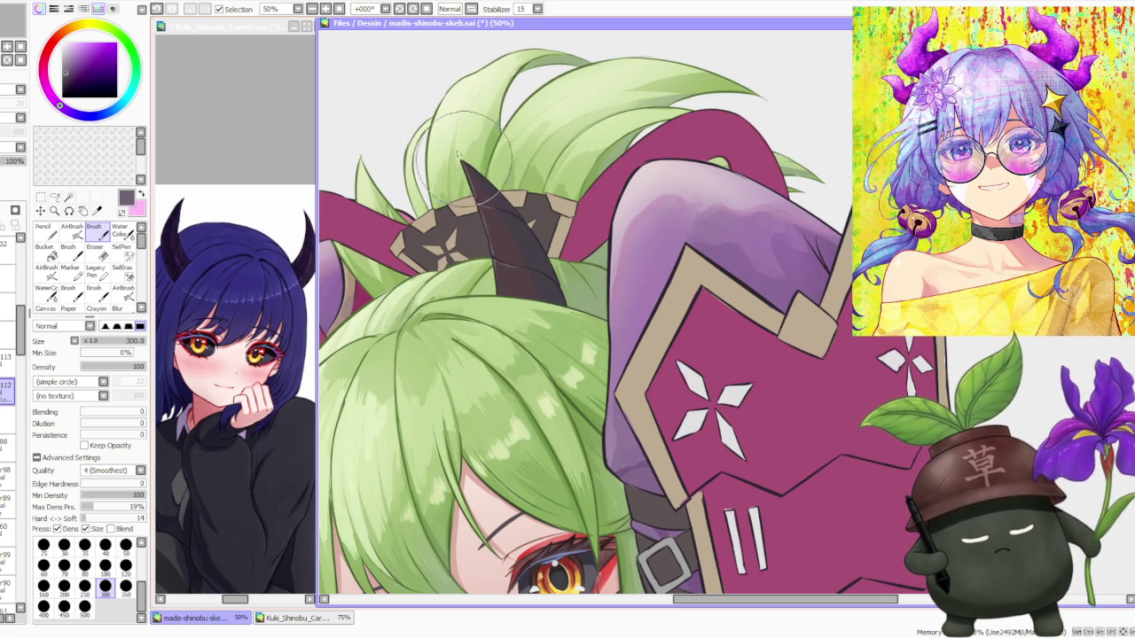
# Paint a short shading stroke on the horn in the front horn's dark maroon, then zoom out.
pyautogui.keyDown('alt'); pyautogui.click(470, 175); pyautogui.keyUp('alt')
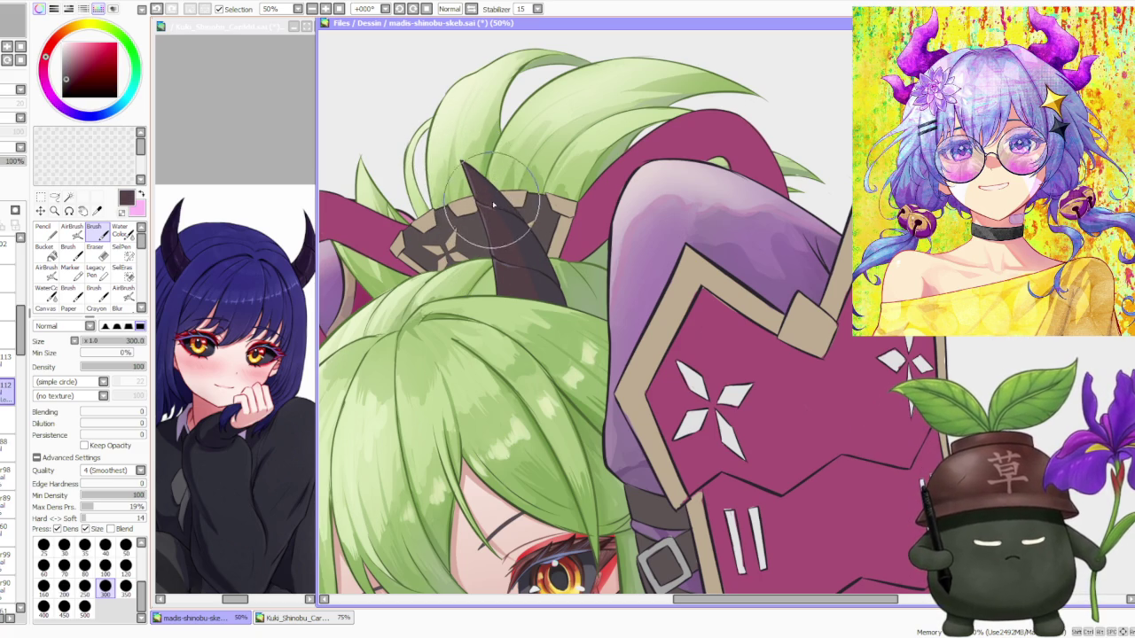
pyautogui.moveTo(469, 168); pyautogui.dragTo(525, 269)
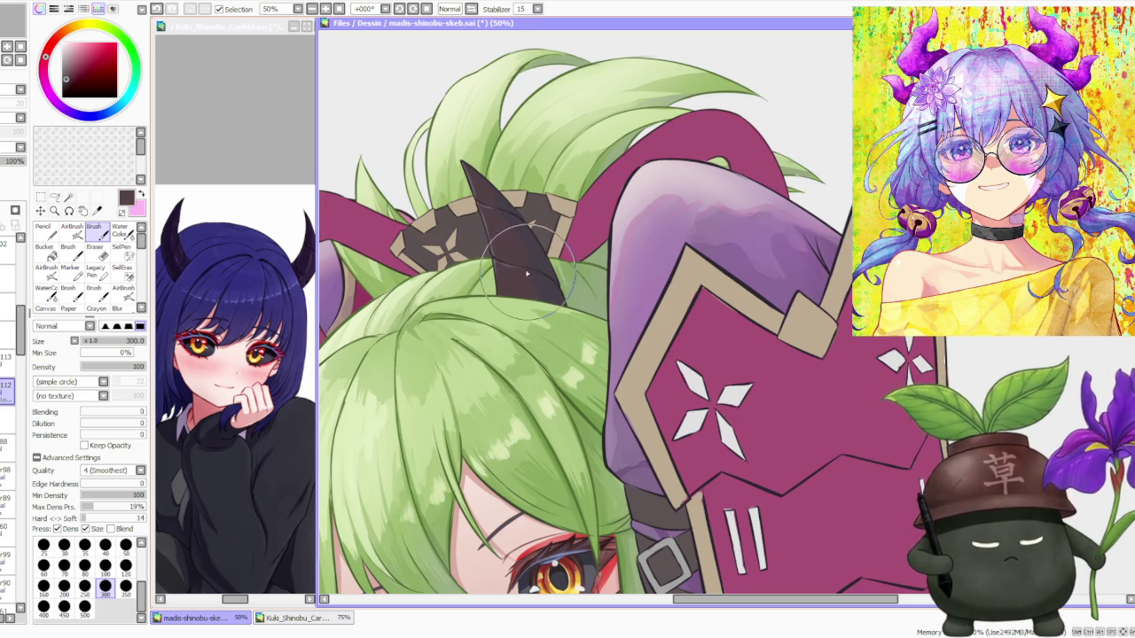
pyautogui.hotkey('ctrl', '-')
pyautogui.scroll(-1, 502, 219)
# Darken the shading down the horn, flipping the canvas to check it.
pyautogui.scroll(2, 346, 306)
pyautogui.scroll(2, 342, 319)
pyautogui.scroll(-2, 338, 326)
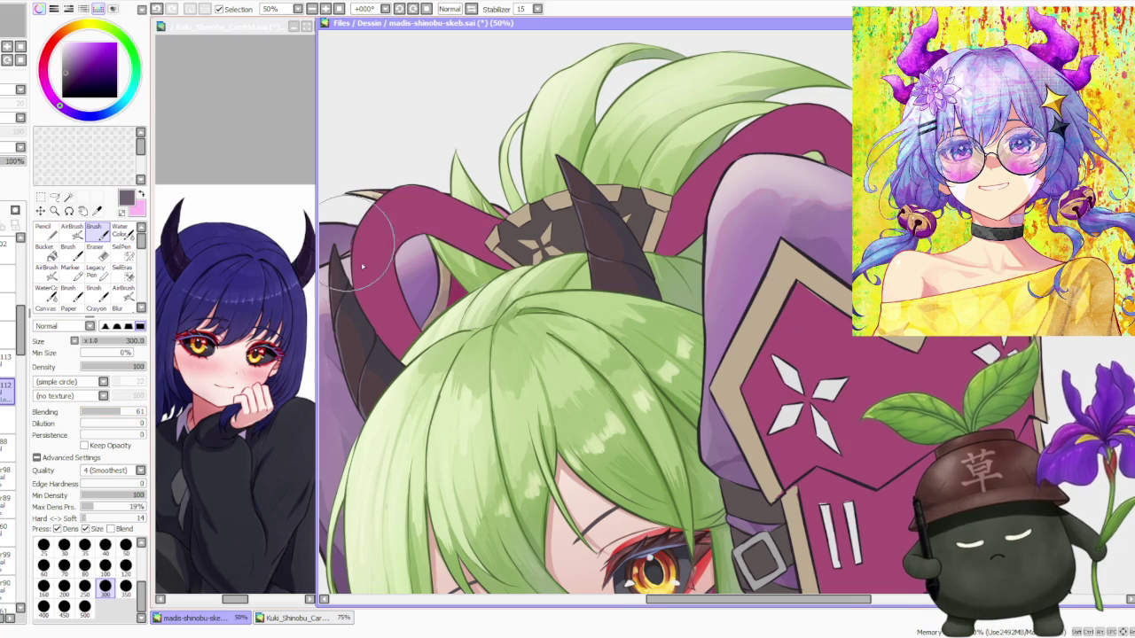
pyautogui.scroll(1, 353, 251)
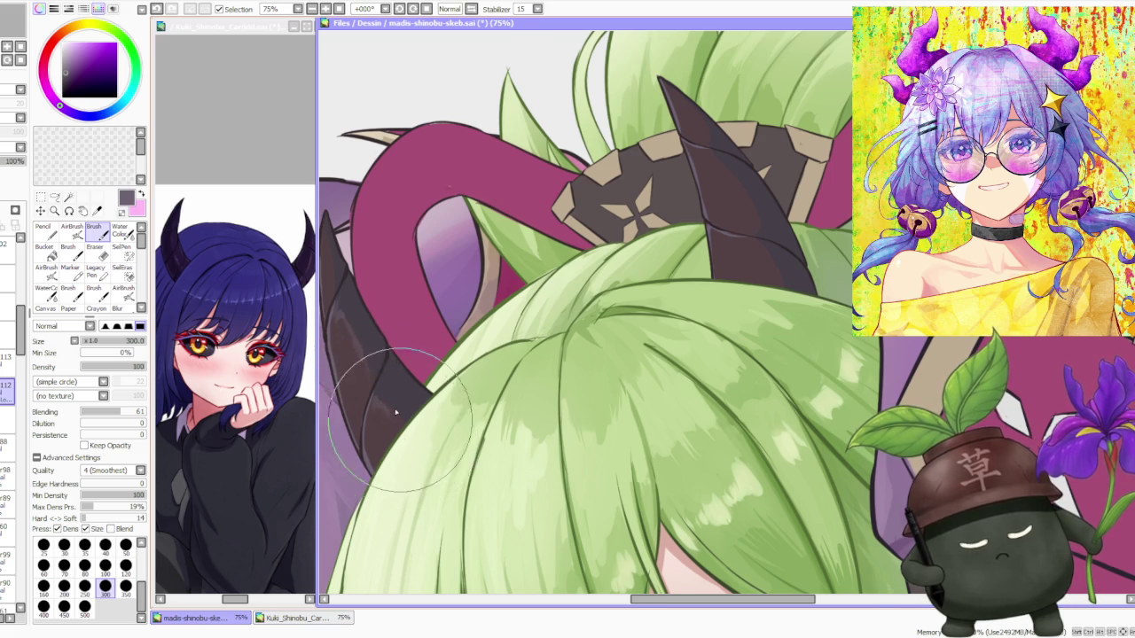
pyautogui.scroll(-3, 383, 408)
pyautogui.scroll(1, 359, 309)
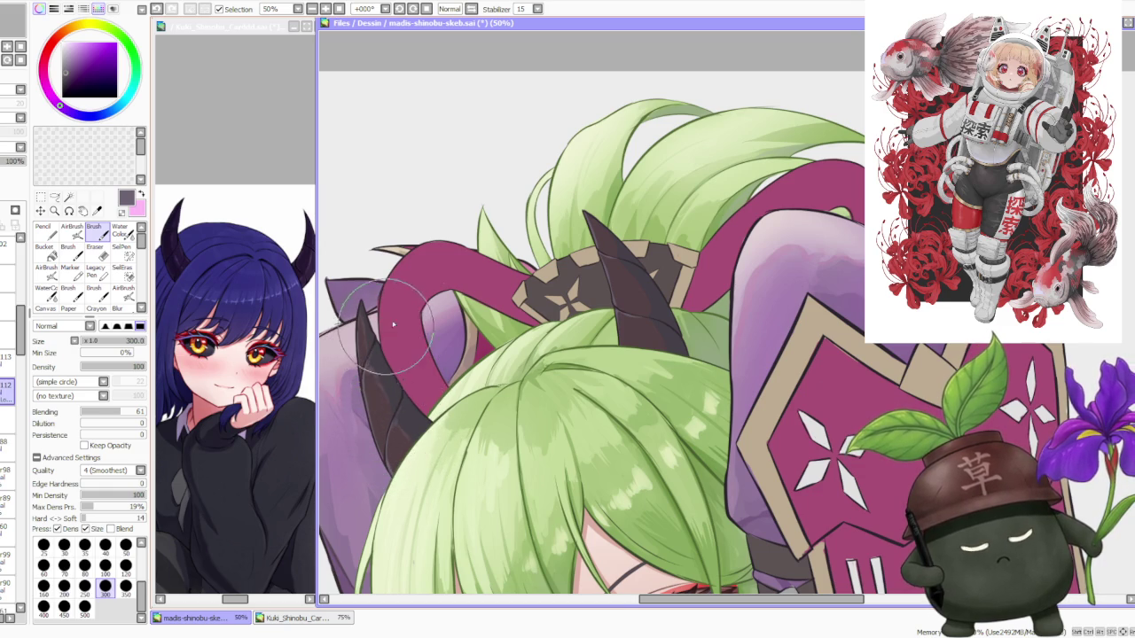
pyautogui.scroll(-2, 367, 330)
pyautogui.scroll(-2, 461, 266)
pyautogui.scroll(-1, 540, 202)
pyautogui.scroll(2, 540, 203)
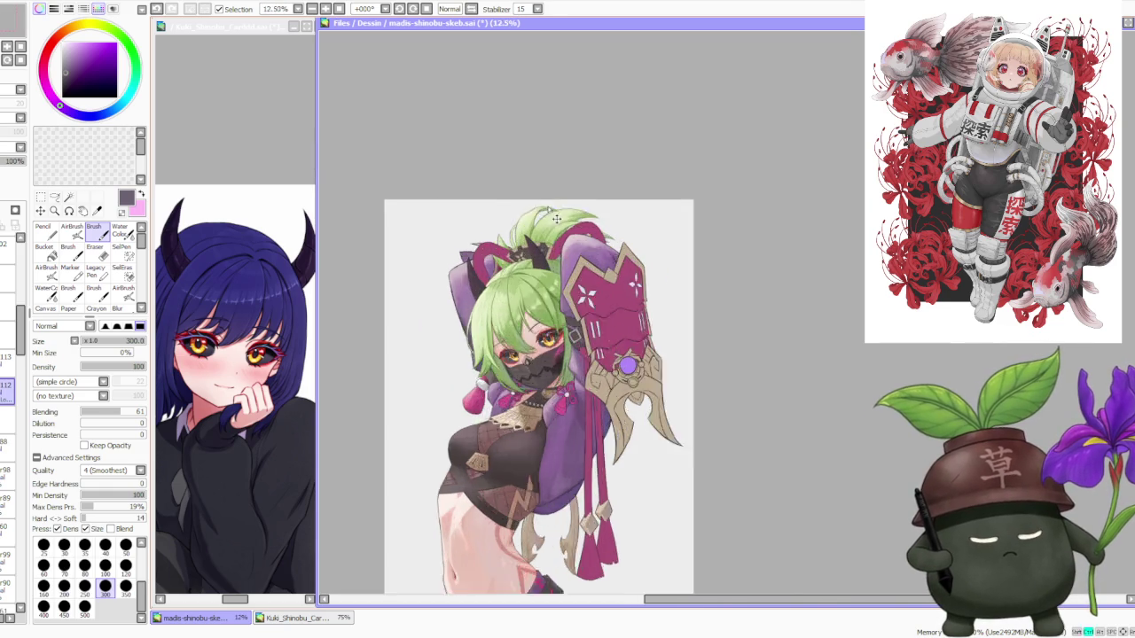
pyautogui.scroll(3, 540, 202)
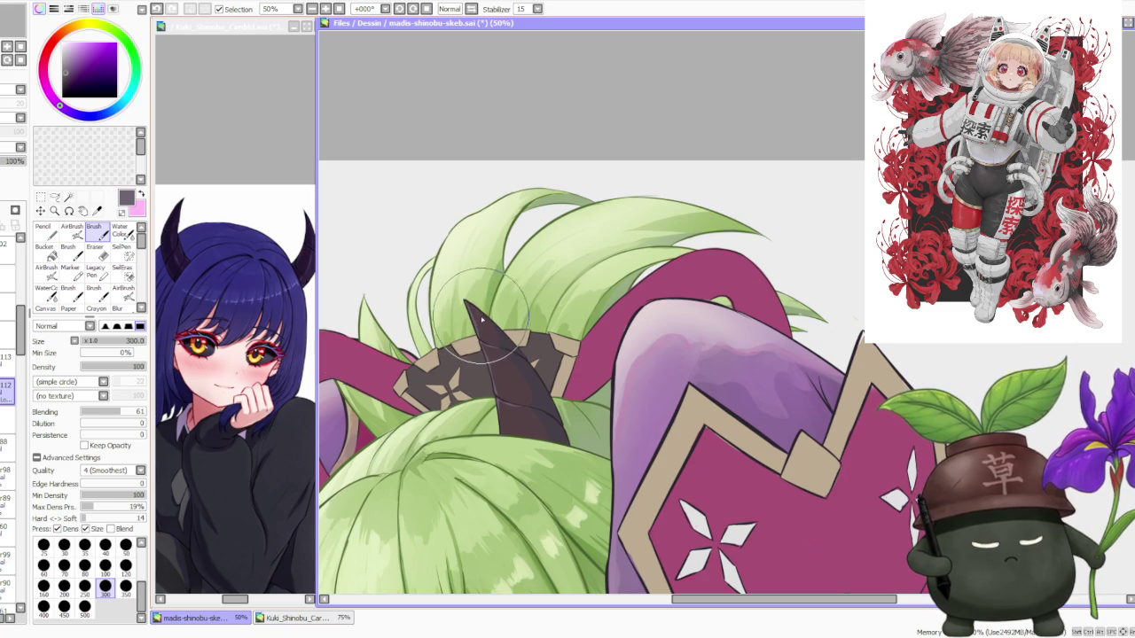
pyautogui.moveTo(482, 319)
pyautogui.mouseDown()
pyautogui.moveTo(523, 385)
pyautogui.moveTo(496, 391)
pyautogui.moveTo(509, 406)
pyautogui.moveTo(532, 391)
pyautogui.moveTo(514, 417)
pyautogui.moveTo(537, 399)
pyautogui.moveTo(527, 409)
pyautogui.mouseUp()
pyautogui.press('h')
pyautogui.press('h')
pyautogui.moveTo(521, 381)
pyautogui.mouseDown()
pyautogui.moveTo(529, 406)
pyautogui.moveTo(519, 399)
pyautogui.moveTo(523, 390)
pyautogui.moveTo(552, 412)
pyautogui.mouseUp()
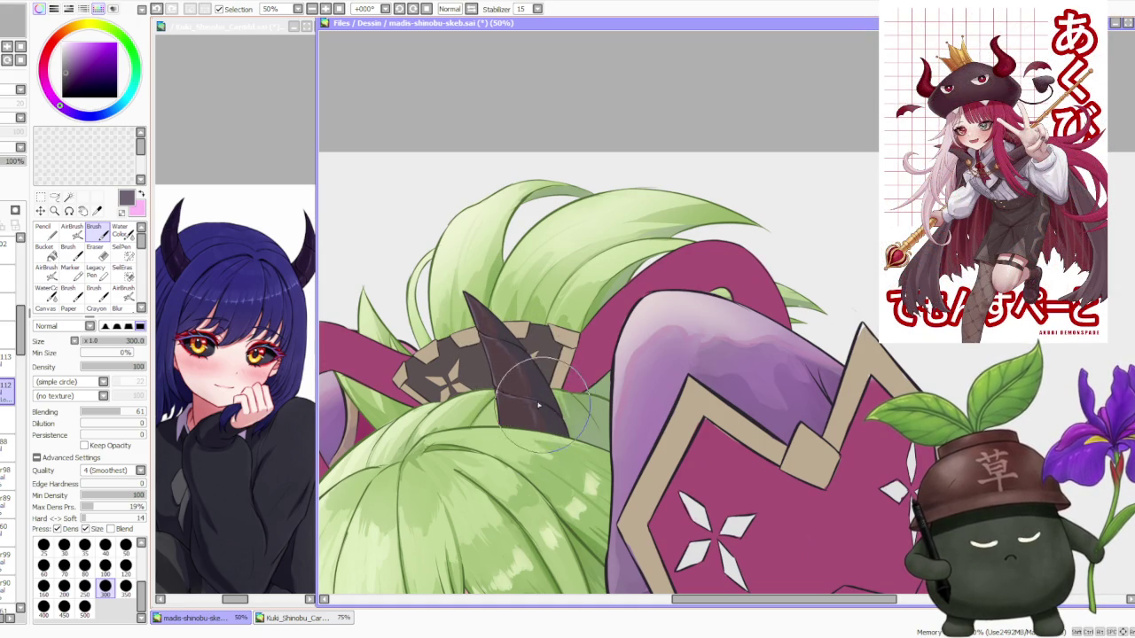
# Sample the horn's purple-grey colour.
pyautogui.moveTo(497, 345); pyautogui.dragTo(539, 306)
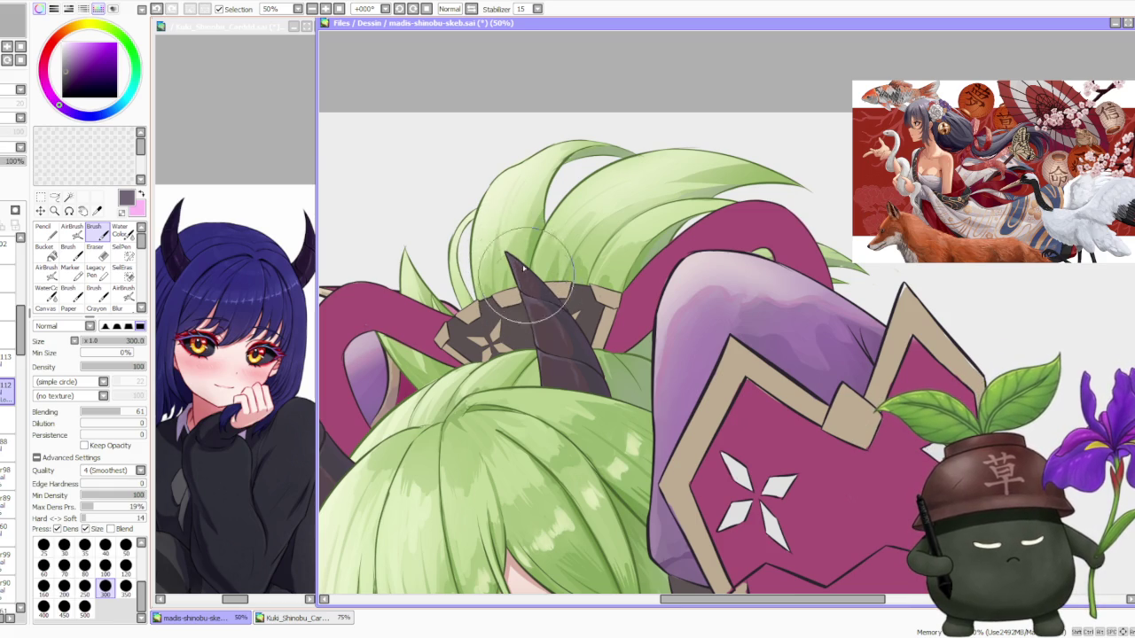
pyautogui.scroll(-1, 496, 247)
pyautogui.scroll(3, 372, 346)
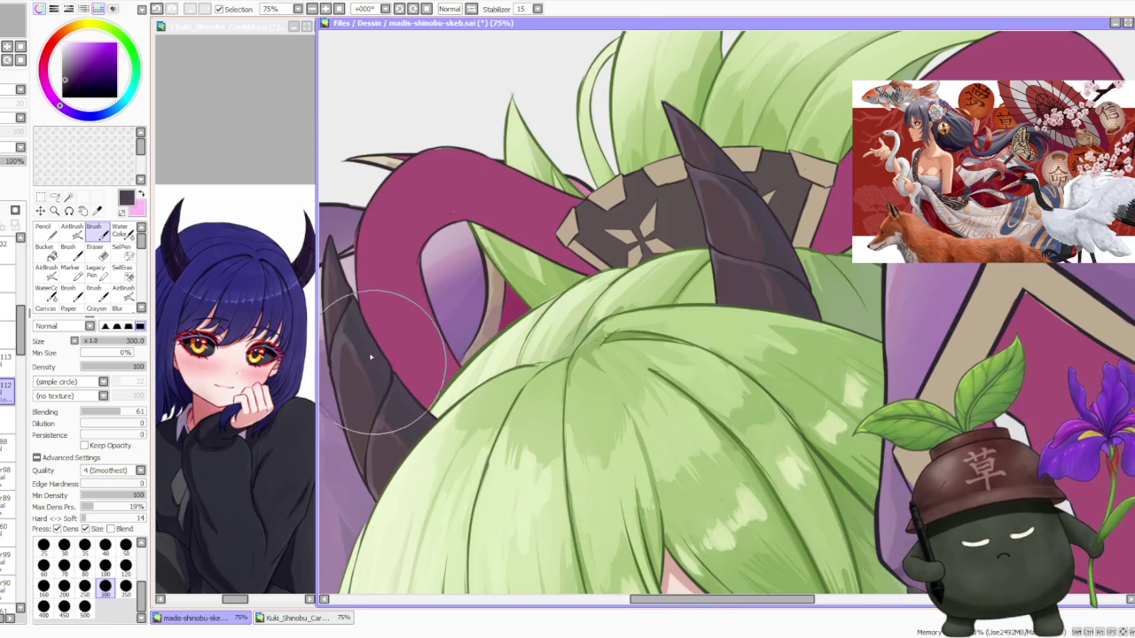
pyautogui.keyDown('alt'); pyautogui.click(366, 342); pyautogui.keyUp('alt')
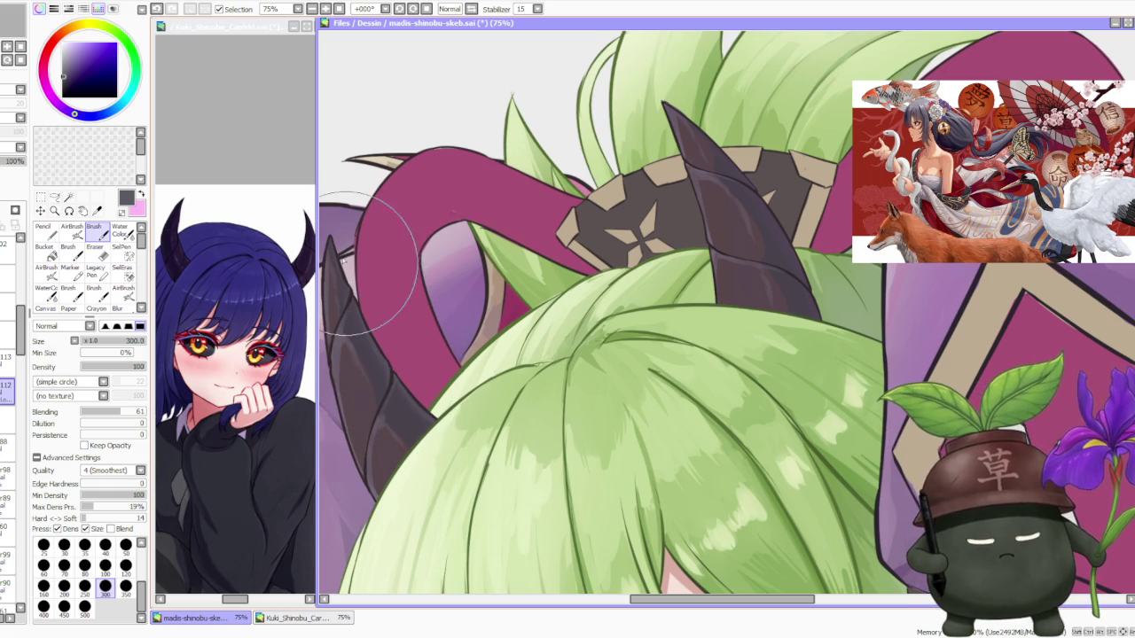
pyautogui.scroll(-3, 372, 266)
pyautogui.scroll(2, 497, 233)
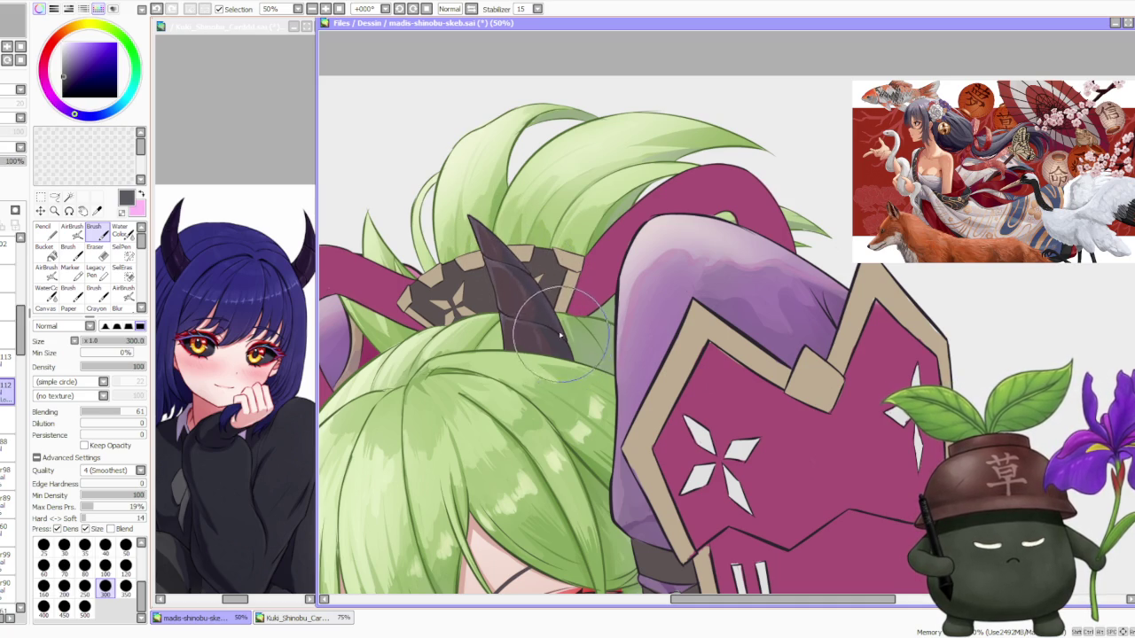
# Pick a purple from the artwork as paint colour and zoom out to the full figure.
pyautogui.scroll(-5, 536, 288)
pyautogui.scroll(5, 532, 282)
pyautogui.keyDown('alt'); pyautogui.click(529, 276); pyautogui.keyUp('alt')
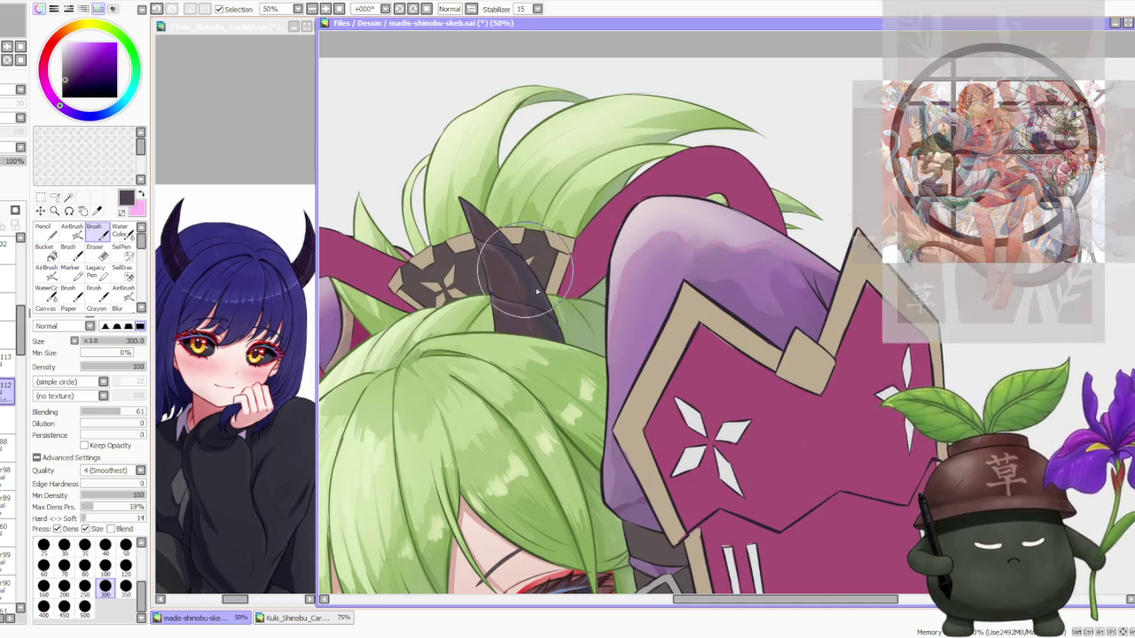
pyautogui.scroll(-3, 515, 231)
pyautogui.scroll(-1, 499, 200)
pyautogui.scroll(-1, 499, 191)
pyautogui.scroll(-1, 498, 190)
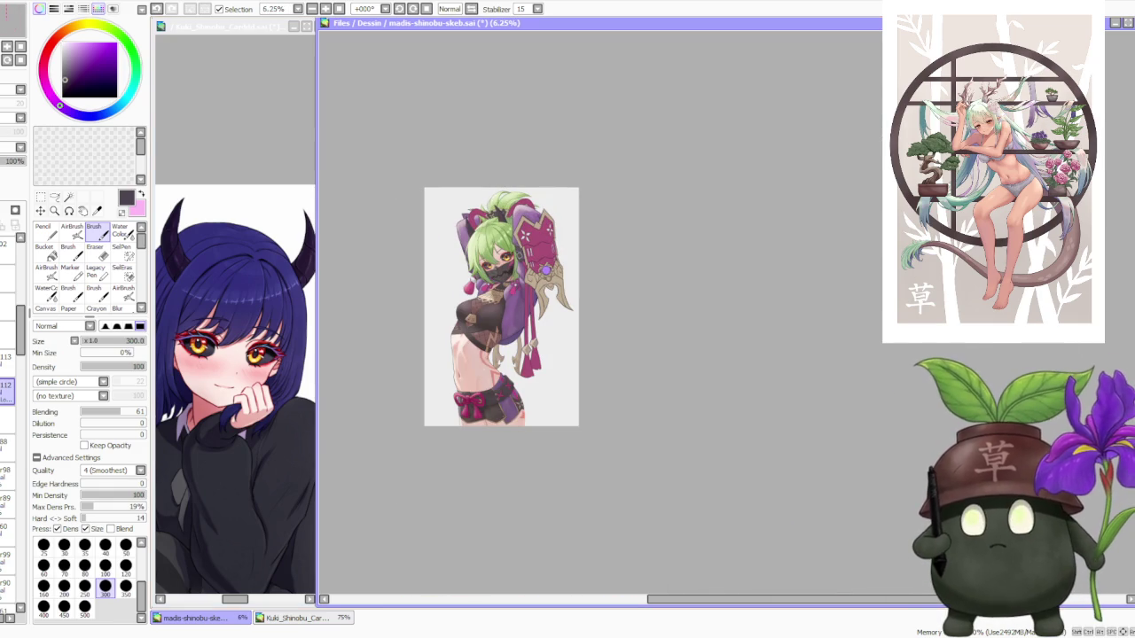
pyautogui.scroll(3, 432, 225)
pyautogui.scroll(2, 641, 273)
pyautogui.scroll(-1, 511, 184)
pyautogui.click(471, 8)
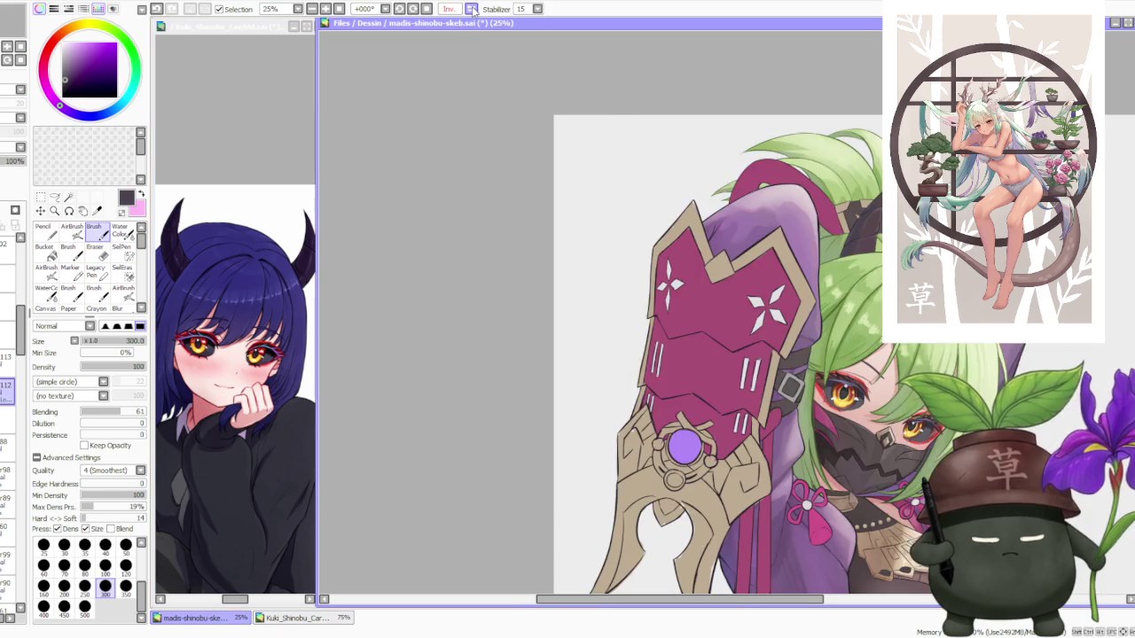
pyautogui.click(471, 8)
pyautogui.scroll(-2, 399, 173)
pyautogui.scroll(-1, 426, 177)
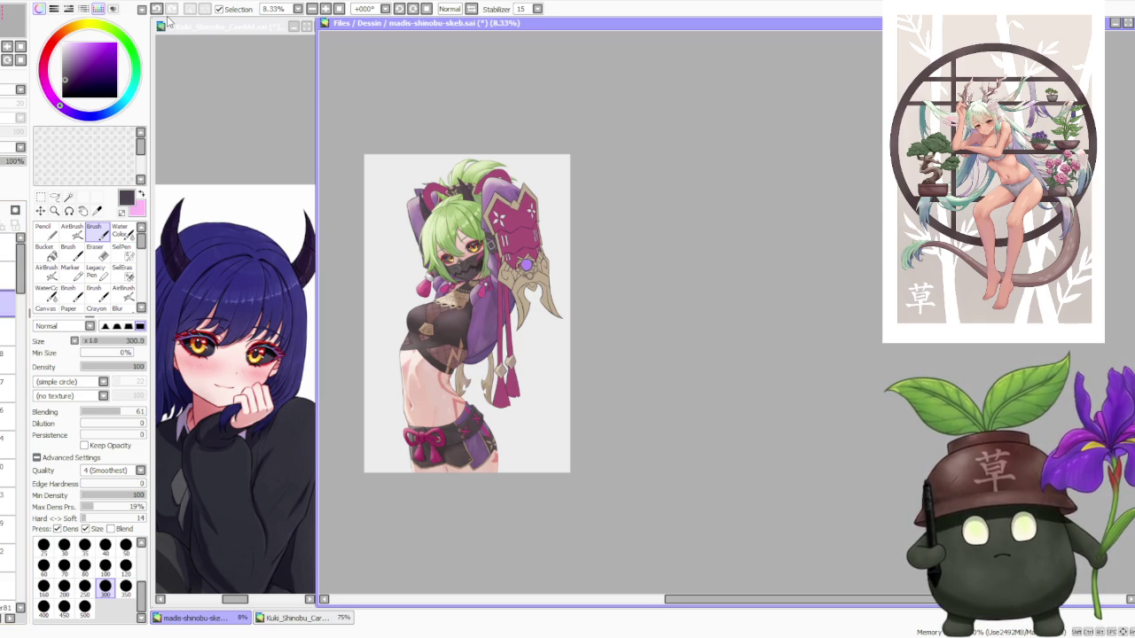
pyautogui.hotkey('ctrl', 'u')
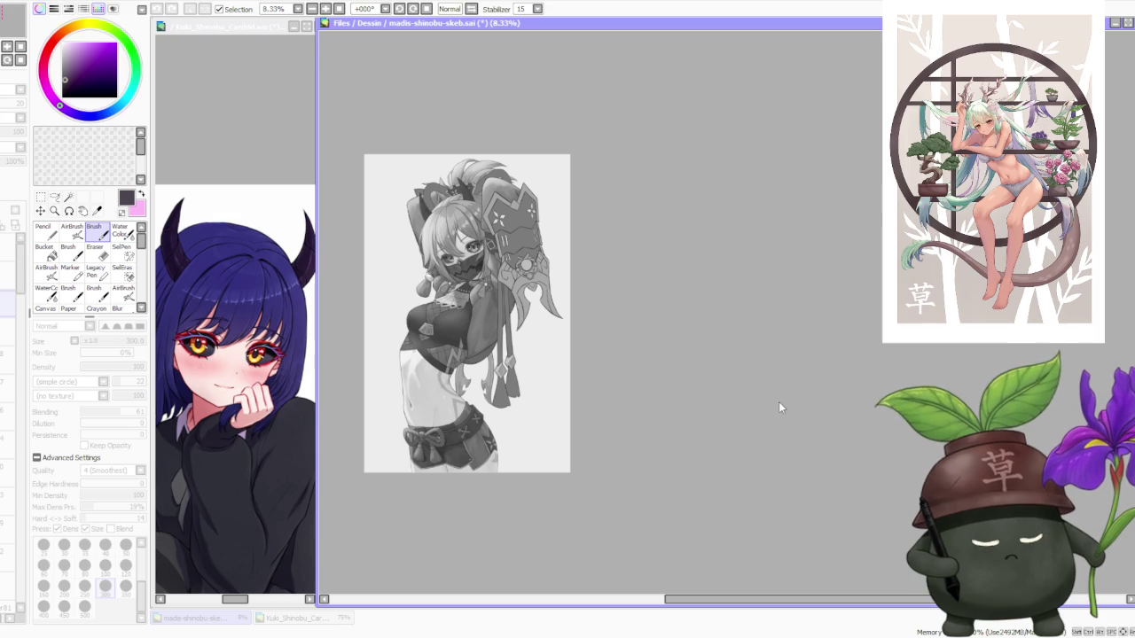
pyautogui.hotkey('ctrl', 'z')
pyautogui.hotkey('ctrl', 'y')
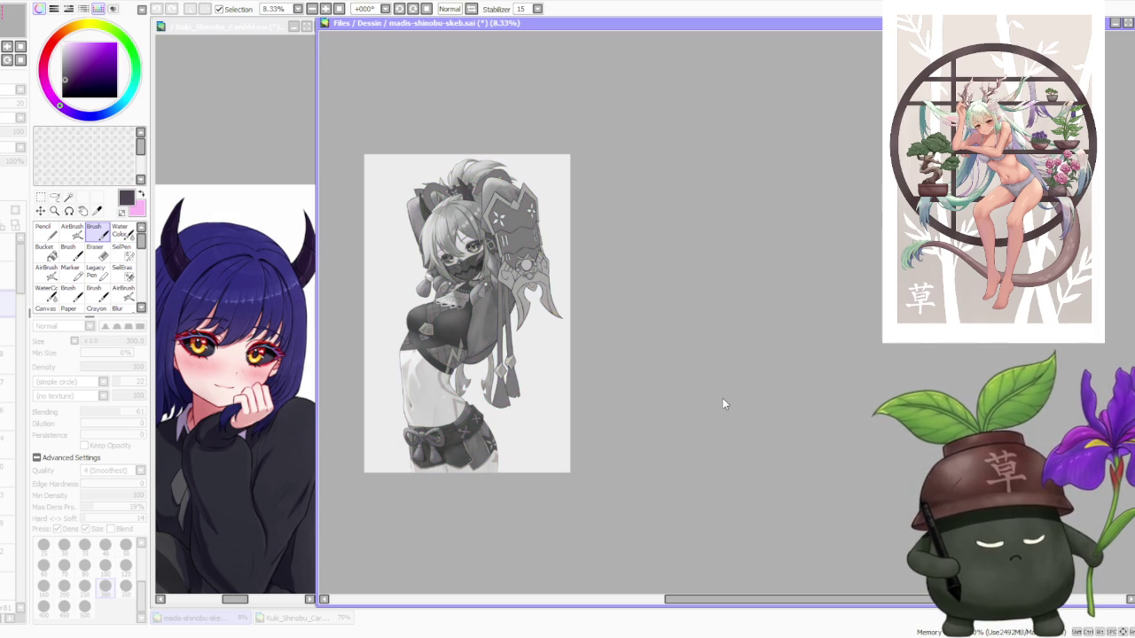
pyautogui.hotkey('ctrl', 'z')
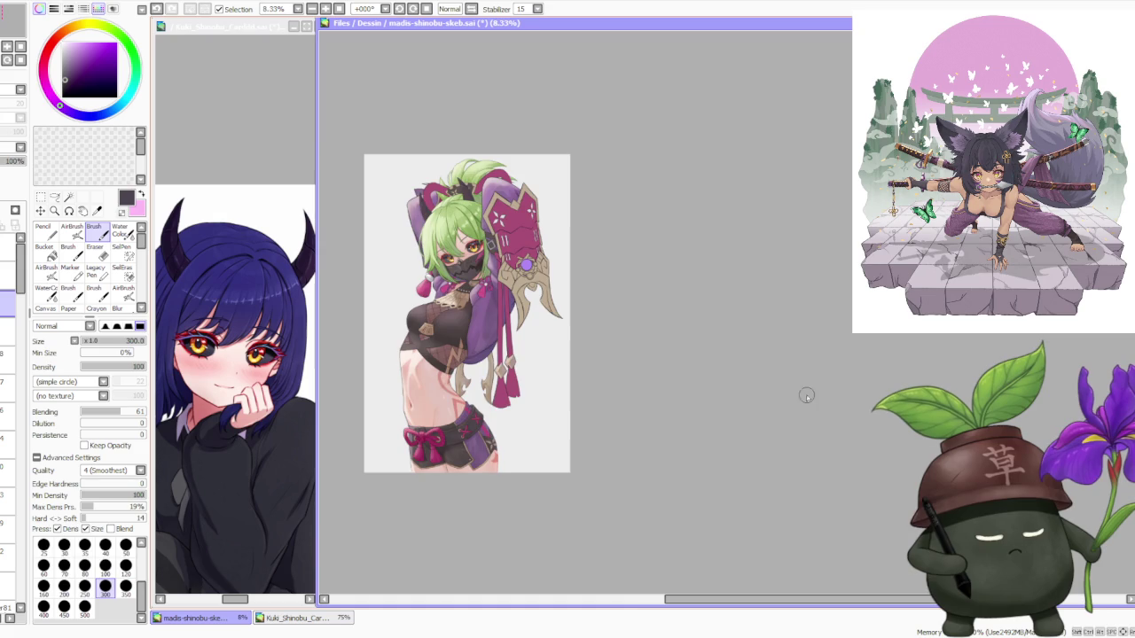
pyautogui.scroll(-1, 840, 281)
pyautogui.scroll(3, 840, 281)
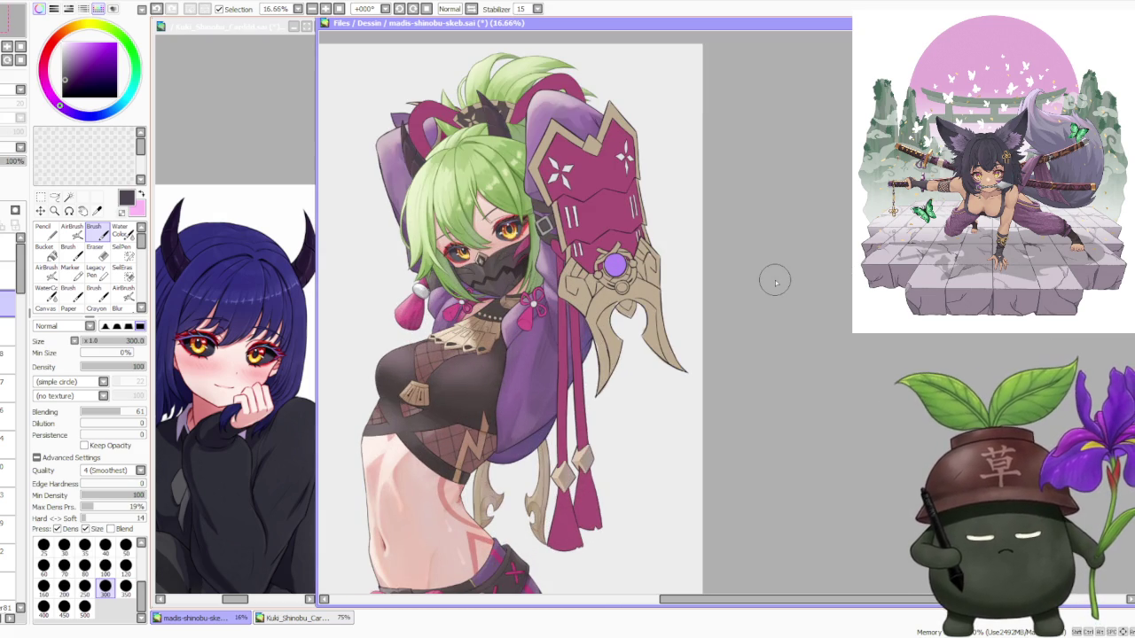
pyautogui.scroll(-1, 719, 301)
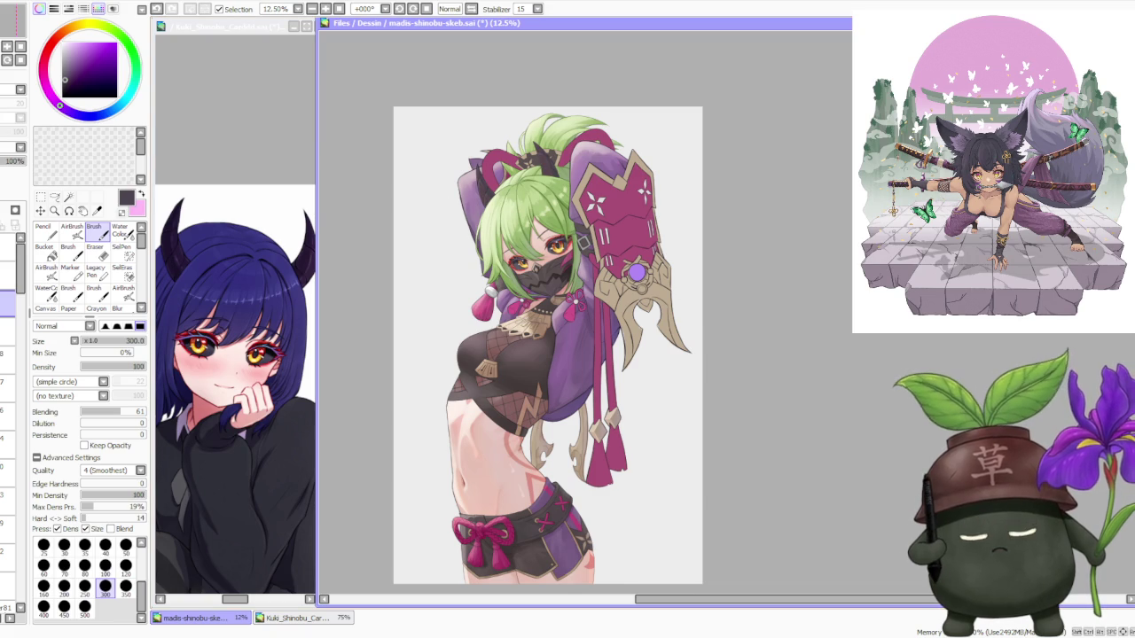
pyautogui.hotkey('alt', 'Tab')
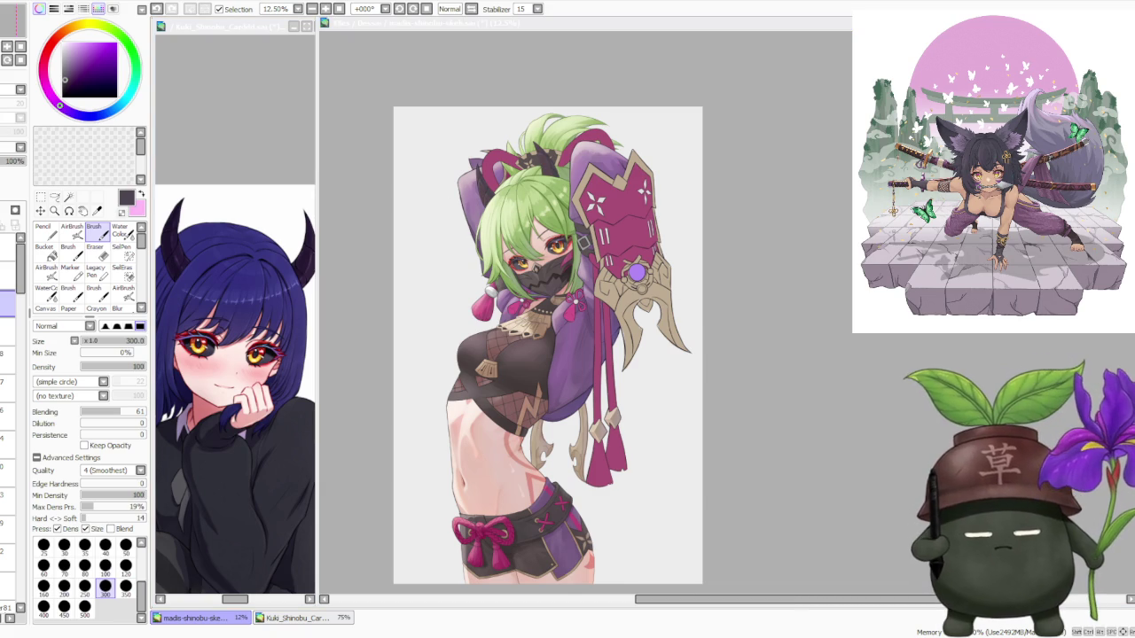
pyautogui.click(793, 236)
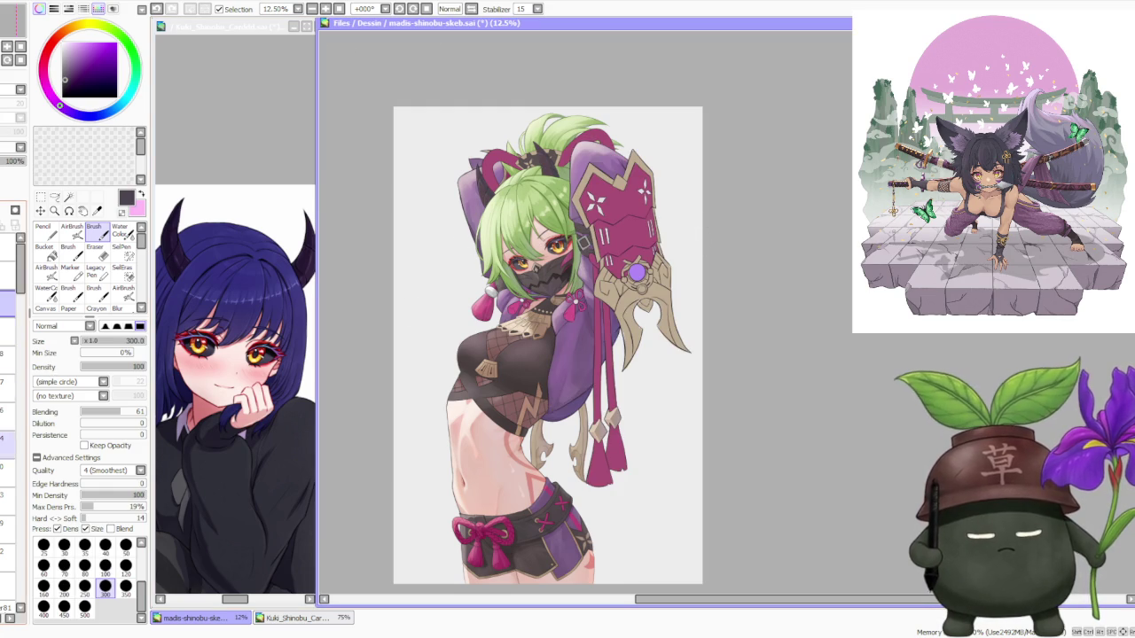
pyautogui.click(7, 471)
# Select a different layer to work on.
pyautogui.scroll(5, 8, 487)
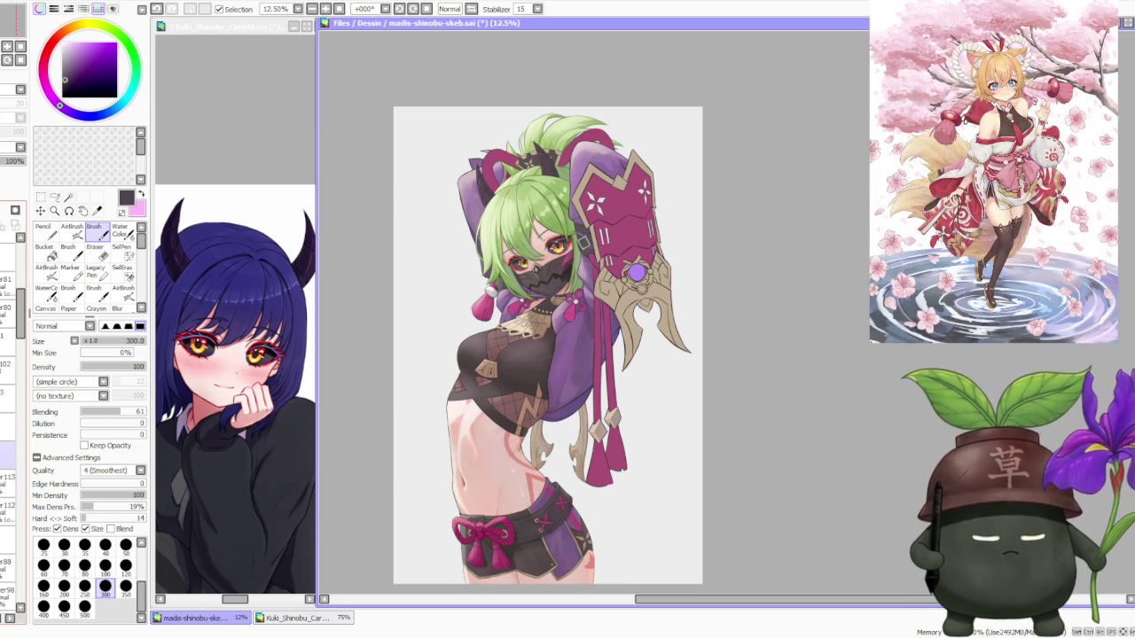
pyautogui.scroll(-2, 8, 487)
pyautogui.scroll(-3, 8, 488)
pyautogui.scroll(-3, 8, 488)
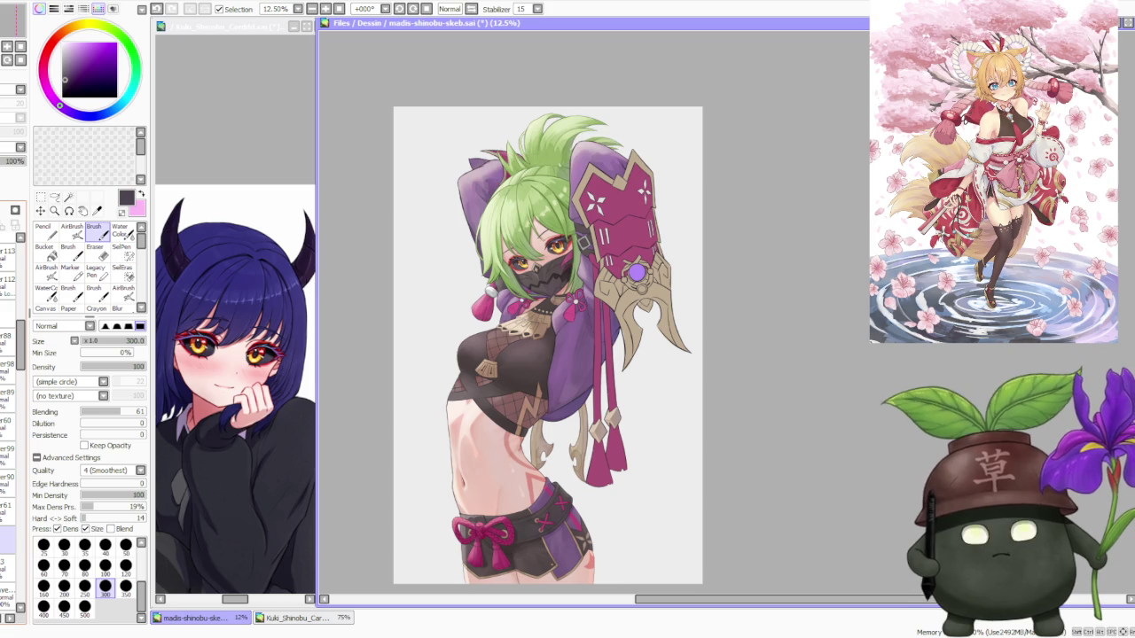
pyautogui.scroll(-1, 8, 488)
pyautogui.scroll(-2, 8, 488)
pyautogui.click(7, 550)
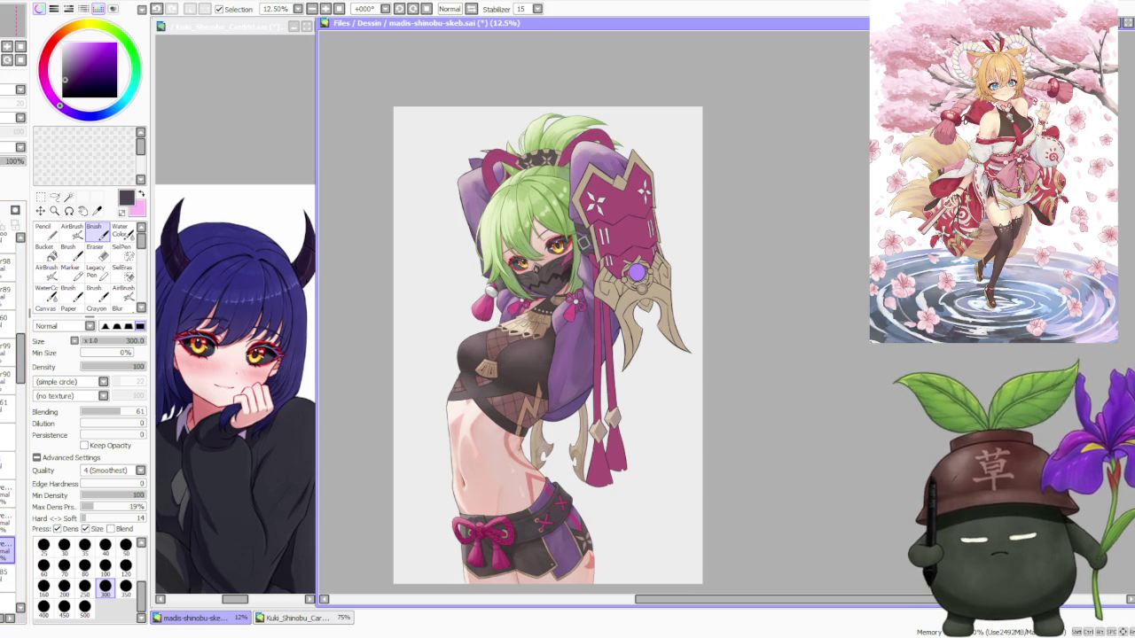
# Activate the Kuki_Shinobu reference view and zoom it to 150%.
pyautogui.click(215, 180)
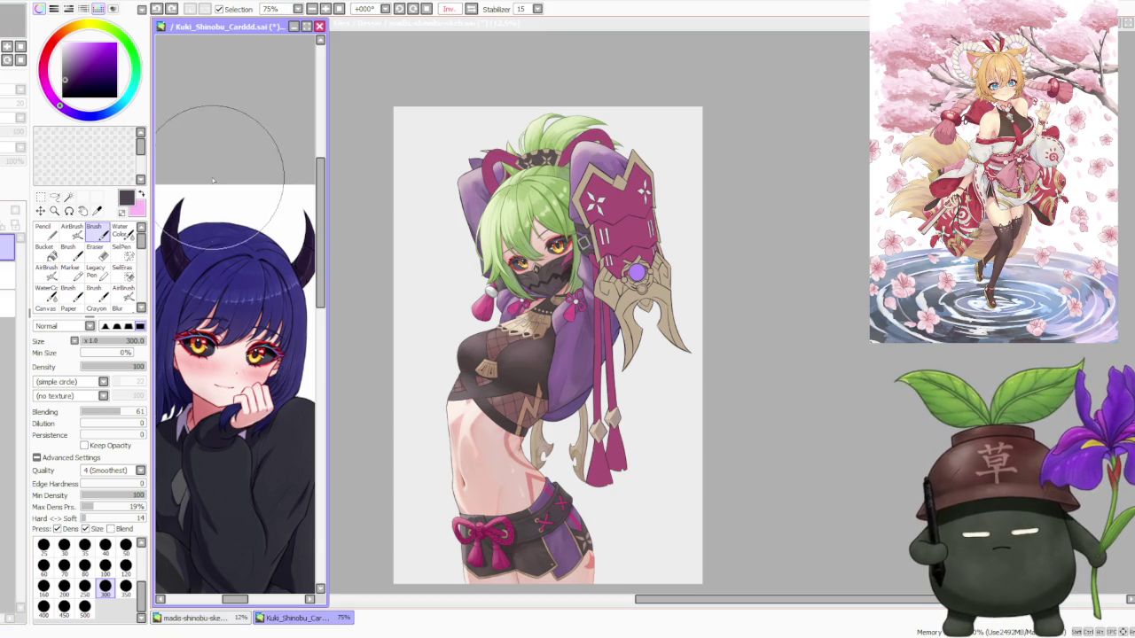
pyautogui.scroll(2, 247, 371)
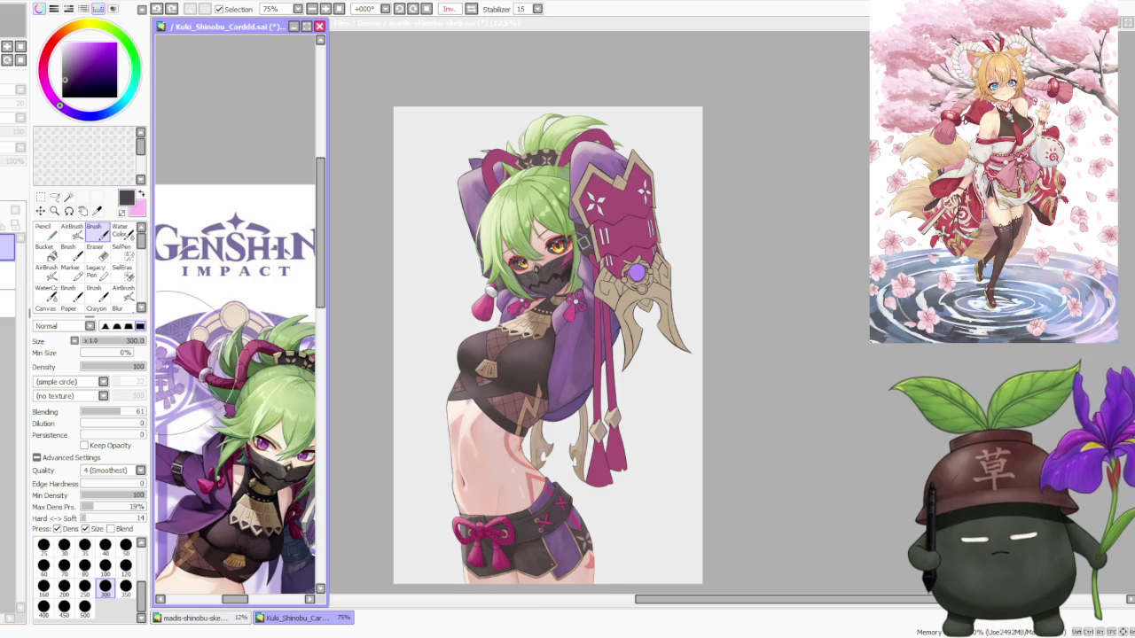
pyautogui.scroll(-2, 248, 371)
pyautogui.scroll(2, 247, 371)
pyautogui.scroll(1, 248, 370)
pyautogui.scroll(-1, 247, 371)
# Return to the main illustration and zoom it to 75%.
pyautogui.click(799, 245)
pyautogui.scroll(-1, 673, 339)
pyautogui.scroll(1, 605, 231)
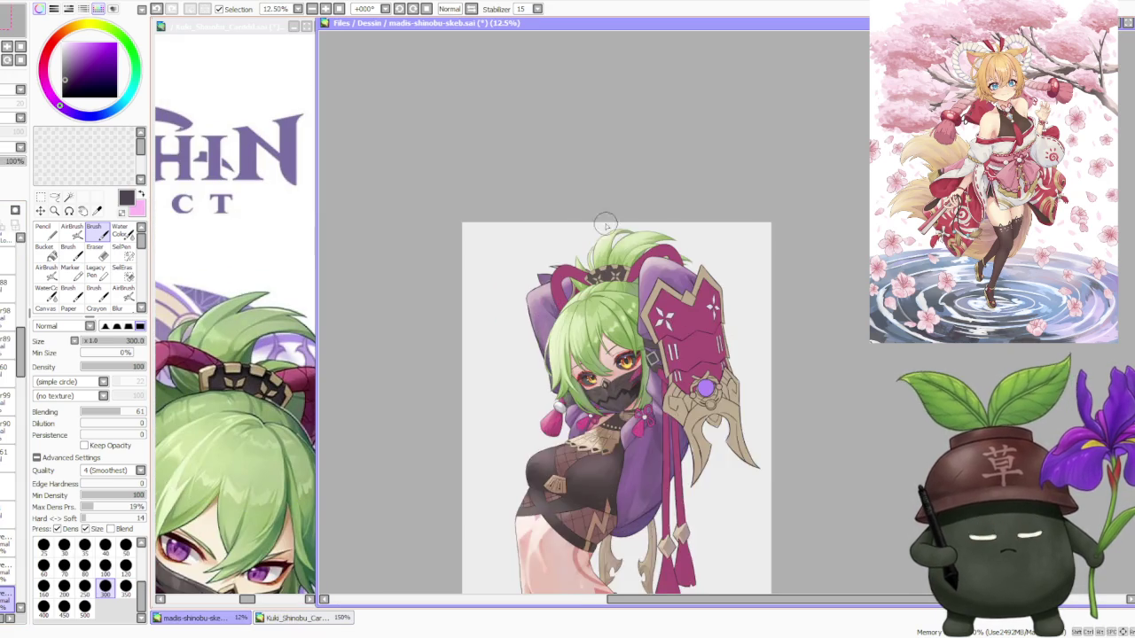
pyautogui.scroll(1, 625, 251)
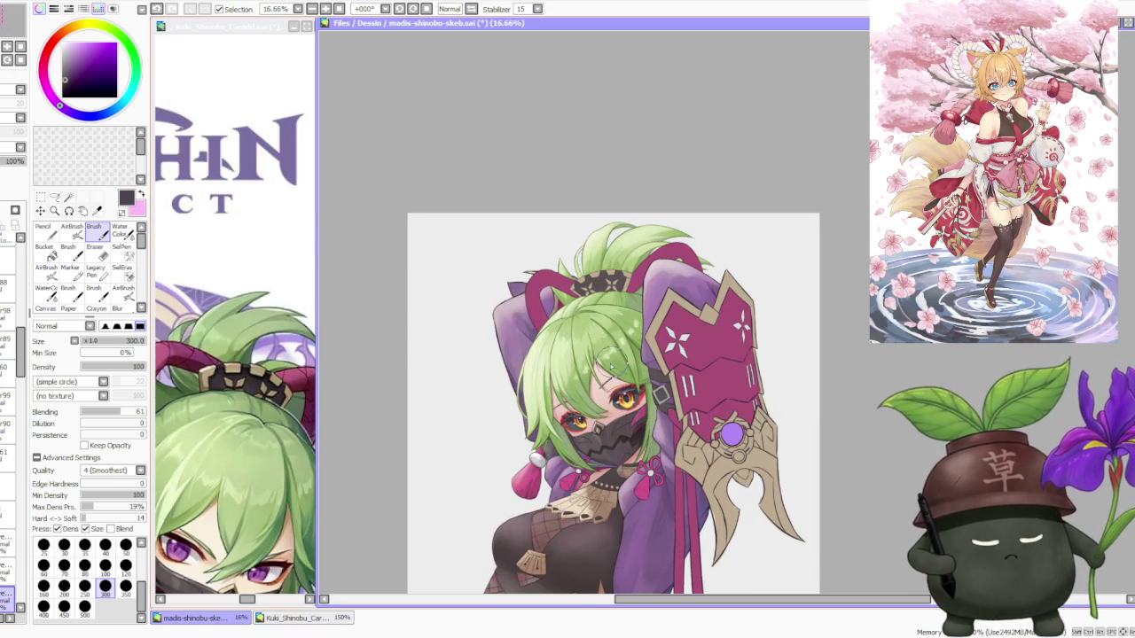
pyautogui.scroll(-1, 594, 425)
pyautogui.scroll(-1, 599, 390)
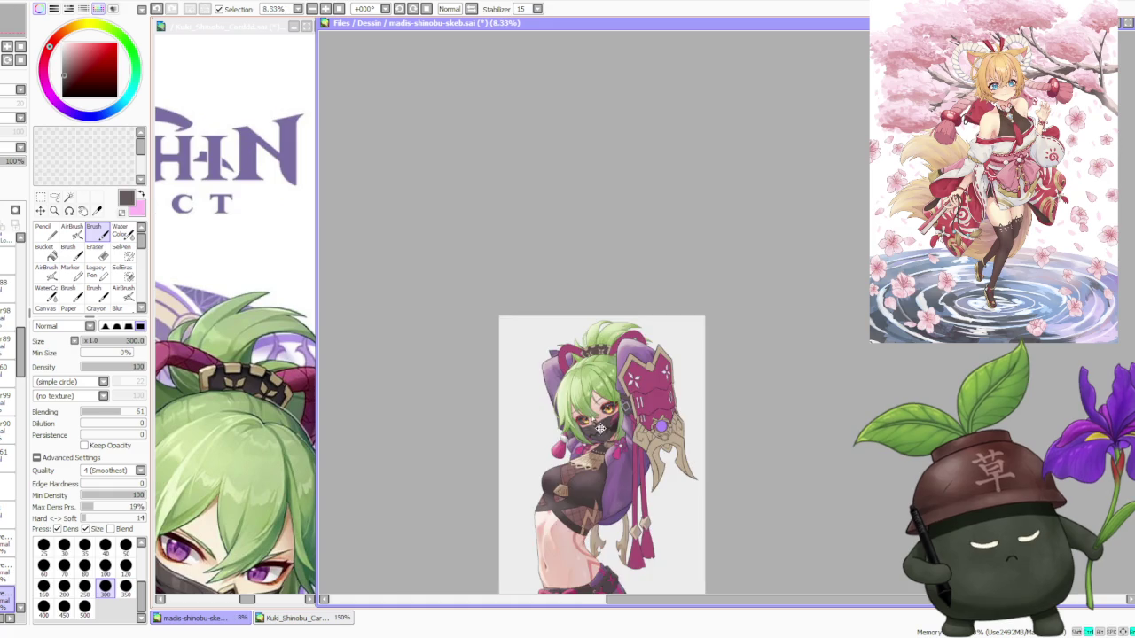
pyautogui.scroll(1, 620, 326)
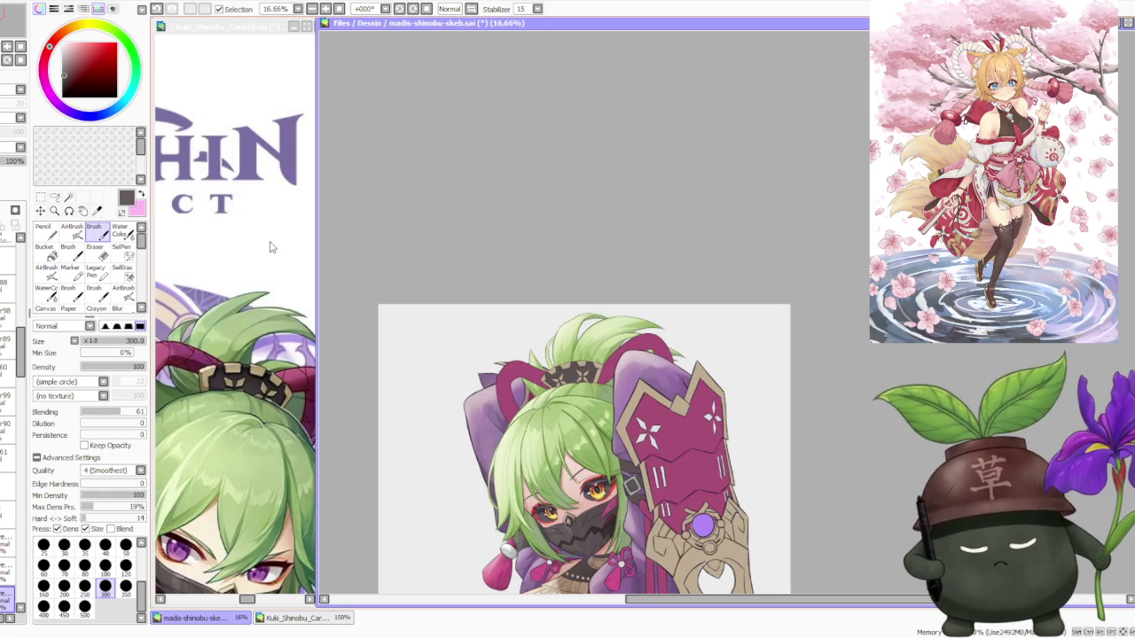
pyautogui.scroll(2, 532, 382)
pyautogui.scroll(1, 523, 390)
pyautogui.scroll(2, 510, 408)
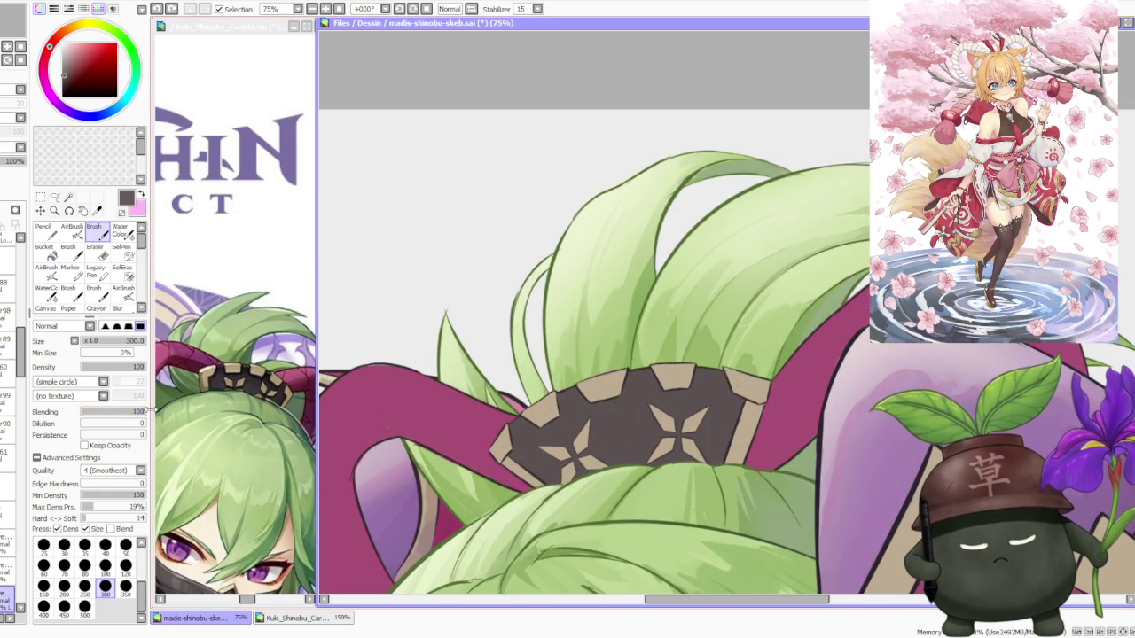
# Set the brush to size 250 and raise its Blending to about 50.
pyautogui.click(85, 585)
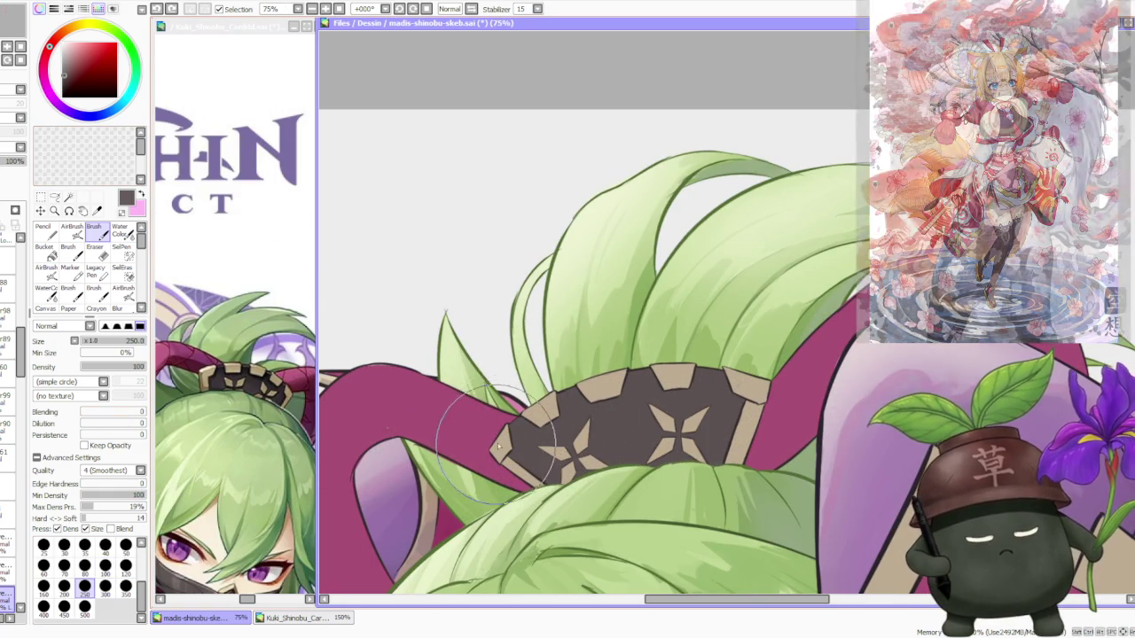
pyautogui.scroll(-3, 585, 417)
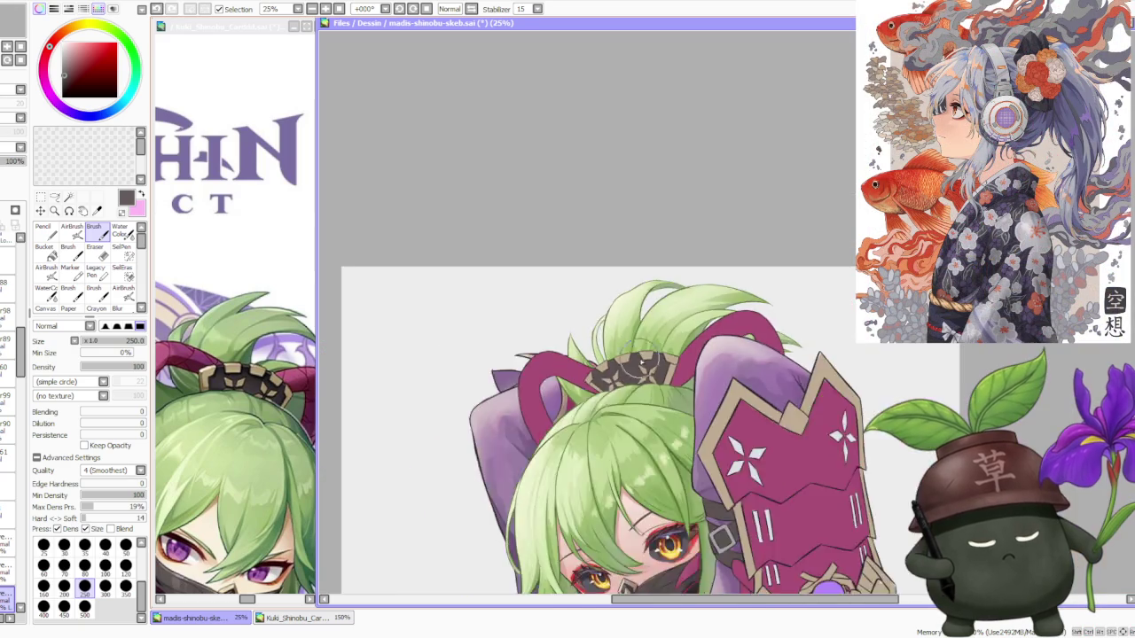
pyautogui.scroll(-1, 638, 435)
pyautogui.scroll(-2, 650, 529)
pyautogui.scroll(4, 638, 497)
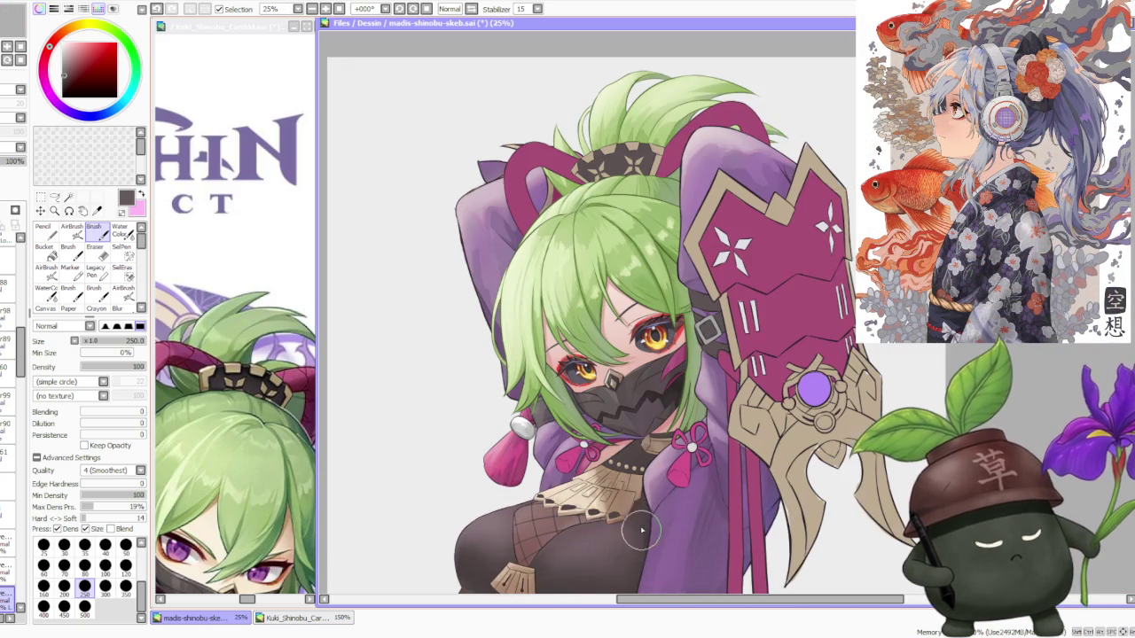
pyautogui.scroll(-3, 631, 450)
pyautogui.scroll(2, 630, 450)
pyautogui.scroll(2, 621, 408)
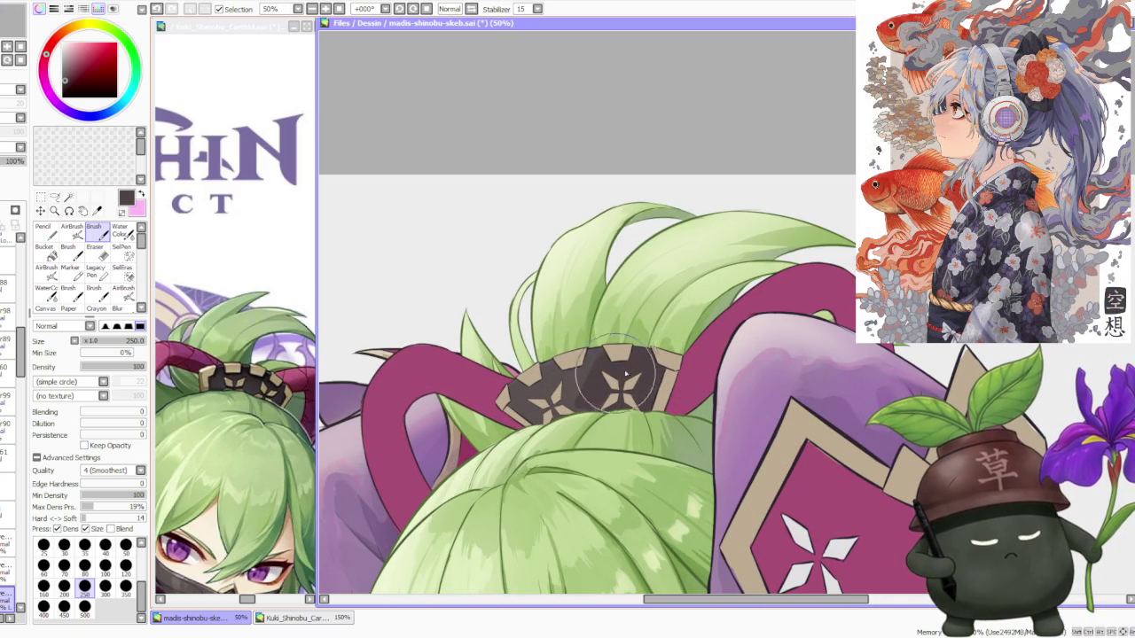
pyautogui.click(114, 413)
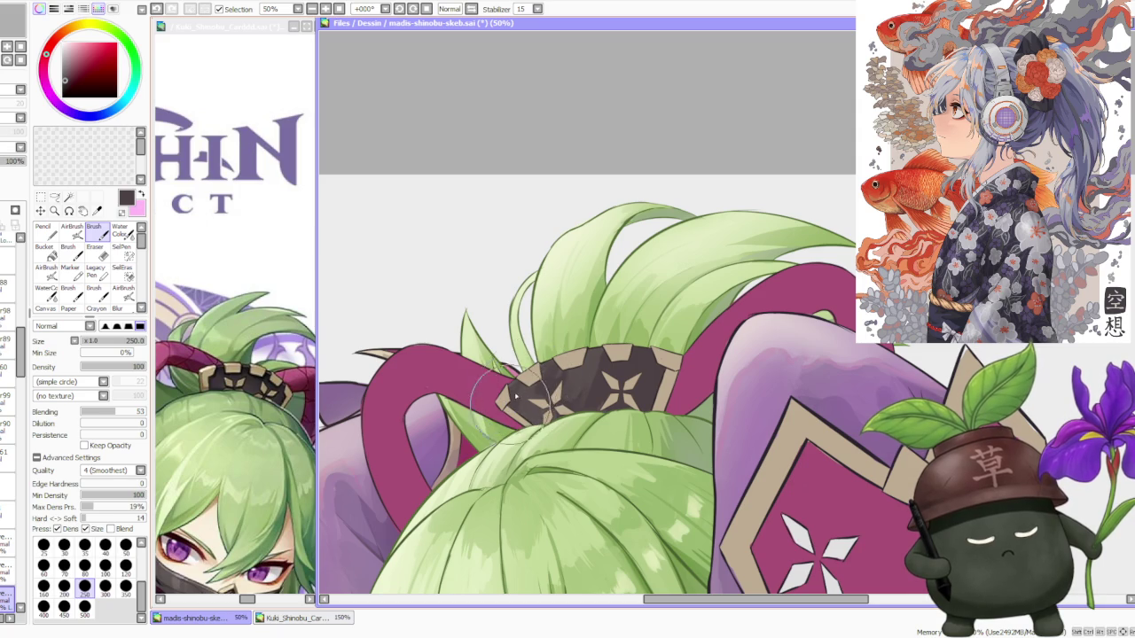
# Paint darker brown strokes over the left part of the hair ornament, sampling its colour.
pyautogui.moveTo(514, 392)
pyautogui.mouseDown()
pyautogui.moveTo(541, 395)
pyautogui.moveTo(554, 416)
pyautogui.mouseUp()
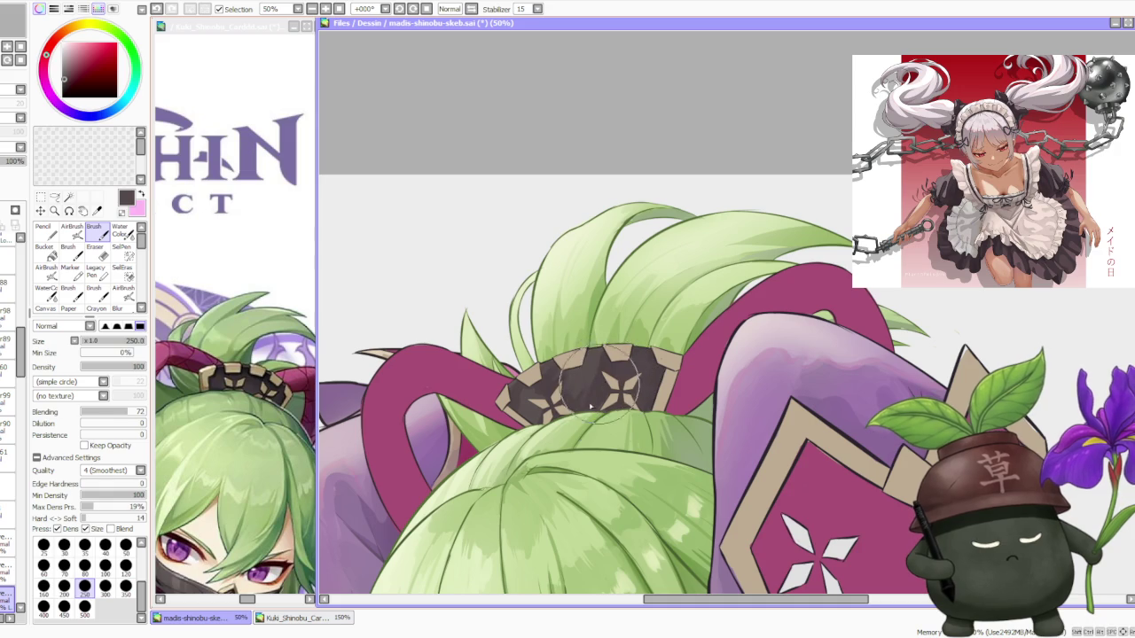
pyautogui.moveTo(578, 390)
pyautogui.mouseDown()
pyautogui.moveTo(560, 379)
pyautogui.moveTo(536, 417)
pyautogui.mouseUp()
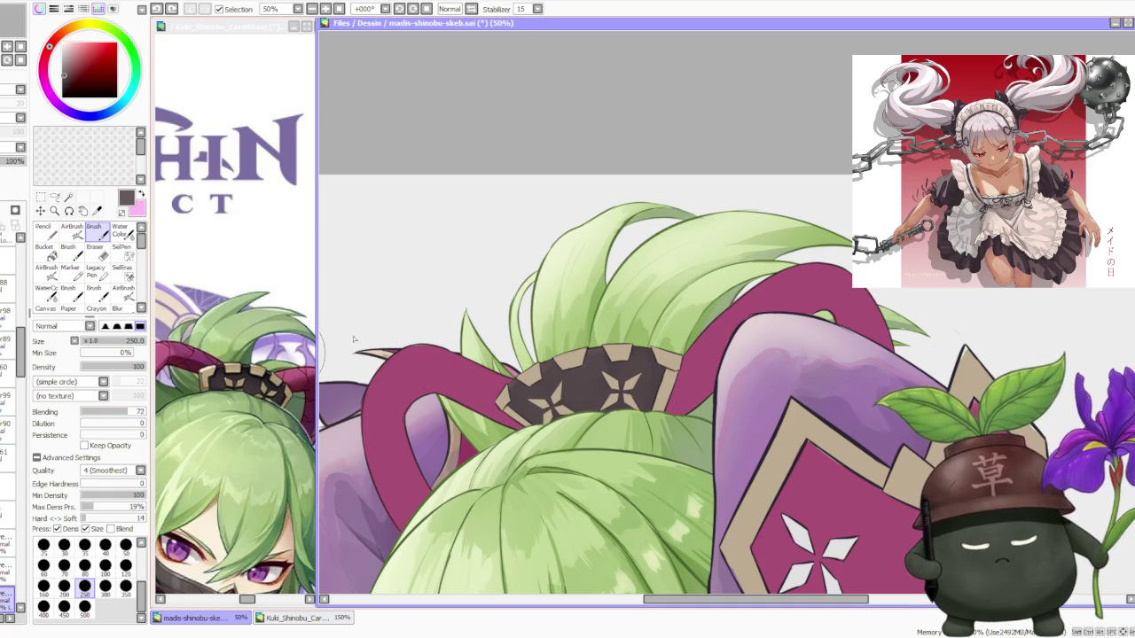
pyautogui.keyDown('alt'); pyautogui.click(594, 365); pyautogui.keyUp('alt')
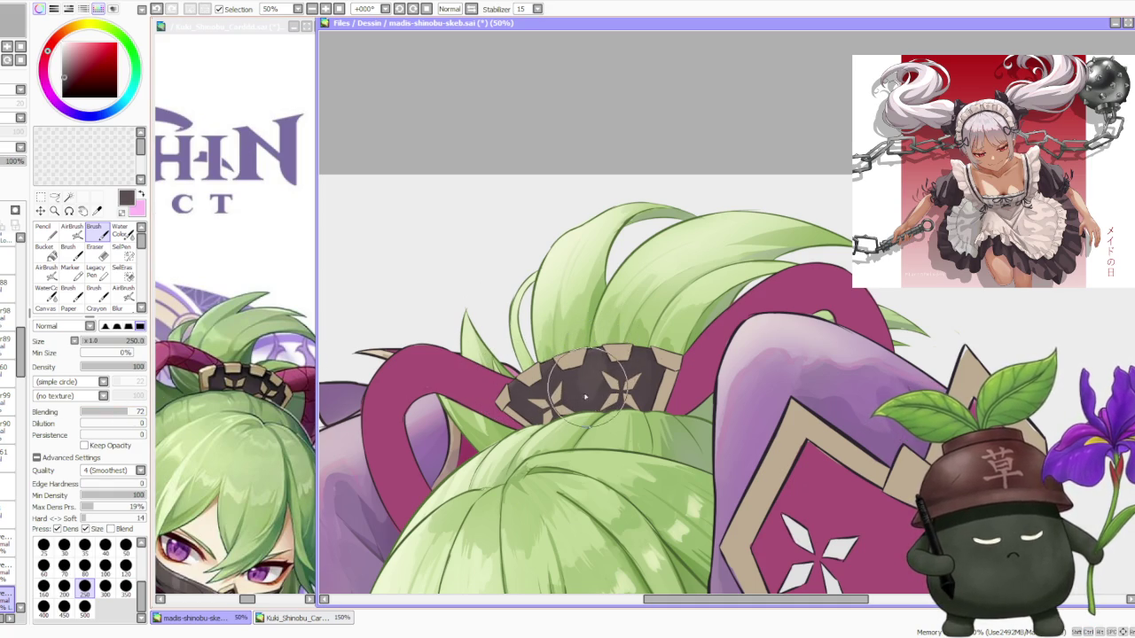
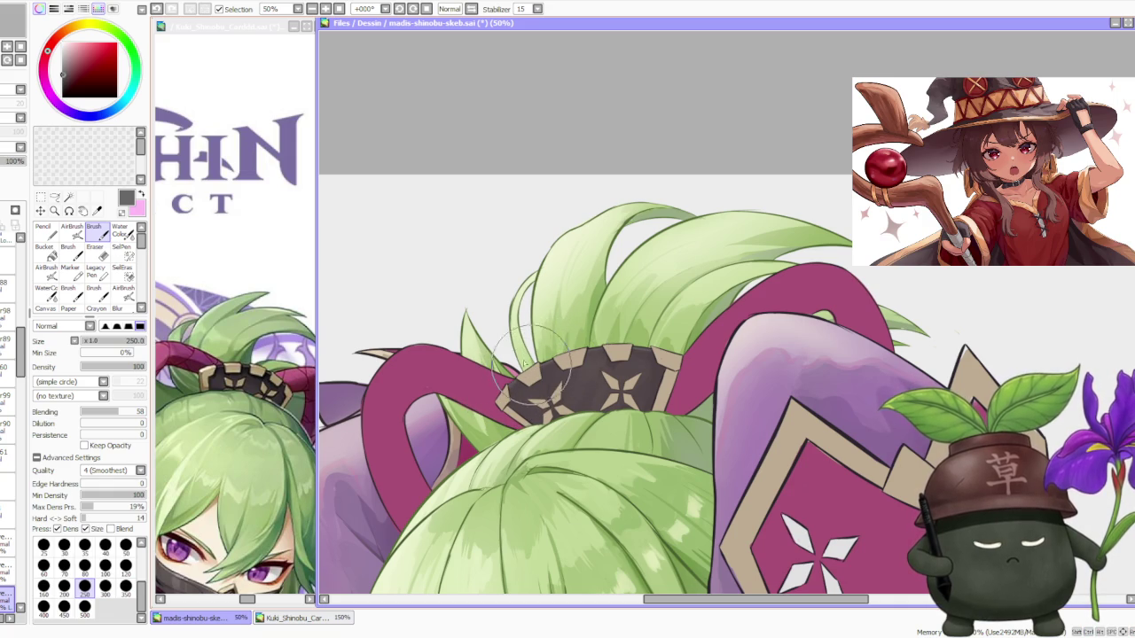
# Pick a near-black, raise Blending to 82, and darken the right side of the hair ornament band.
pyautogui.keyDown('alt'); pyautogui.click(351, 363); pyautogui.keyUp('alt')
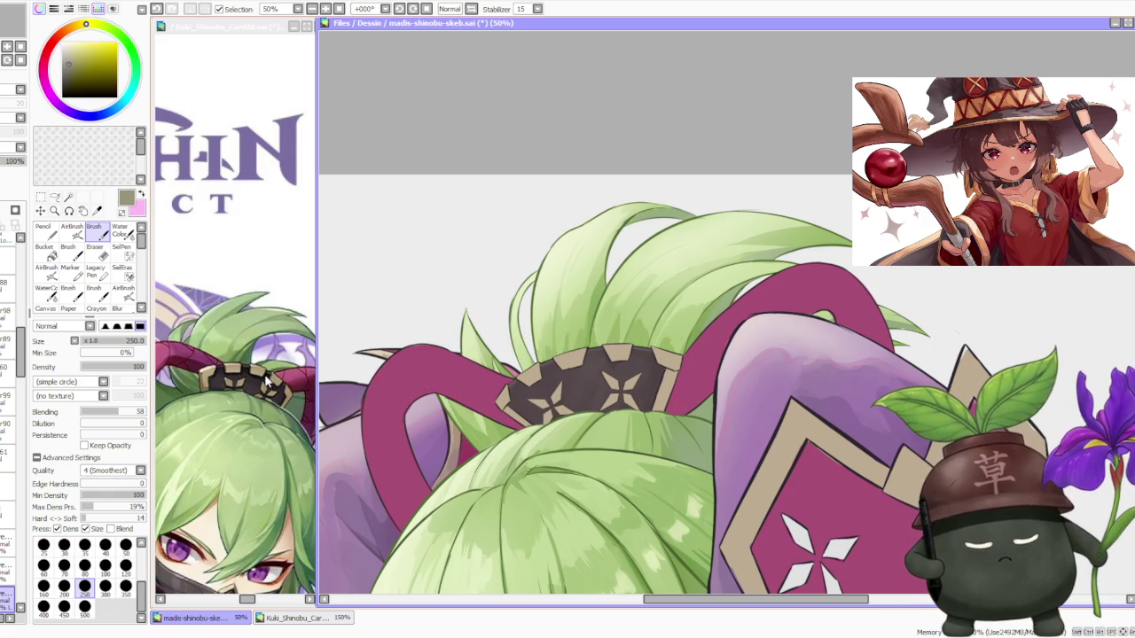
pyautogui.keyDown('alt'); pyautogui.click(277, 380); pyautogui.keyUp('alt')
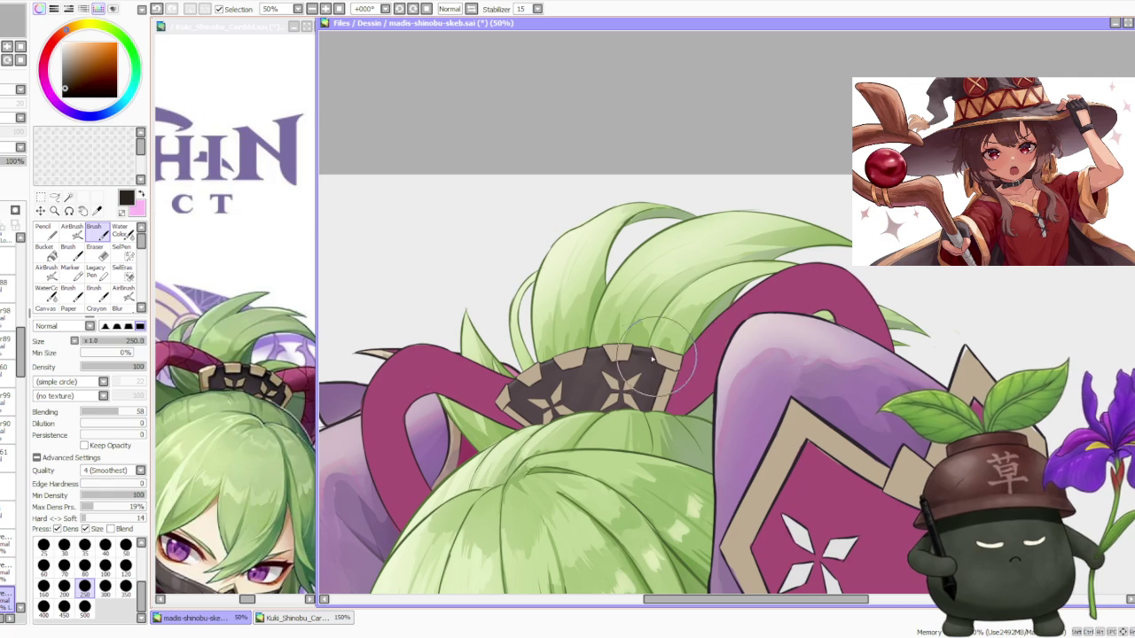
pyautogui.click(133, 412)
pyautogui.moveTo(625, 359); pyautogui.dragTo(656, 363)
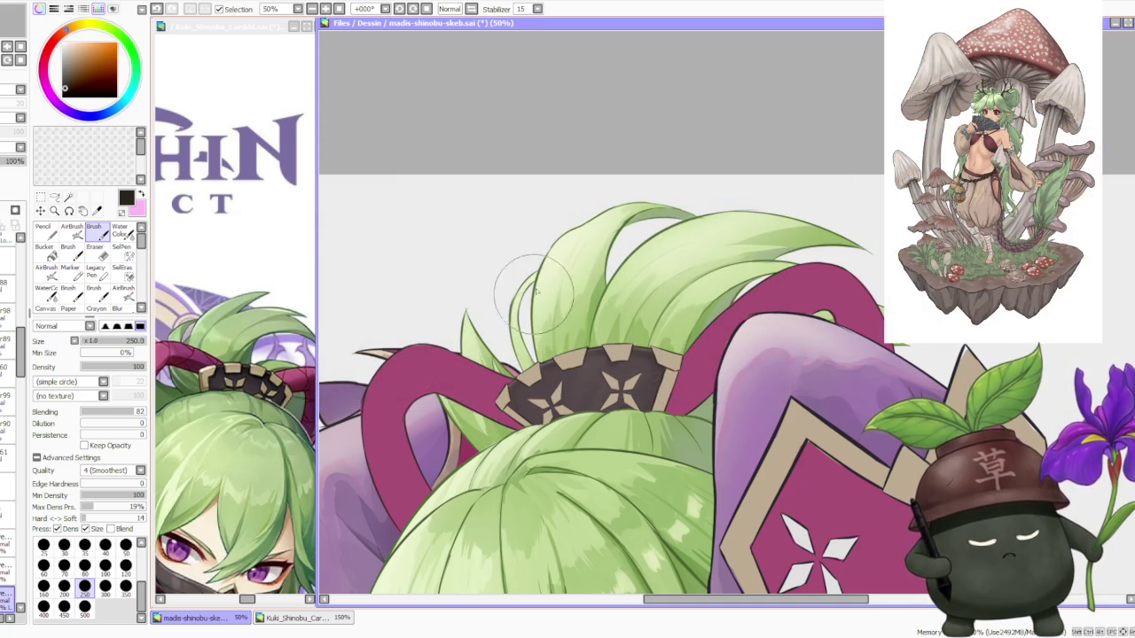
pyautogui.scroll(-2, 639, 328)
pyautogui.scroll(1, 640, 322)
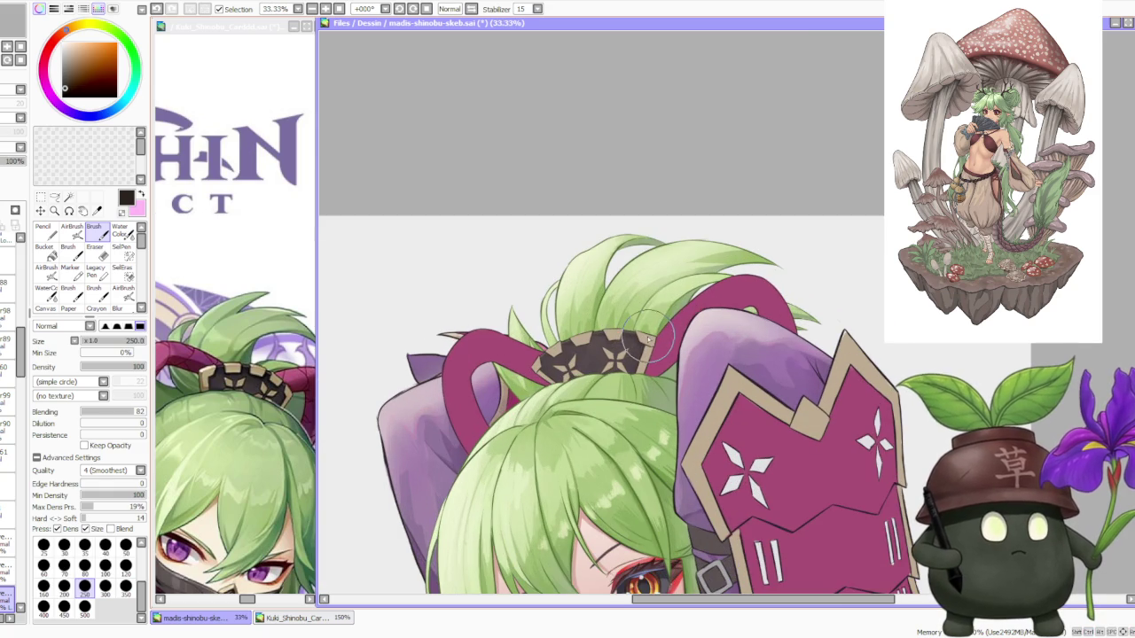
pyautogui.scroll(1, 642, 340)
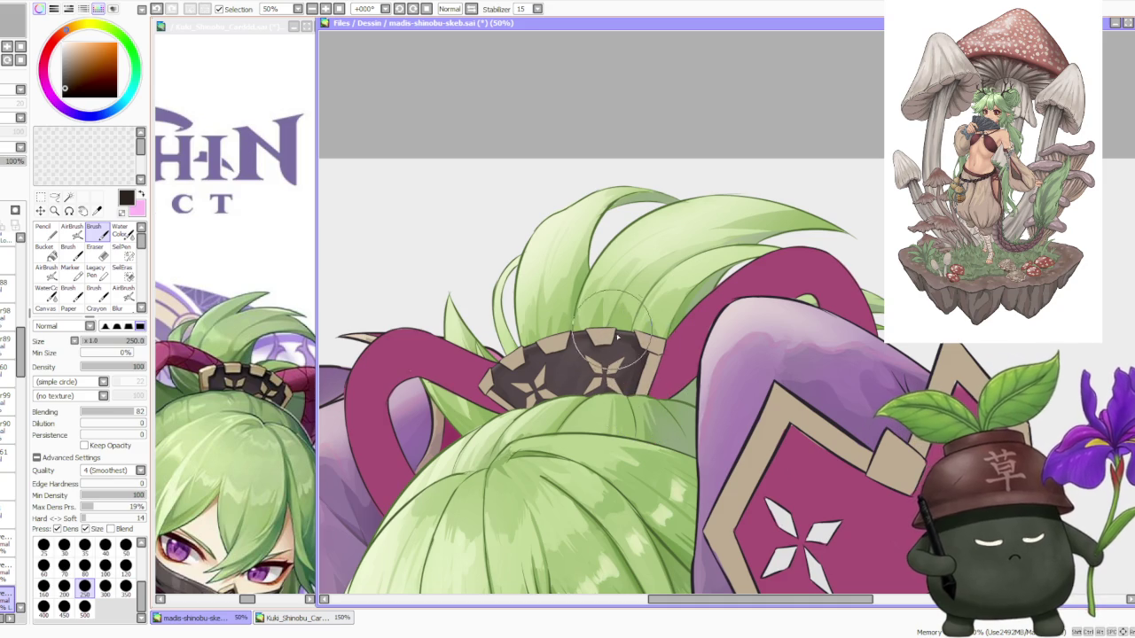
# Sample the dark brown of the hair ornament band from the canvas.
pyautogui.keyDown('alt'); pyautogui.click(624, 352); pyautogui.keyUp('alt')
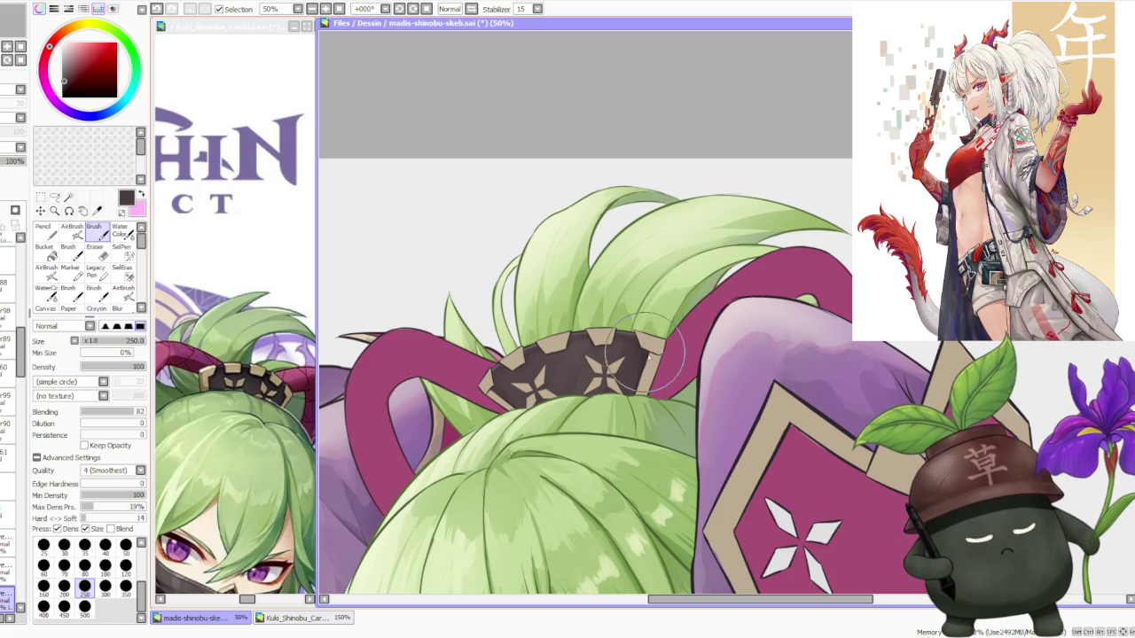
pyautogui.scroll(-1, 654, 375)
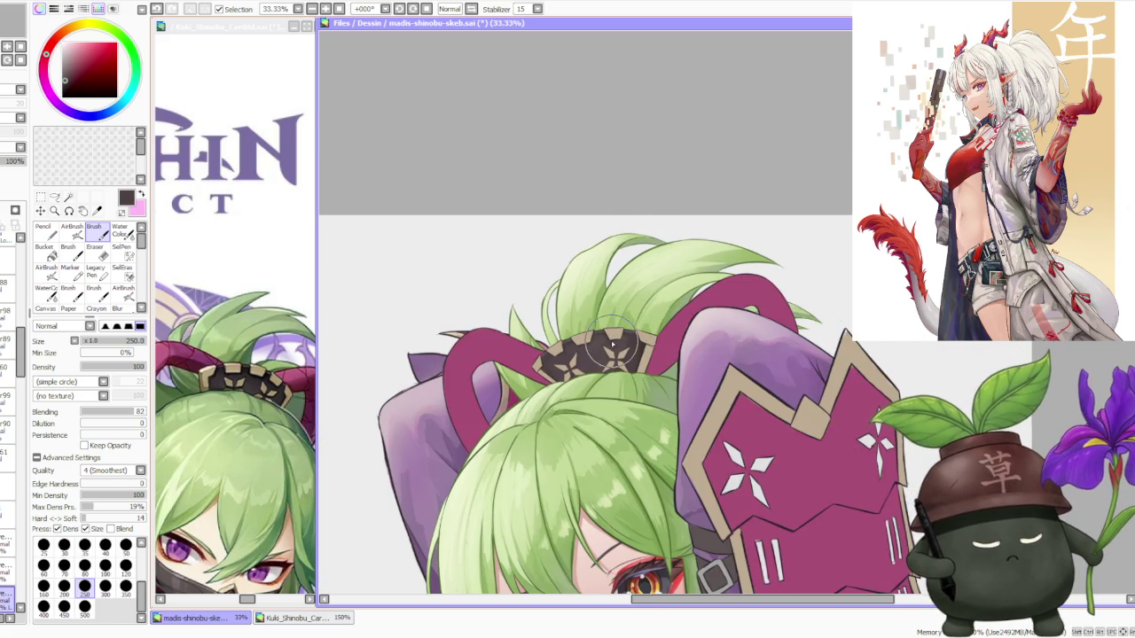
pyautogui.scroll(1, 612, 344)
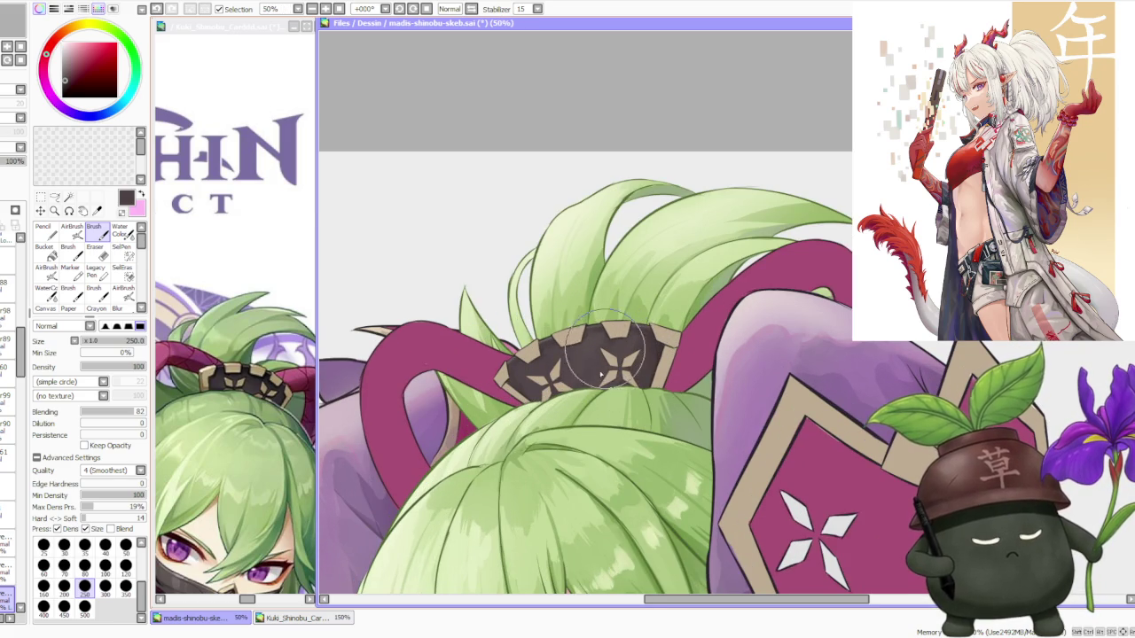
pyautogui.scroll(-1, 631, 335)
pyautogui.scroll(-2, 656, 354)
pyautogui.scroll(-1, 717, 377)
pyautogui.scroll(1, 717, 377)
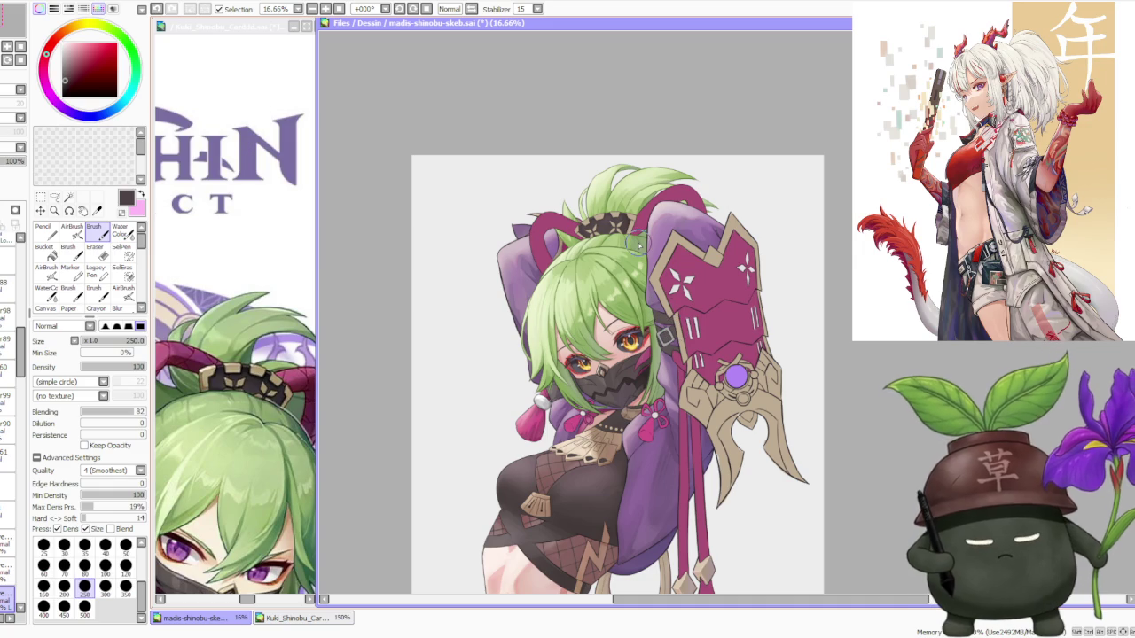
# Turn on the dark horn layer so the pointed shapes behind the hair appear.
pyautogui.scroll(5, 24, 337)
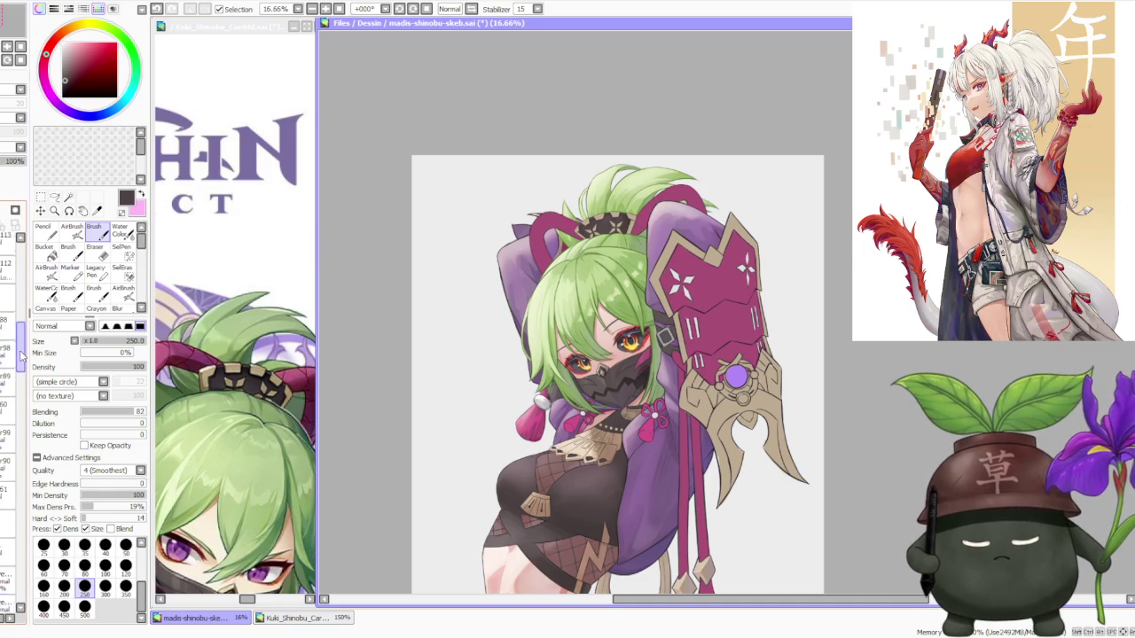
pyautogui.moveTo(25, 337)
pyautogui.mouseDown()
pyautogui.moveTo(35, 391)
pyautogui.moveTo(39, 343)
pyautogui.mouseUp()
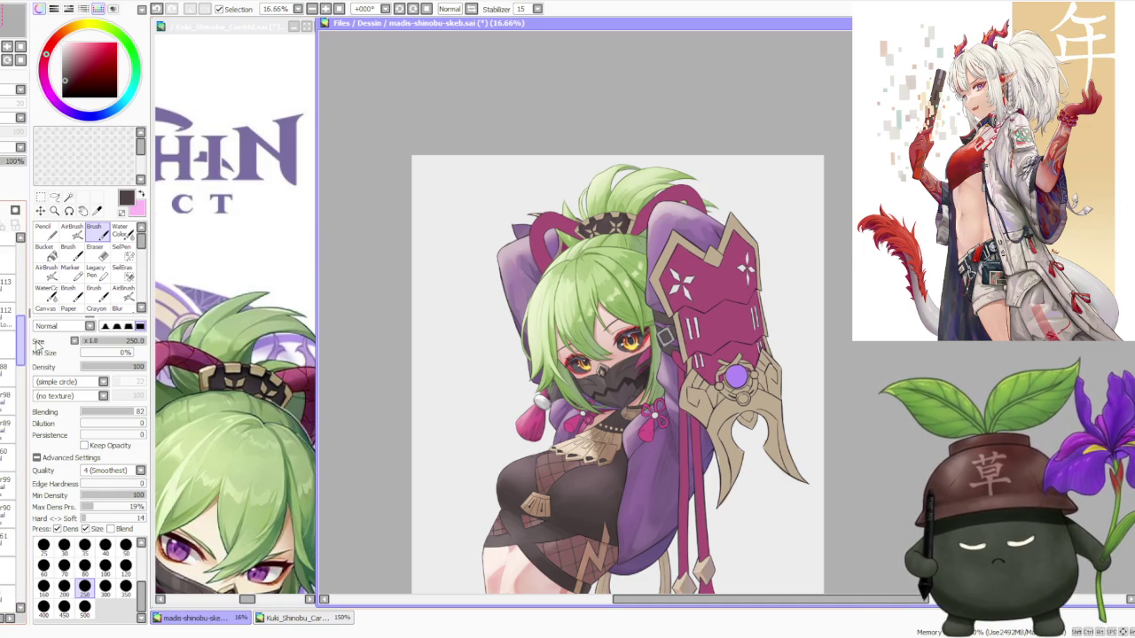
pyautogui.click(7, 257)
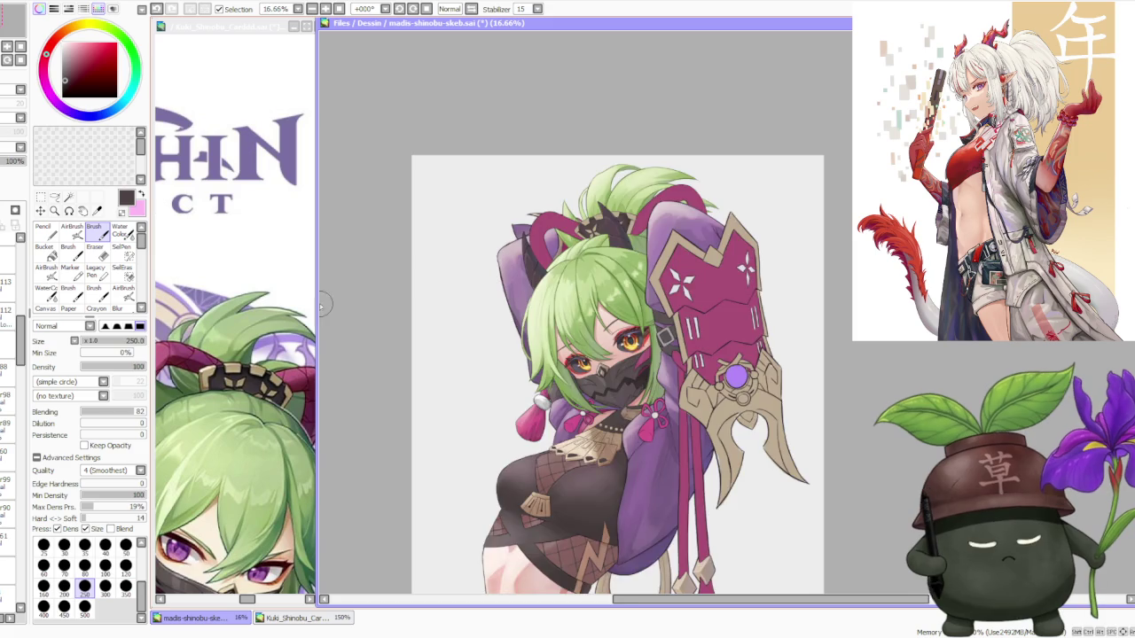
pyautogui.scroll(-1, 400, 285)
pyautogui.scroll(1, 487, 250)
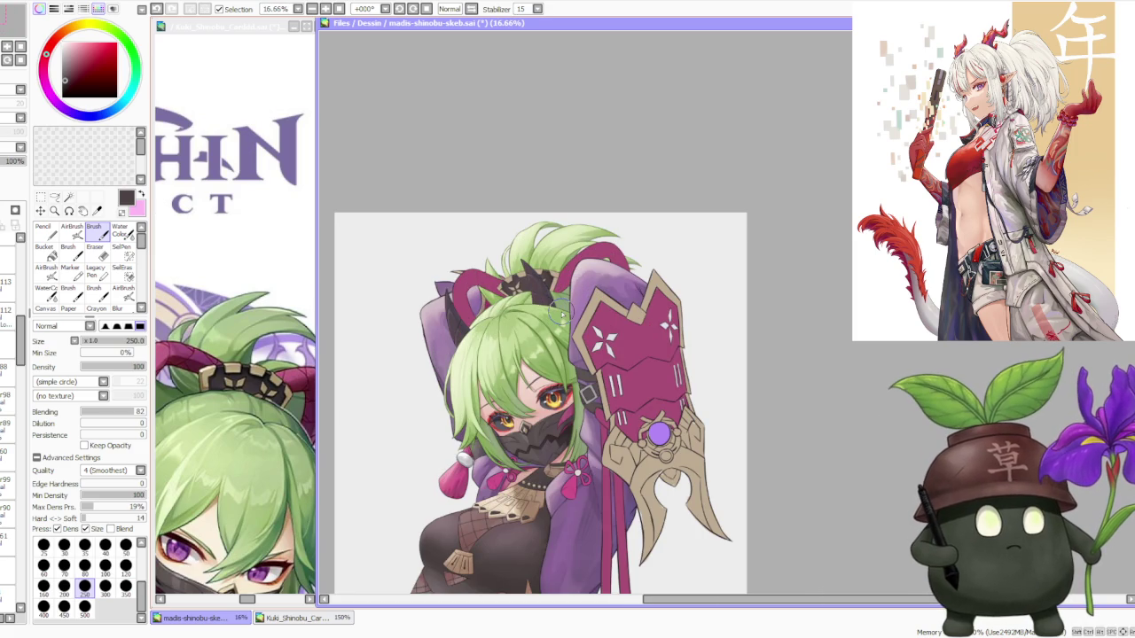
pyautogui.scroll(-1, 560, 312)
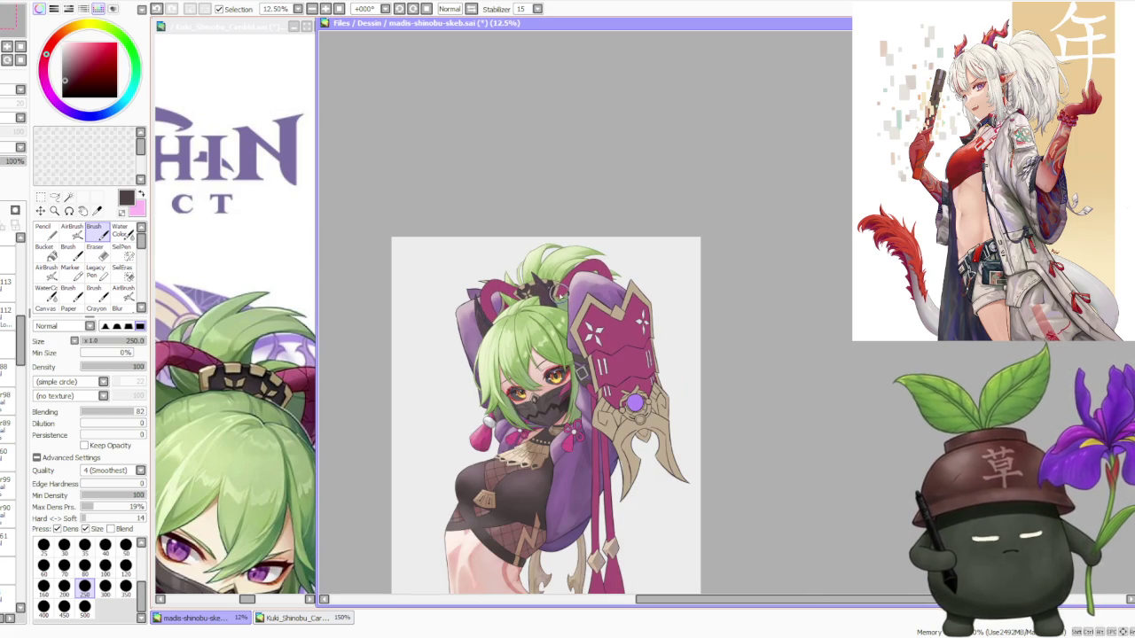
pyautogui.scroll(1, 523, 266)
pyautogui.scroll(-1, 523, 266)
pyautogui.scroll(-1, 521, 266)
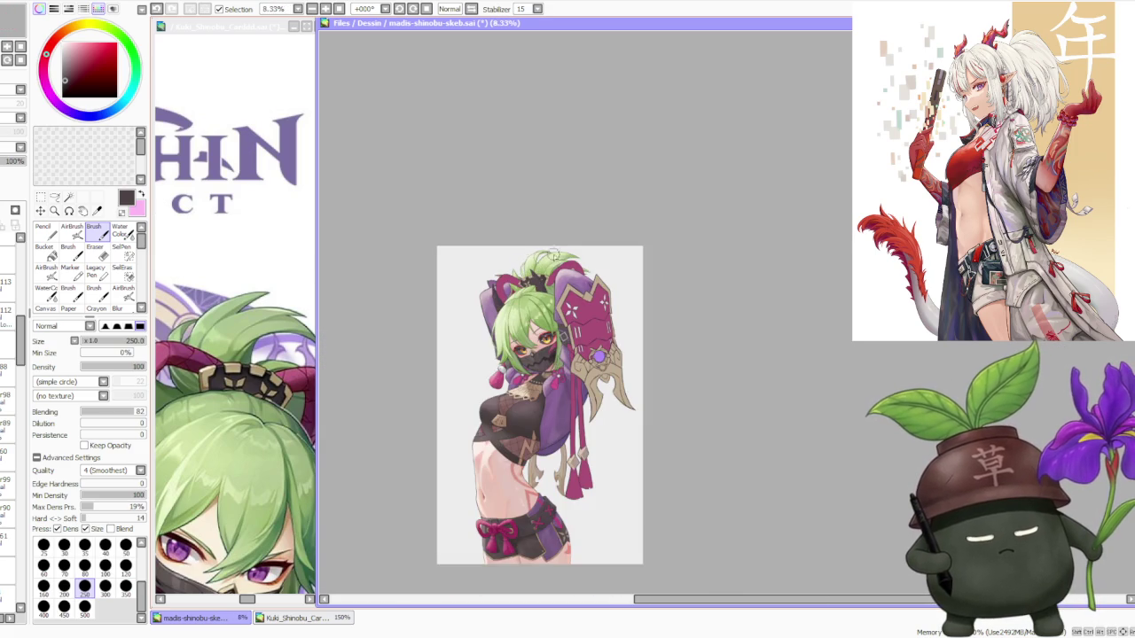
pyautogui.scroll(1, 540, 267)
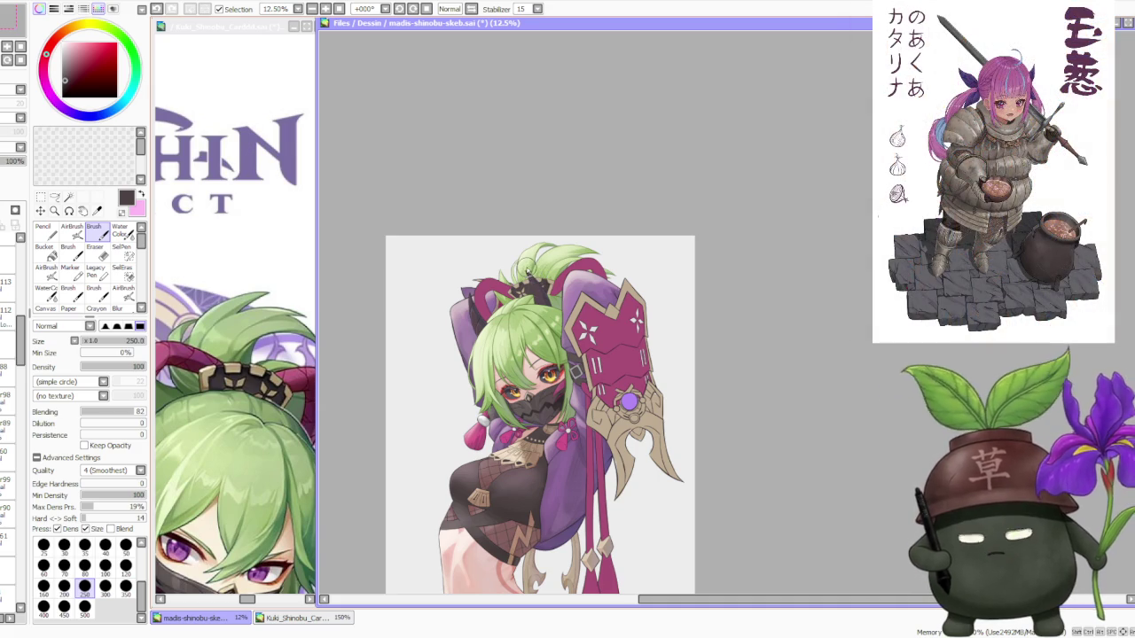
pyautogui.scroll(-1, 527, 267)
pyautogui.scroll(2, 552, 395)
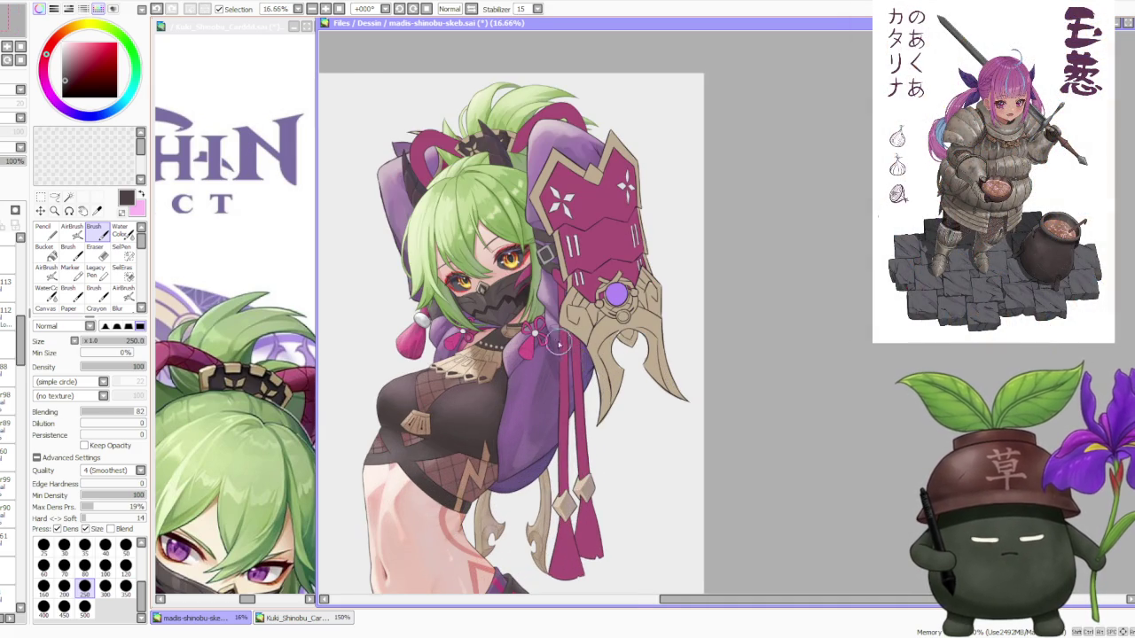
pyautogui.scroll(-1, 563, 348)
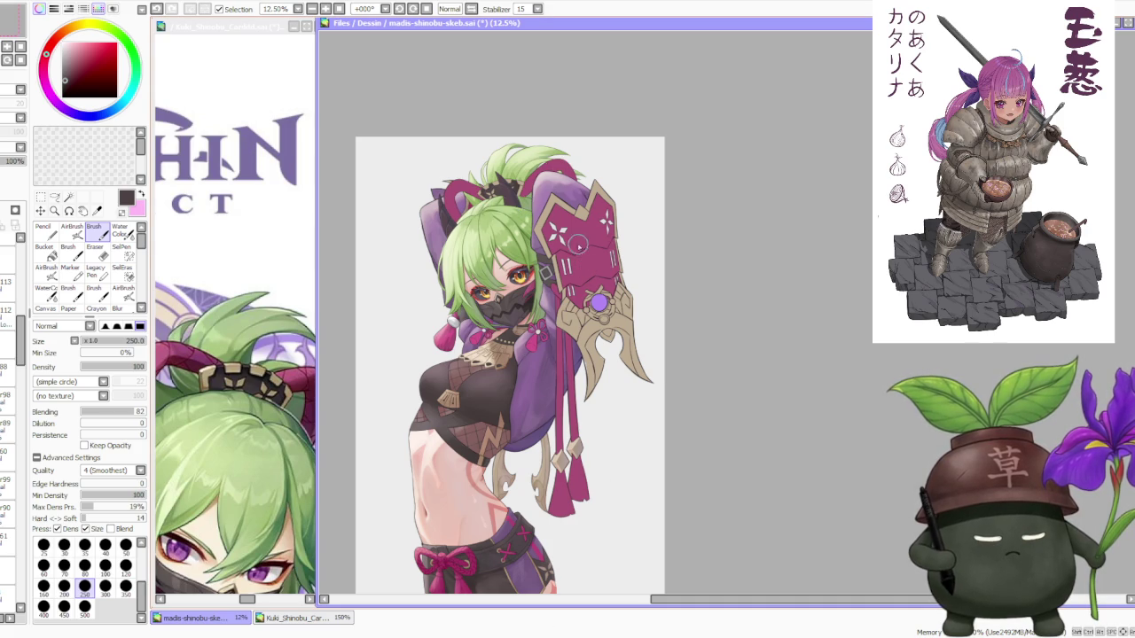
pyautogui.scroll(3, 553, 229)
pyautogui.scroll(-2, 523, 266)
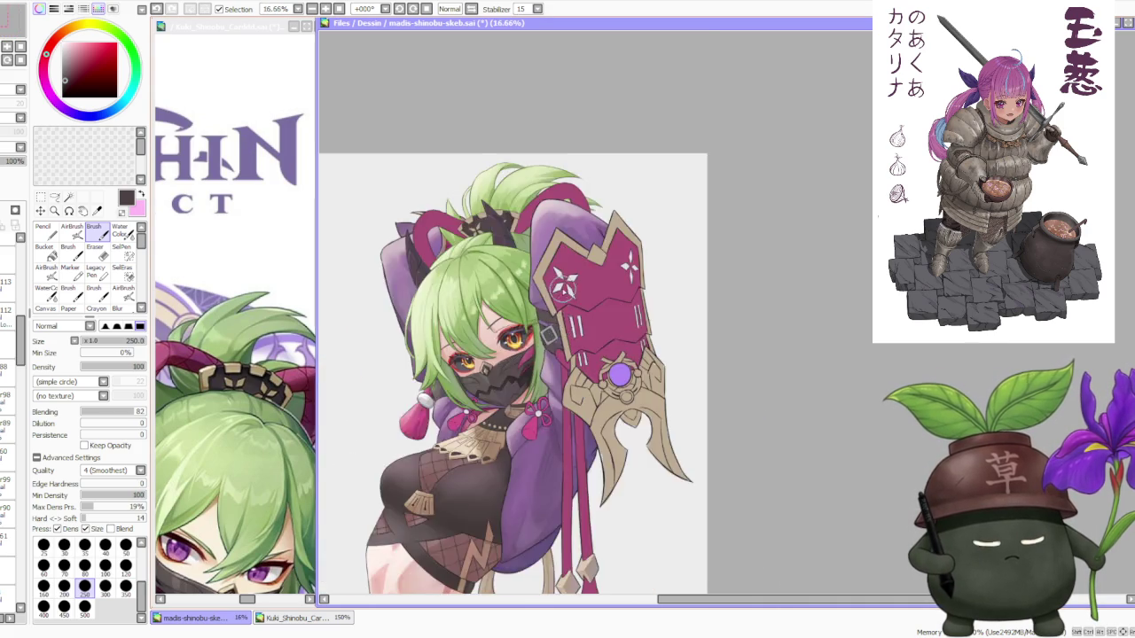
pyautogui.scroll(-3, 558, 275)
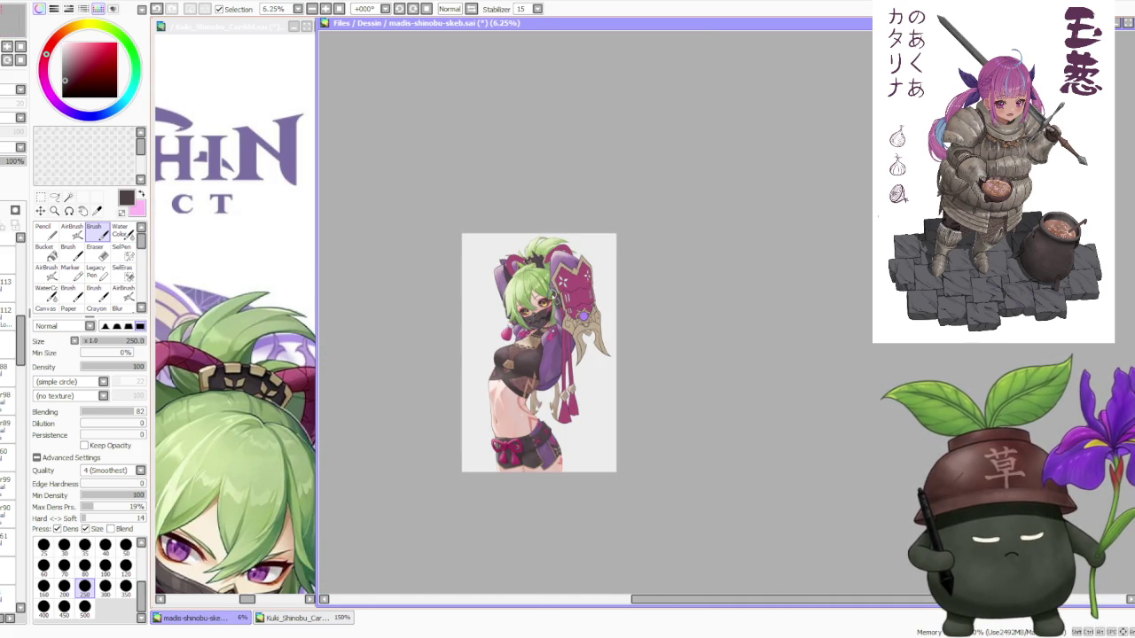
pyautogui.scroll(1, 553, 293)
pyautogui.scroll(2, 463, 490)
pyautogui.scroll(1, 463, 496)
pyautogui.scroll(-1, 464, 496)
pyautogui.scroll(-1, 462, 490)
pyautogui.scroll(-1, 463, 491)
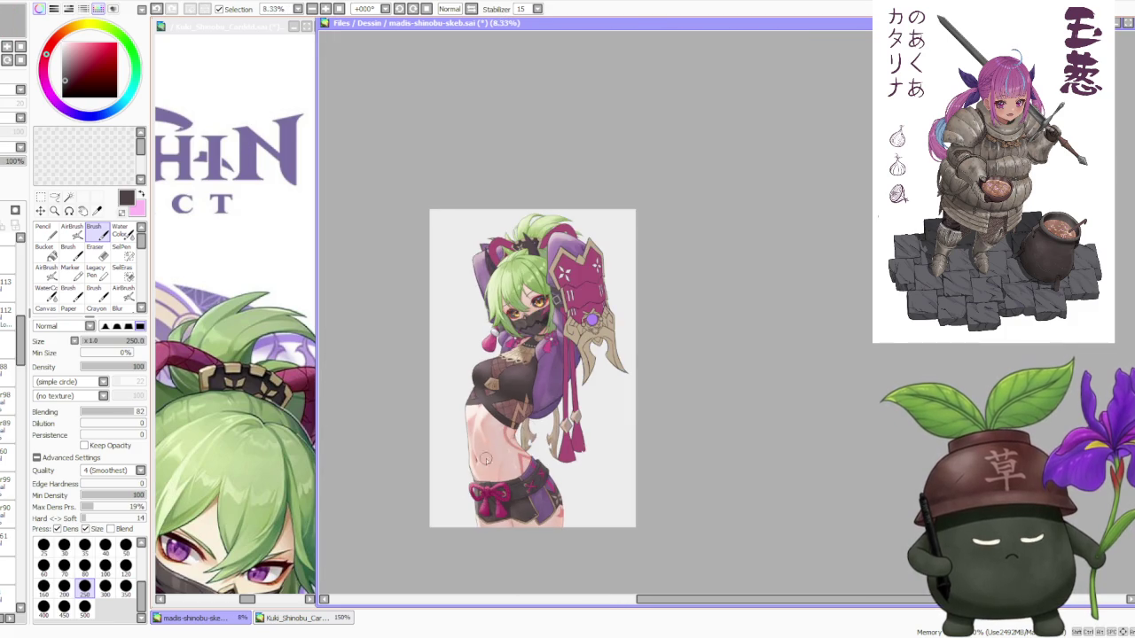
pyautogui.scroll(-1, 532, 401)
pyautogui.scroll(1, 530, 308)
pyautogui.scroll(1, 530, 309)
pyautogui.scroll(-1, 530, 309)
pyautogui.scroll(1, 530, 308)
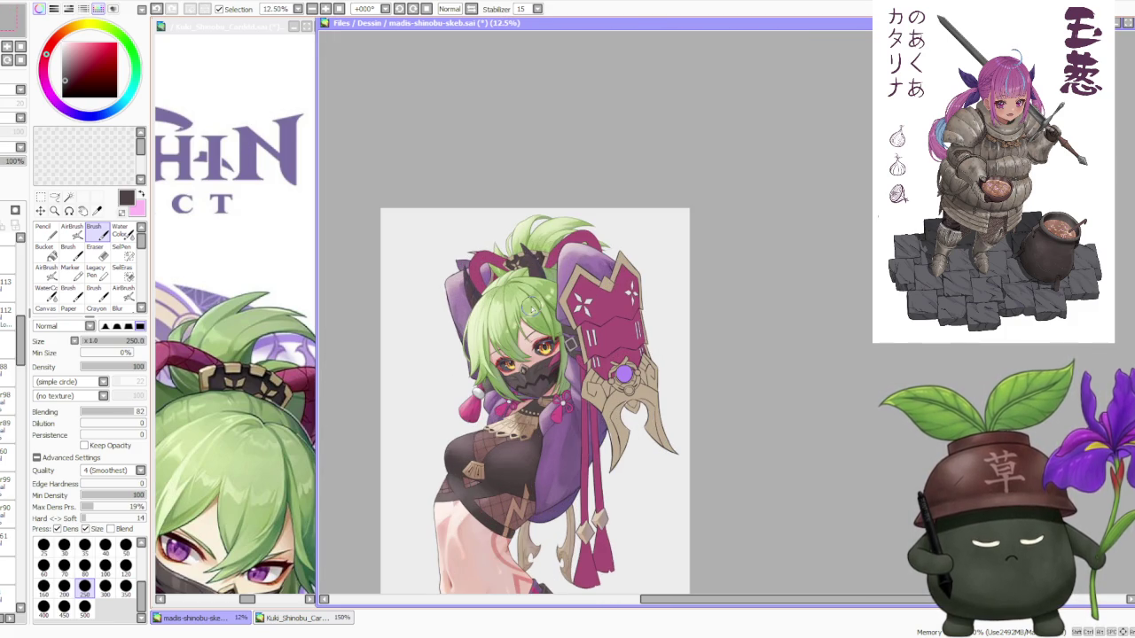
pyautogui.scroll(2, 521, 295)
pyautogui.scroll(1, 496, 249)
pyautogui.scroll(1, 449, 266)
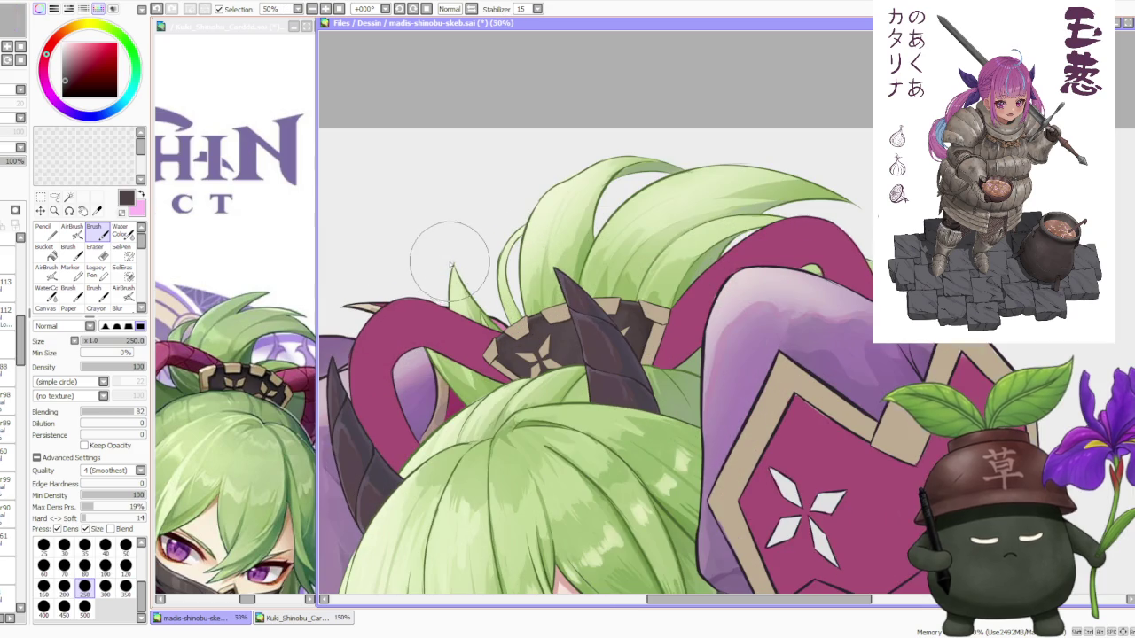
pyautogui.scroll(-2, 450, 266)
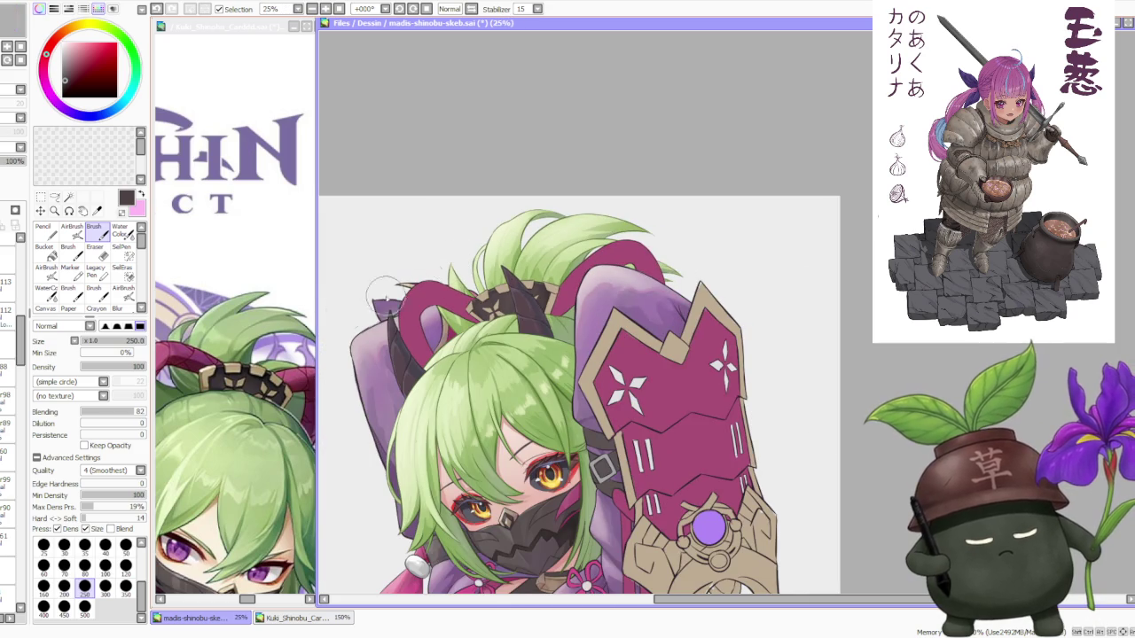
pyautogui.scroll(-2, 501, 351)
pyautogui.scroll(-1, 506, 312)
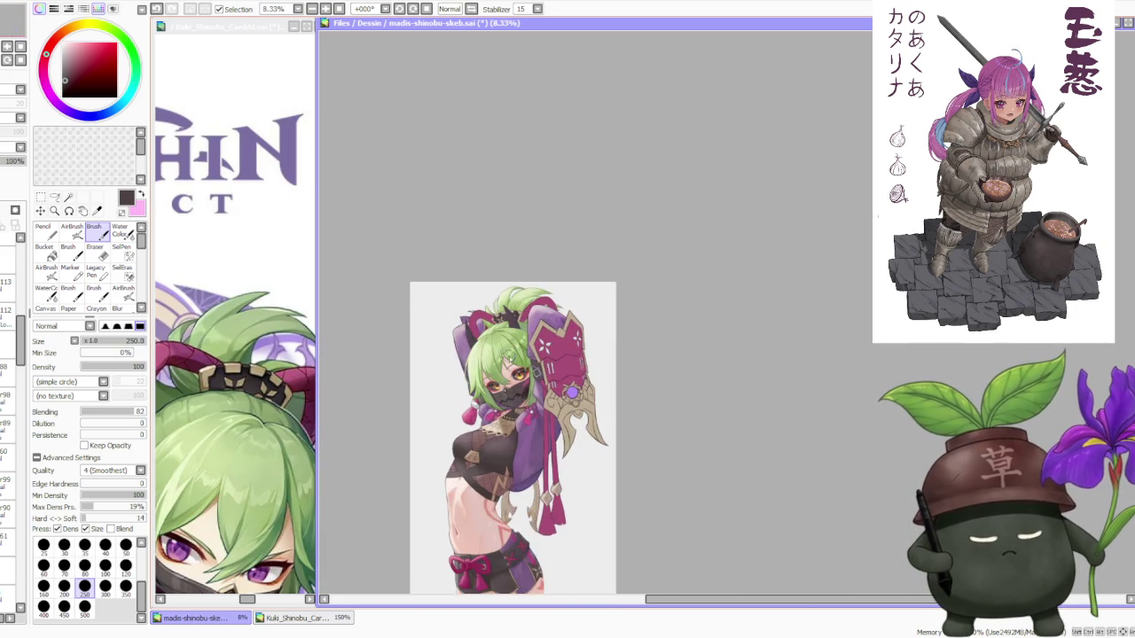
pyautogui.scroll(1, 516, 433)
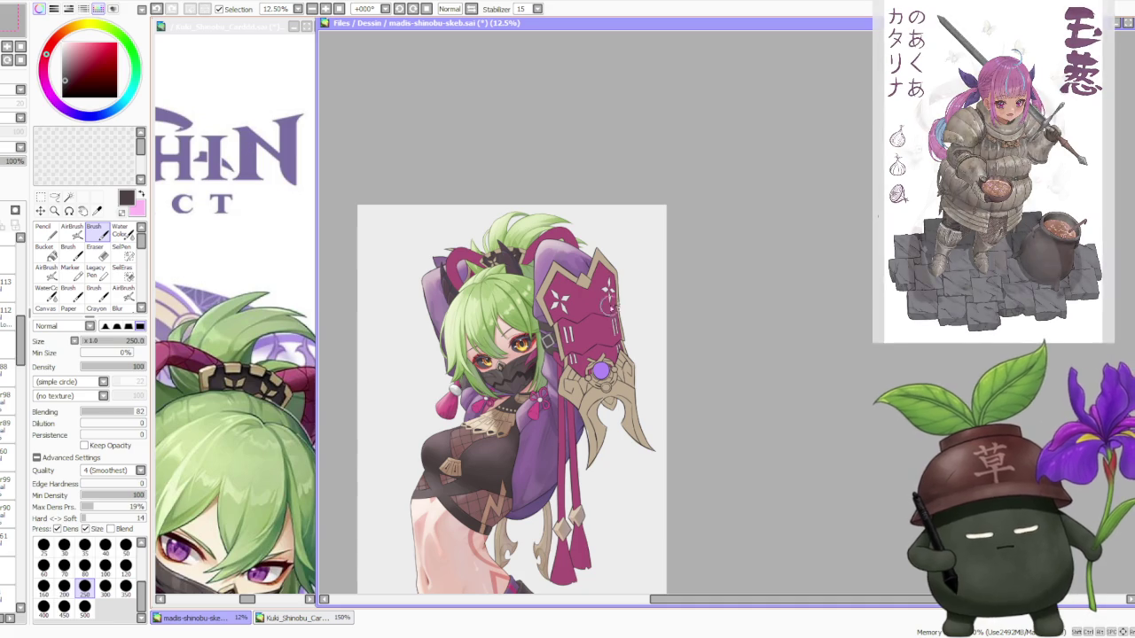
pyautogui.scroll(-1, 642, 329)
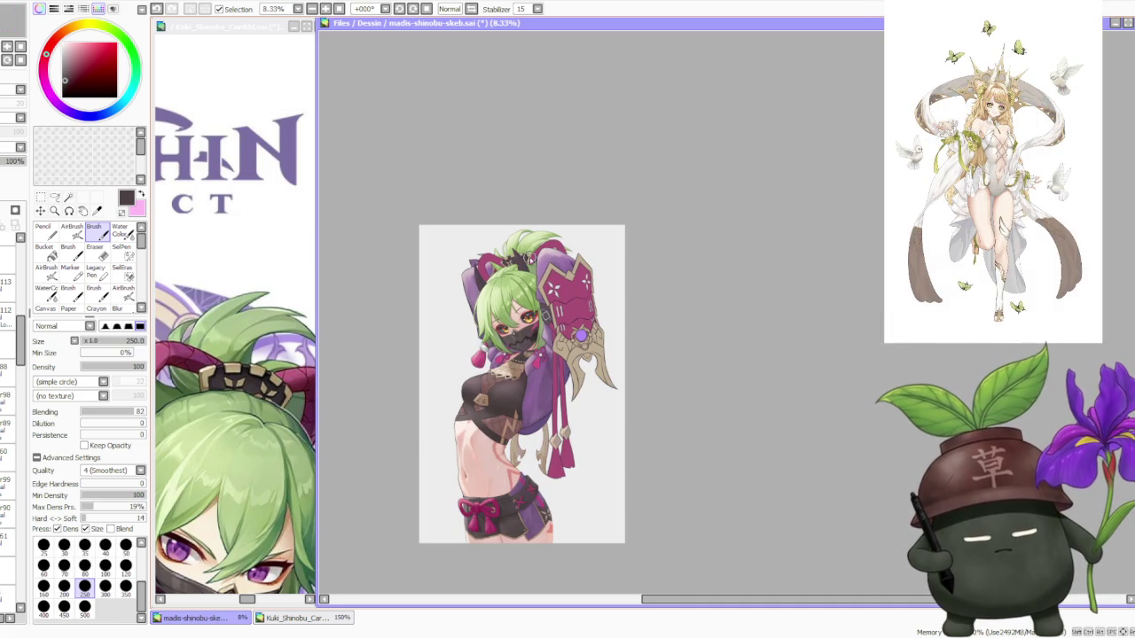
pyautogui.scroll(1, 528, 257)
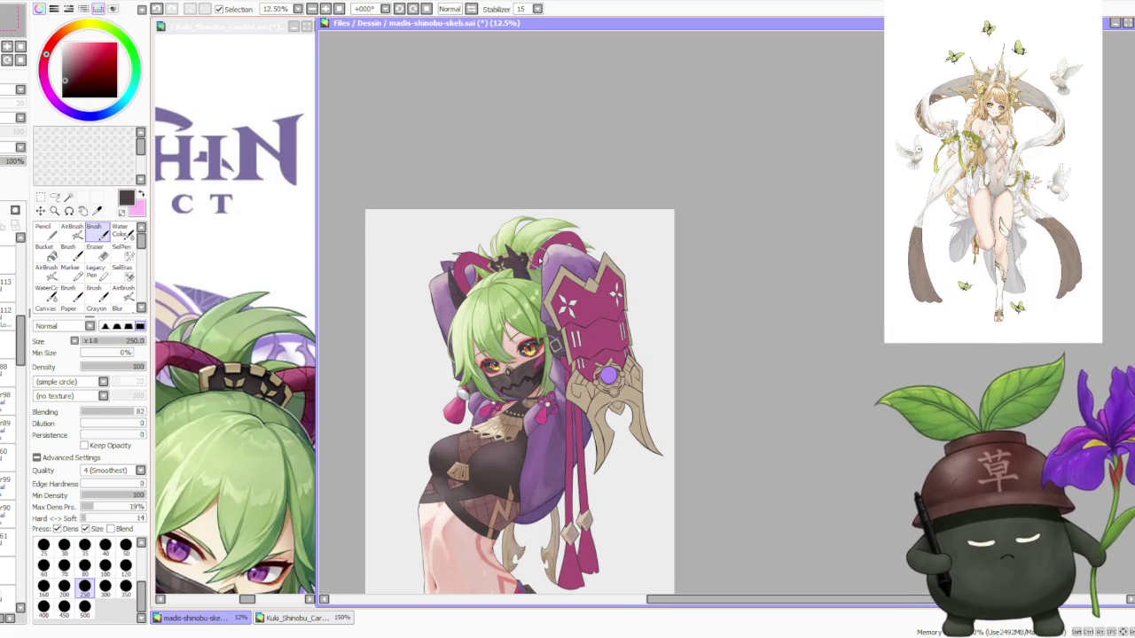
pyautogui.scroll(-1, 541, 266)
pyautogui.scroll(1, 521, 299)
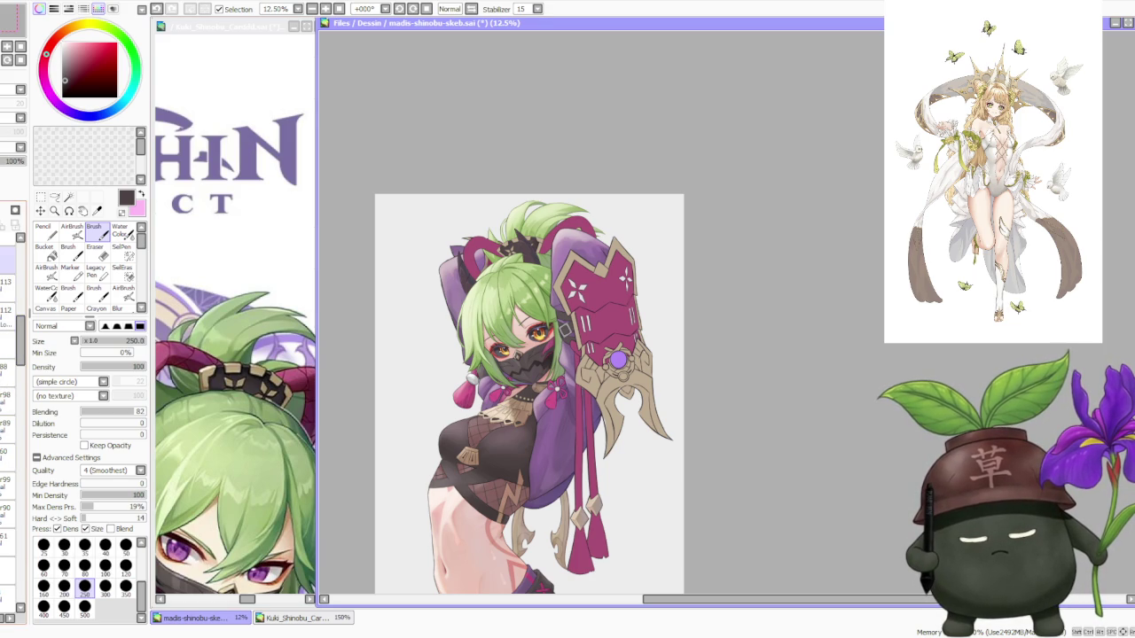
pyautogui.scroll(3, 531, 227)
pyautogui.scroll(2, 531, 227)
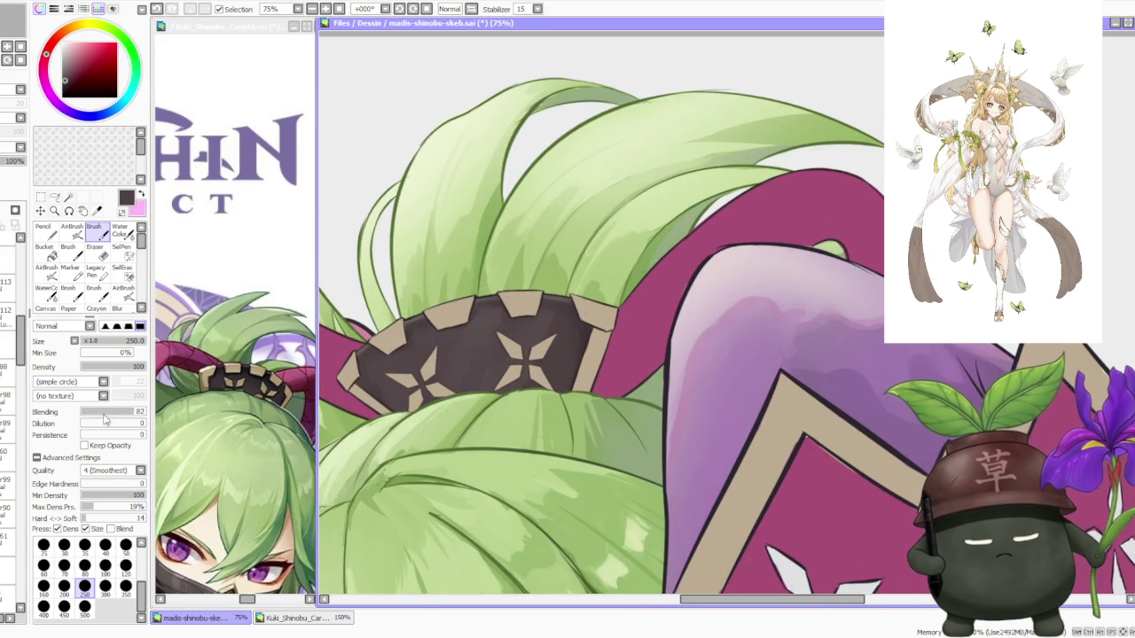
pyautogui.scroll(-3, 26, 373)
pyautogui.scroll(-2, 26, 372)
pyautogui.click(8, 326)
pyautogui.click(7, 327)
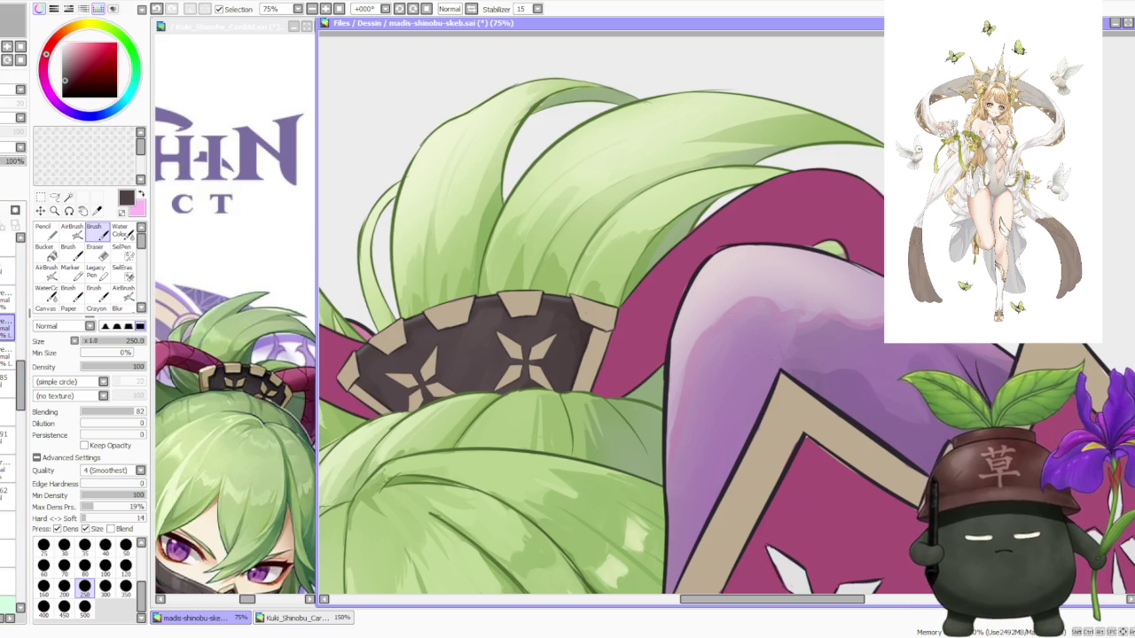
pyautogui.keyDown('alt'); pyautogui.click(399, 381); pyautogui.keyUp('alt')
pyautogui.scroll(-2, 425, 497)
pyautogui.scroll(-1, 426, 496)
pyautogui.scroll(-2, 435, 513)
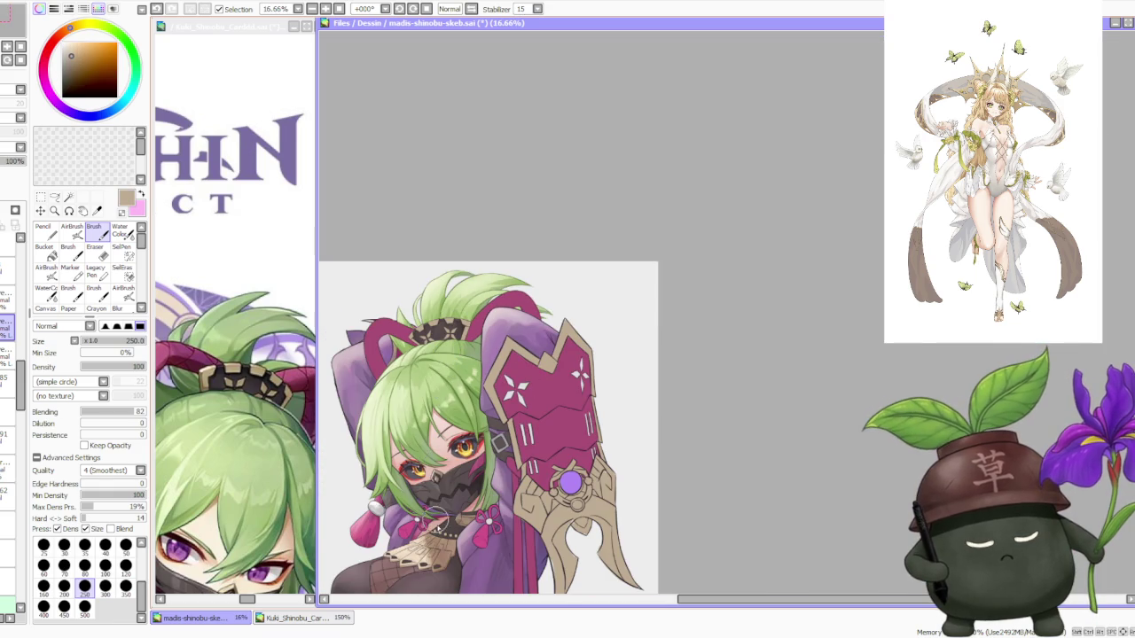
pyautogui.scroll(1, 434, 548)
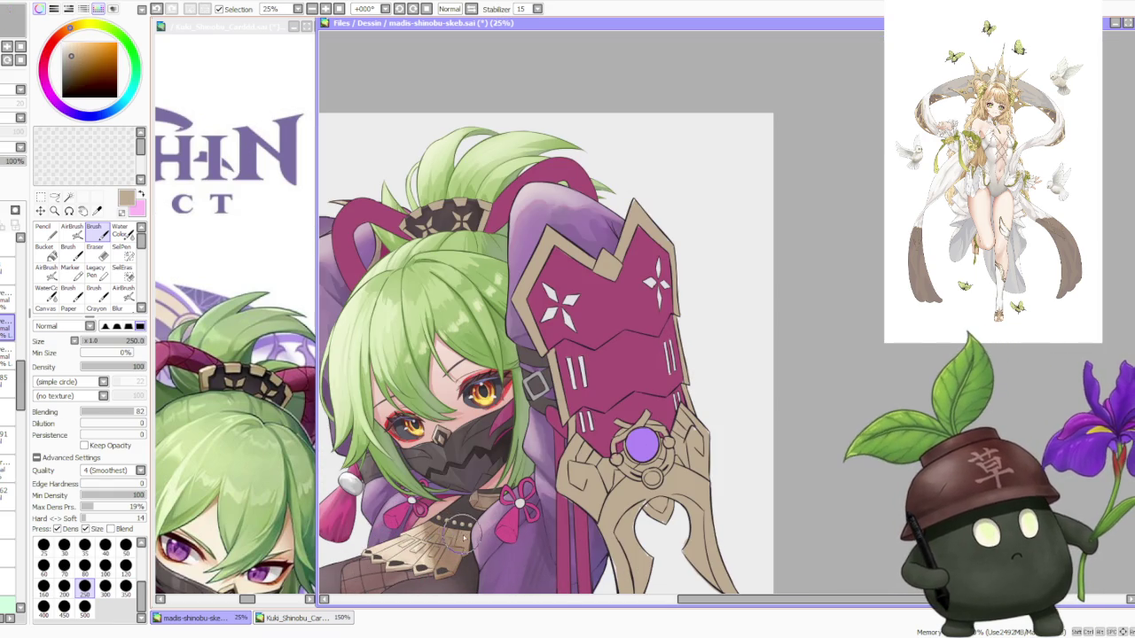
pyautogui.scroll(-1, 462, 537)
pyautogui.scroll(2, 453, 404)
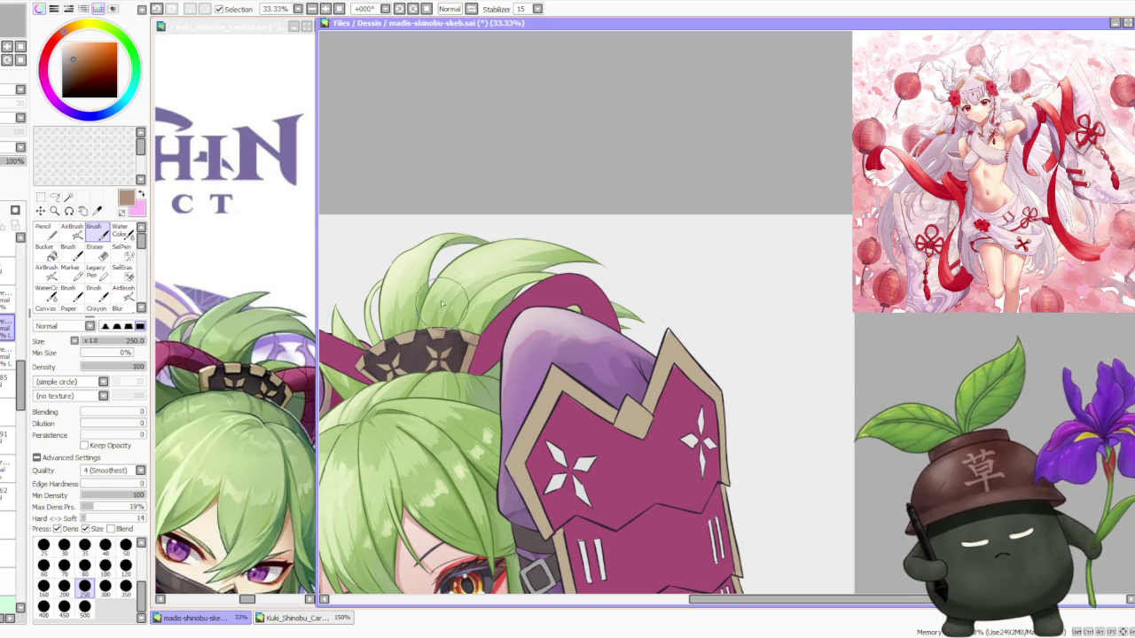
# Sample several dark browns from the ponytail's hair band.
pyautogui.scroll(-3, 470, 341)
pyautogui.scroll(3, 452, 408)
pyautogui.scroll(2, 443, 478)
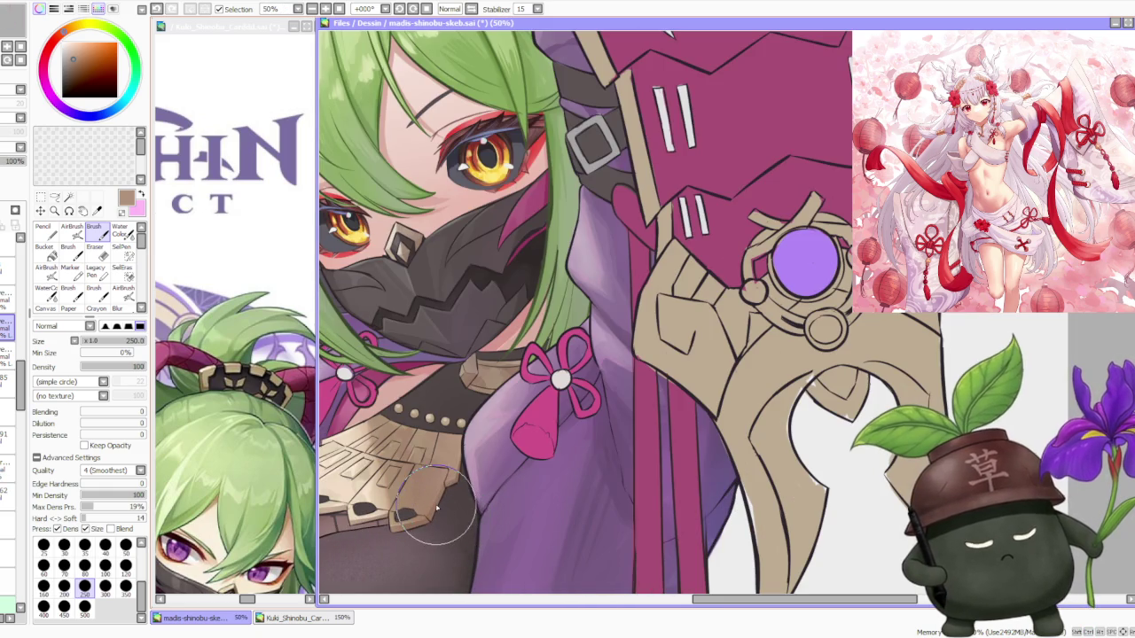
pyautogui.scroll(-1, 435, 178)
pyautogui.scroll(-1, 443, 164)
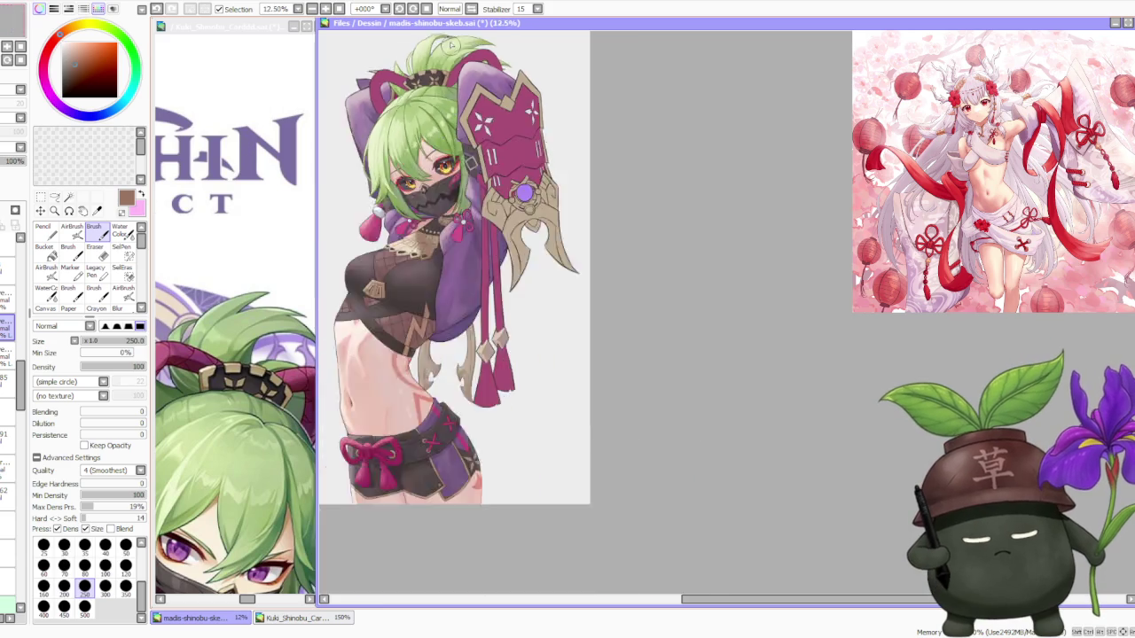
pyautogui.scroll(4, 445, 171)
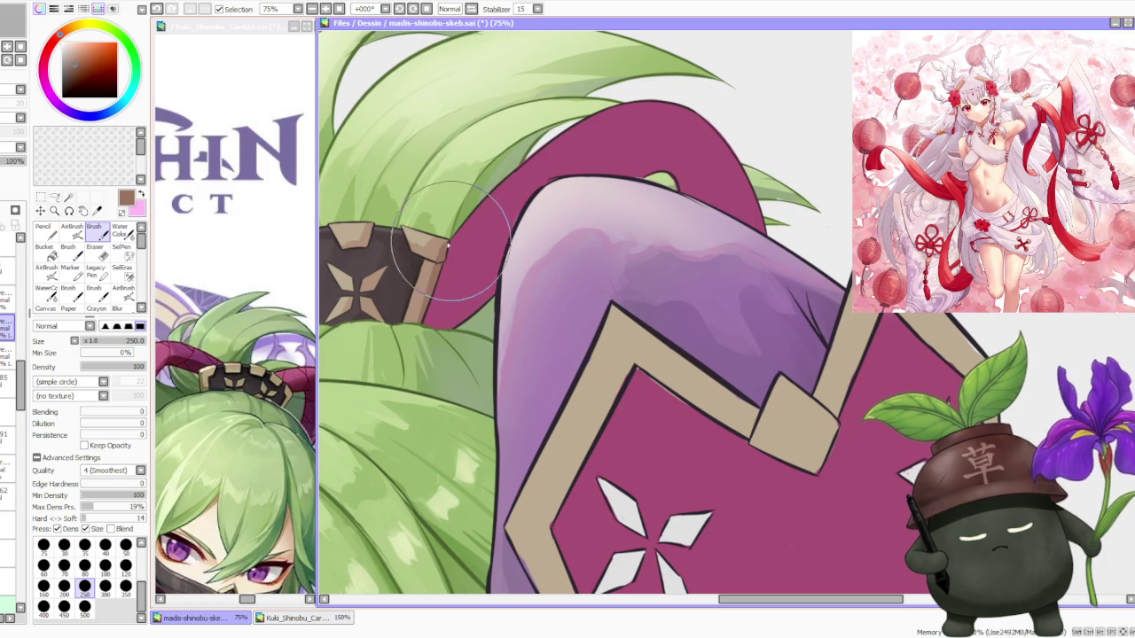
pyautogui.keyDown('alt'); pyautogui.click(437, 260); pyautogui.keyUp('alt')
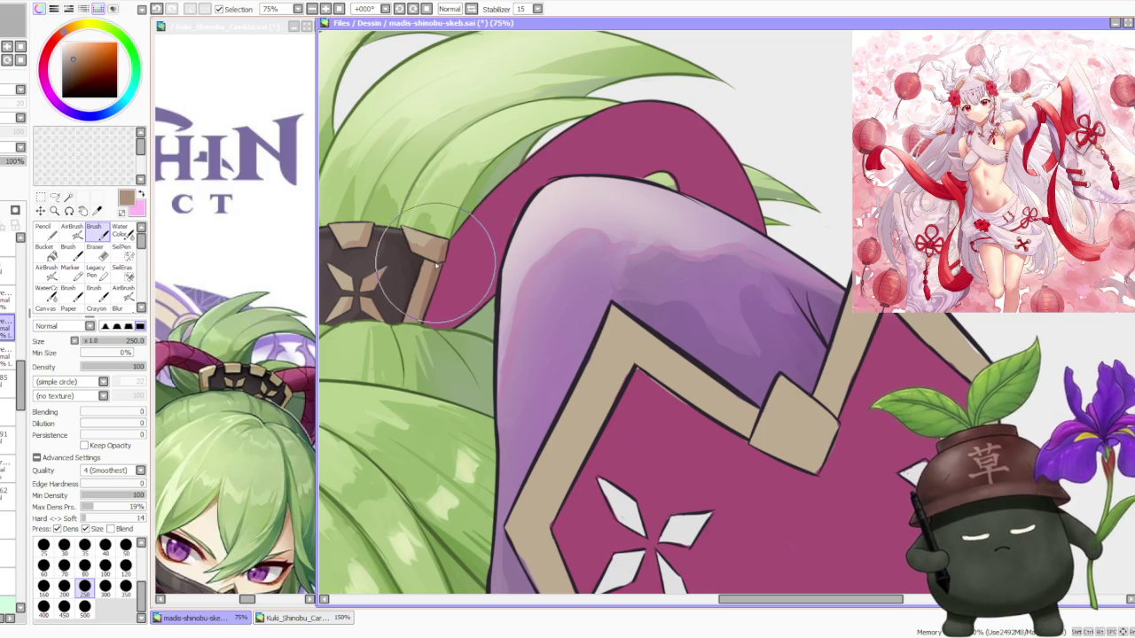
pyautogui.keyDown('alt'); pyautogui.click(426, 243); pyautogui.keyUp('alt')
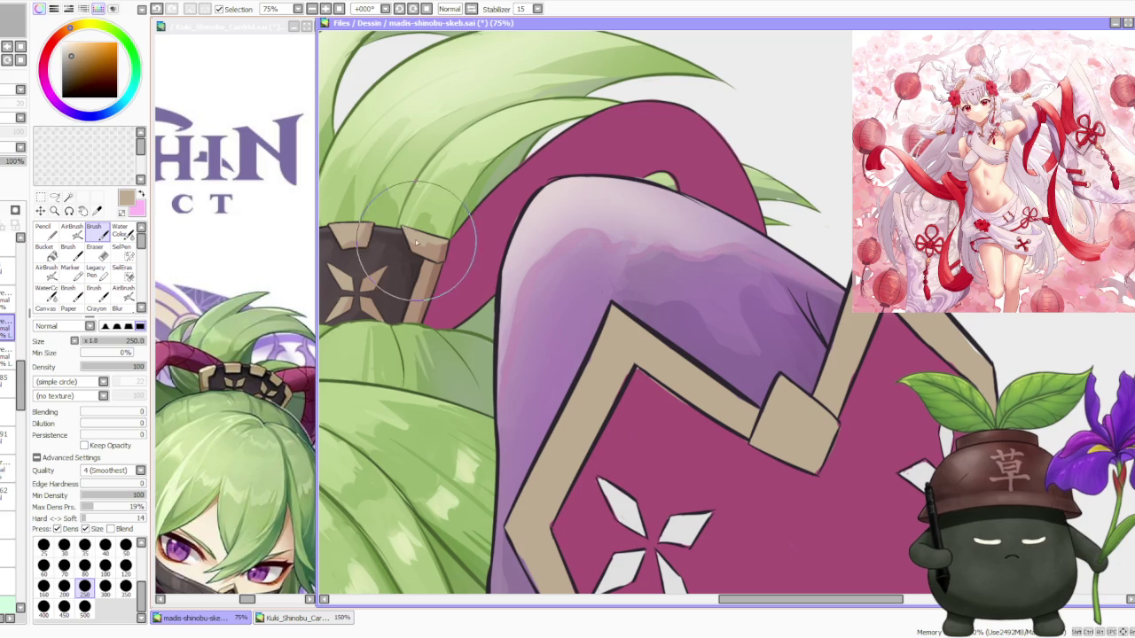
pyautogui.keyDown('alt'); pyautogui.click(436, 255); pyautogui.keyUp('alt')
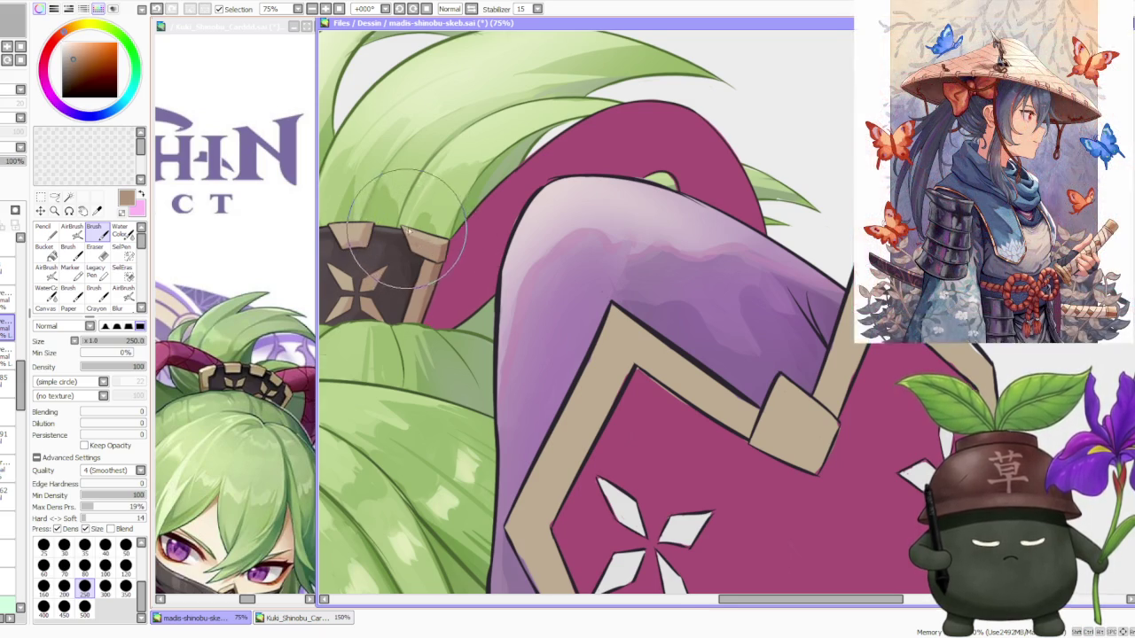
pyautogui.scroll(-2, 430, 239)
pyautogui.scroll(-1, 427, 221)
pyautogui.scroll(3, 427, 218)
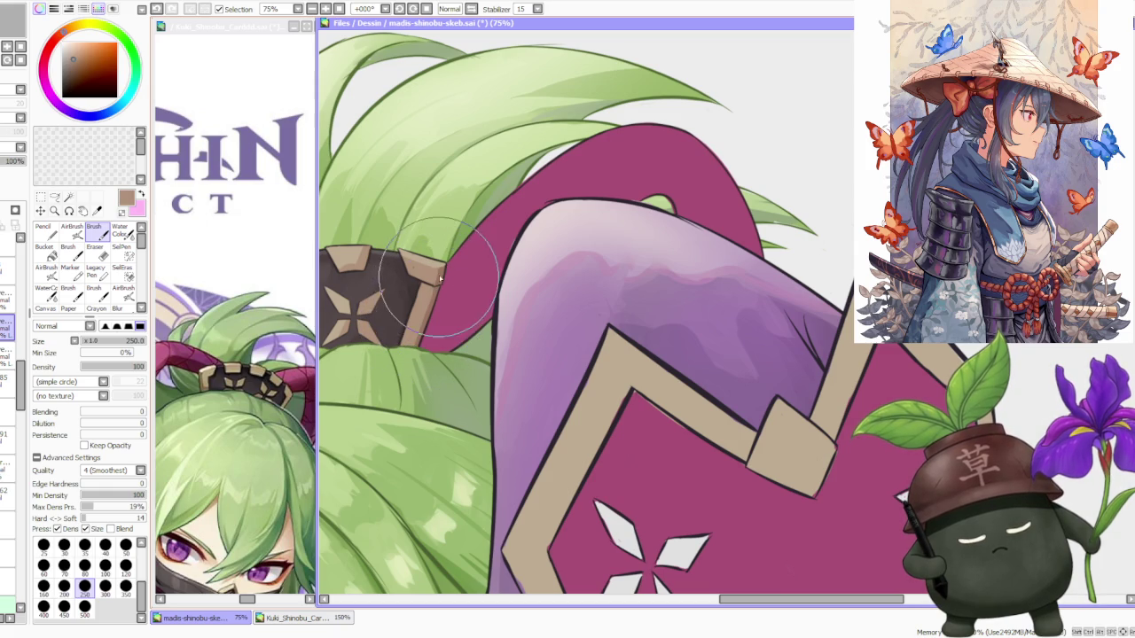
pyautogui.keyDown('alt'); pyautogui.click(429, 287); pyautogui.keyUp('alt')
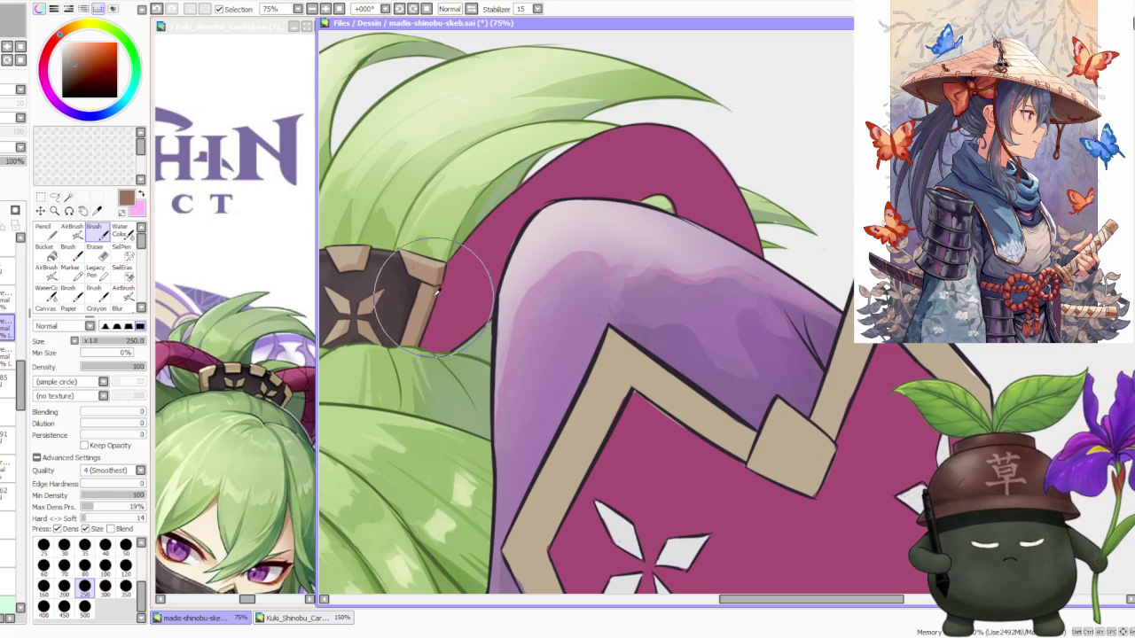
# Set the brush size to 120 and sample further browns and a light tan from the band.
pyautogui.click(125, 565)
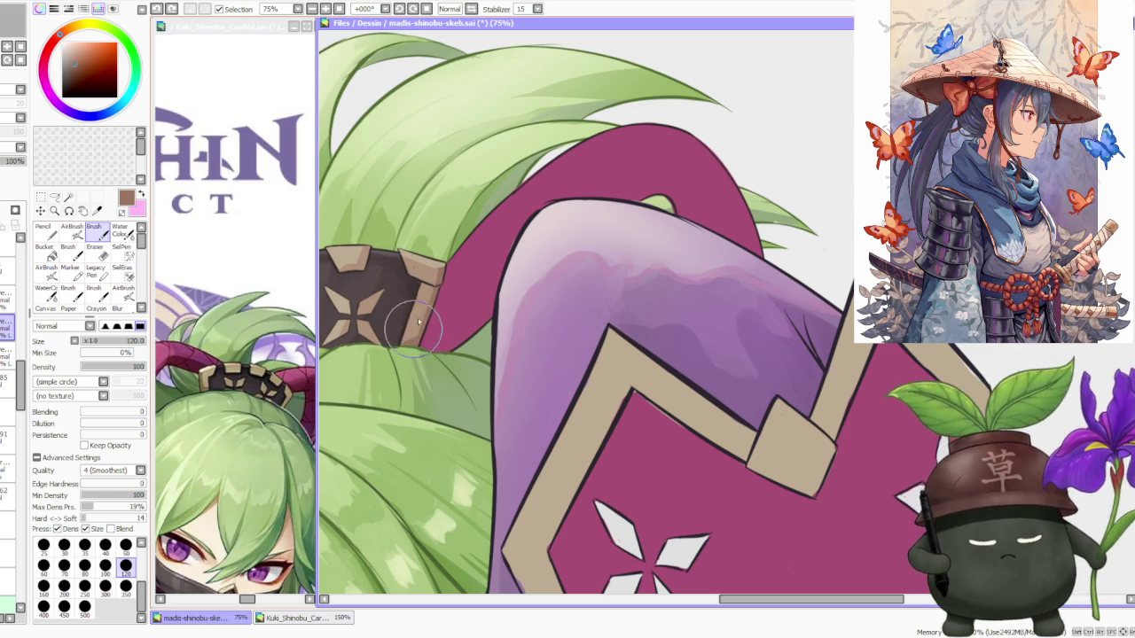
pyautogui.scroll(1, 410, 339)
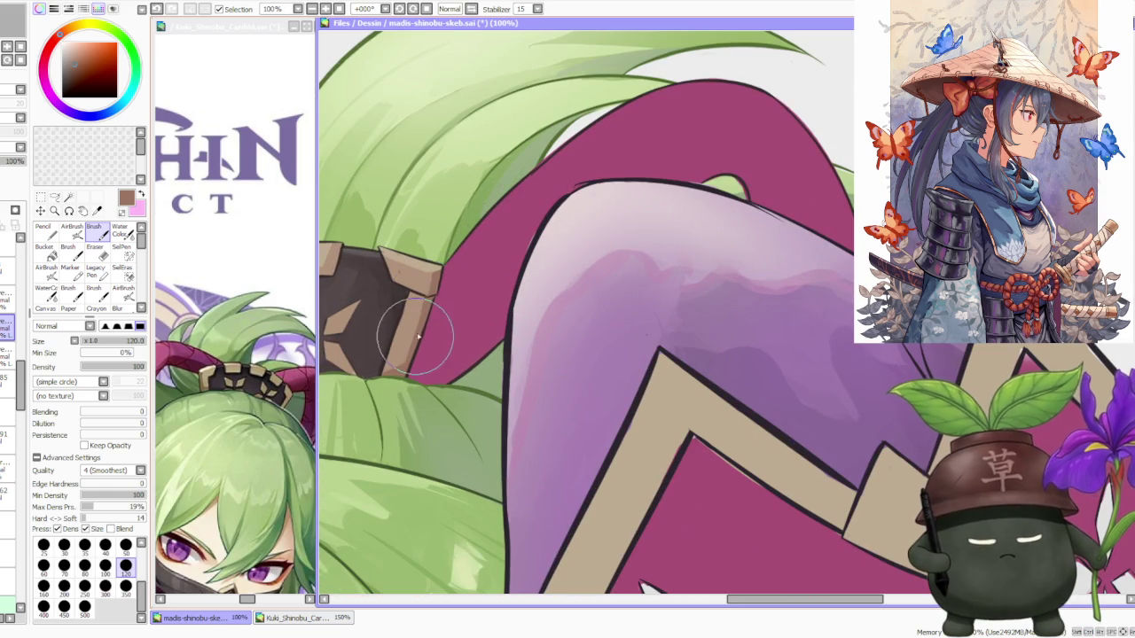
pyautogui.keyDown('alt'); pyautogui.click(429, 294); pyautogui.keyUp('alt')
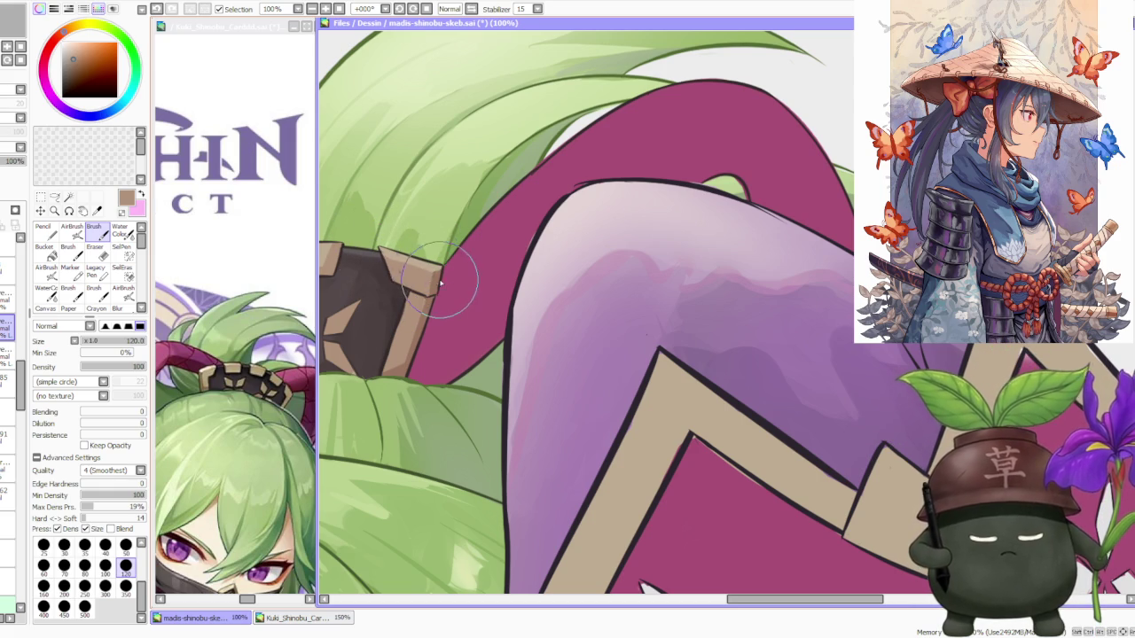
pyautogui.keyDown('alt'); pyautogui.click(433, 281); pyautogui.keyUp('alt')
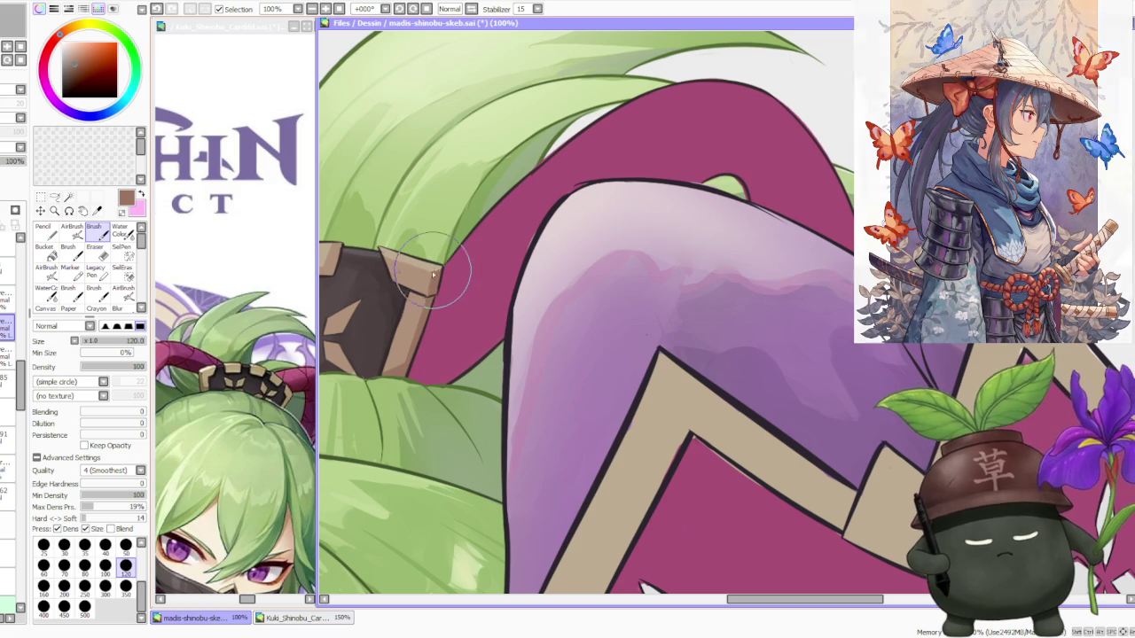
pyautogui.scroll(-1, 433, 290)
pyautogui.scroll(1, 433, 289)
pyautogui.keyDown('alt'); pyautogui.click(434, 284); pyautogui.keyUp('alt')
pyautogui.scroll(-3, 399, 266)
pyautogui.scroll(2, 396, 232)
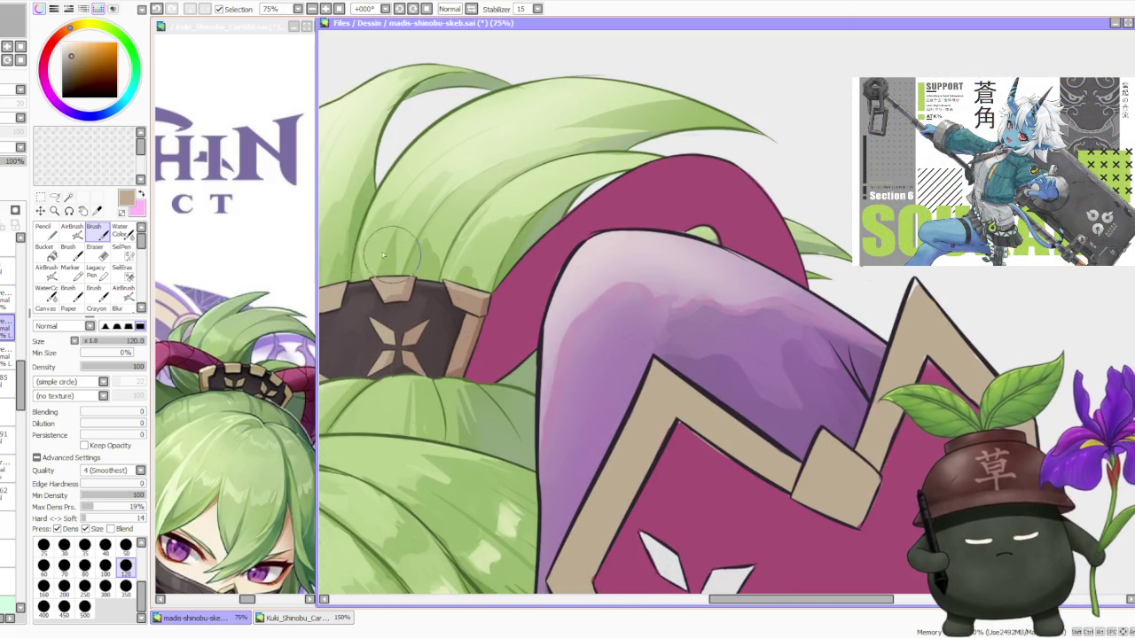
pyautogui.keyDown('alt'); pyautogui.click(388, 299); pyautogui.keyUp('alt')
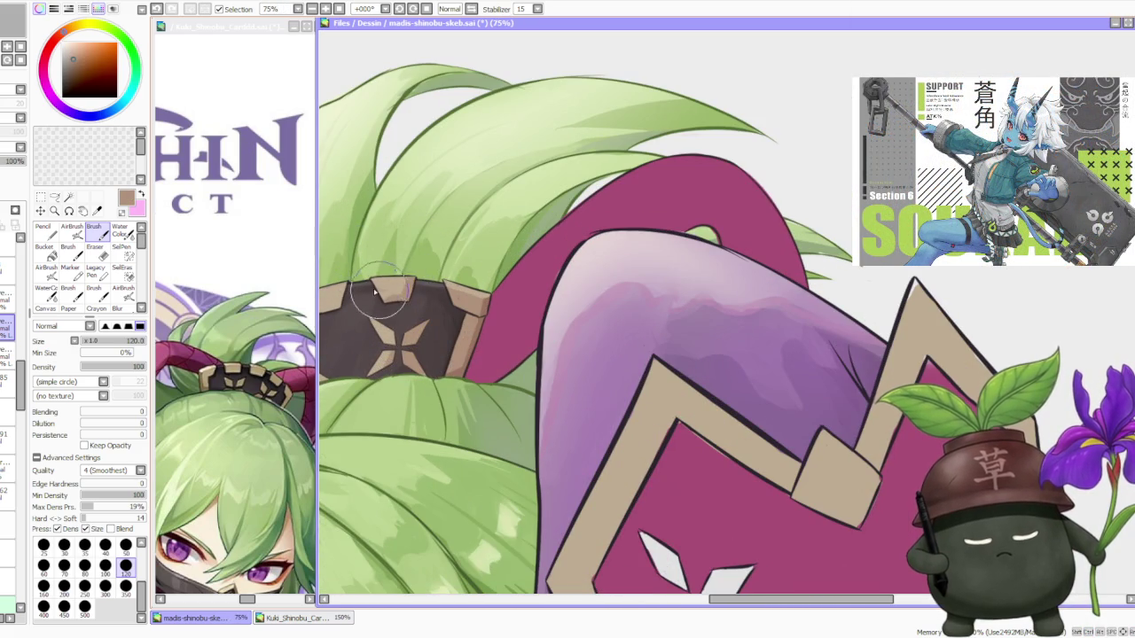
pyautogui.scroll(-2, 422, 293)
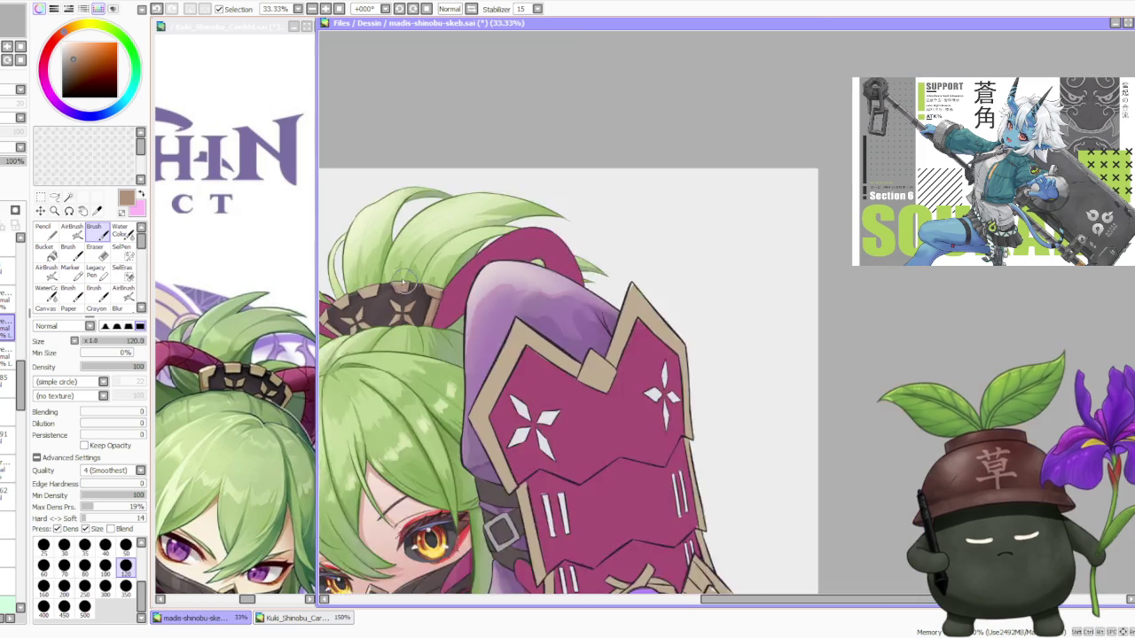
pyautogui.scroll(1, 406, 296)
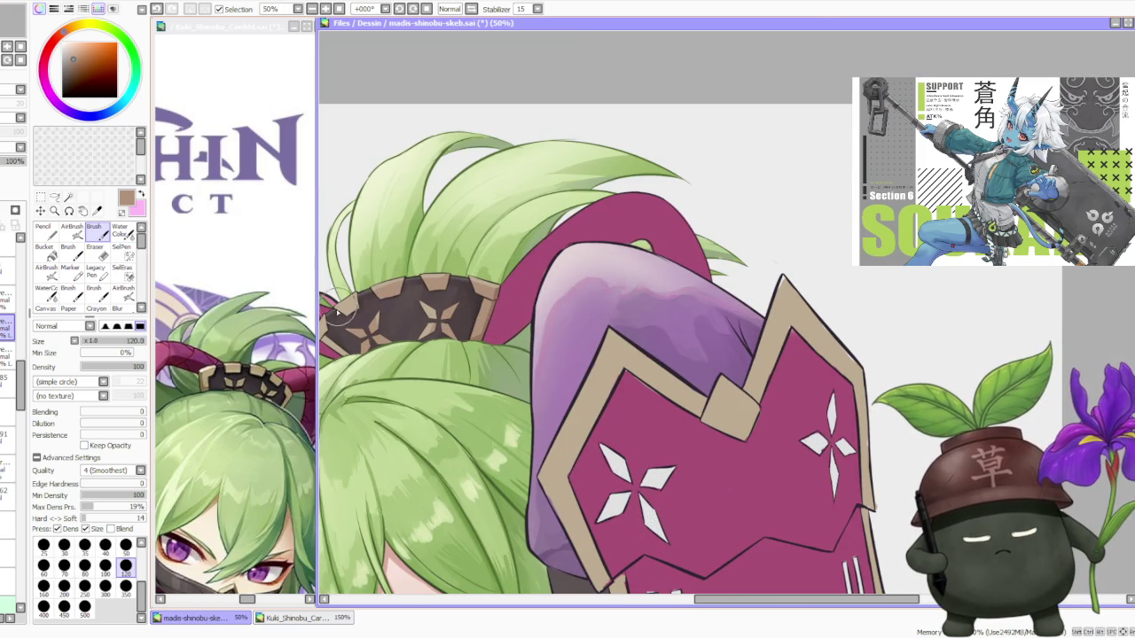
pyautogui.scroll(-1, 371, 303)
pyautogui.scroll(2, 362, 326)
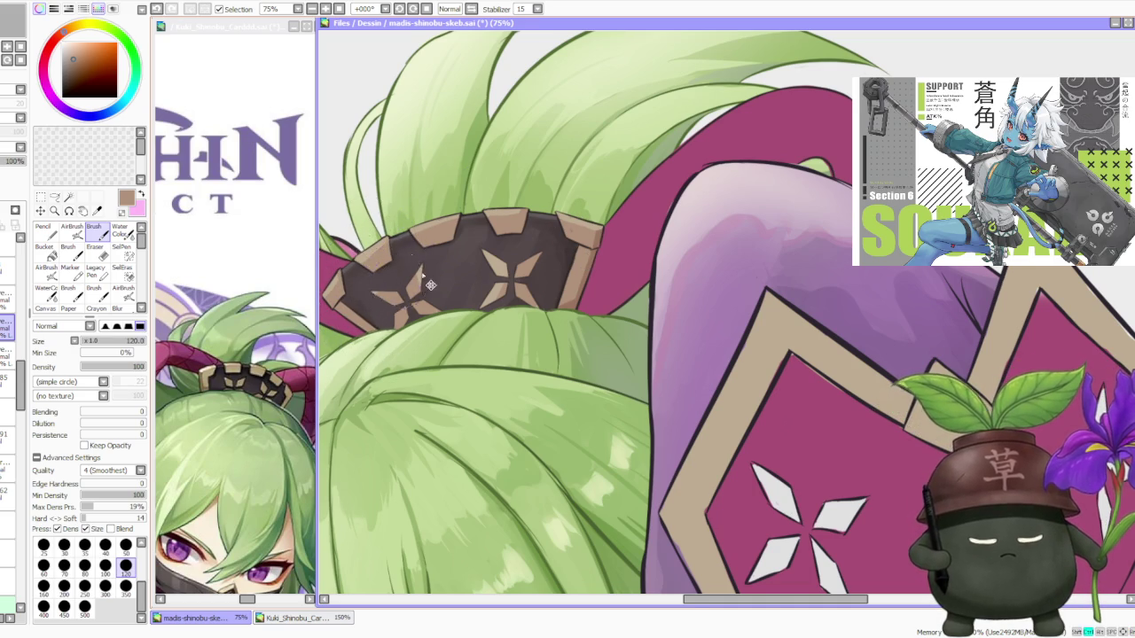
pyautogui.scroll(-5, 390, 234)
pyautogui.scroll(1, 422, 445)
# Pick a light beige and paint it onto the hair band's left tip.
pyautogui.keyDown('alt'); pyautogui.click(390, 489); pyautogui.keyUp('alt')
pyautogui.scroll(-1, 391, 490)
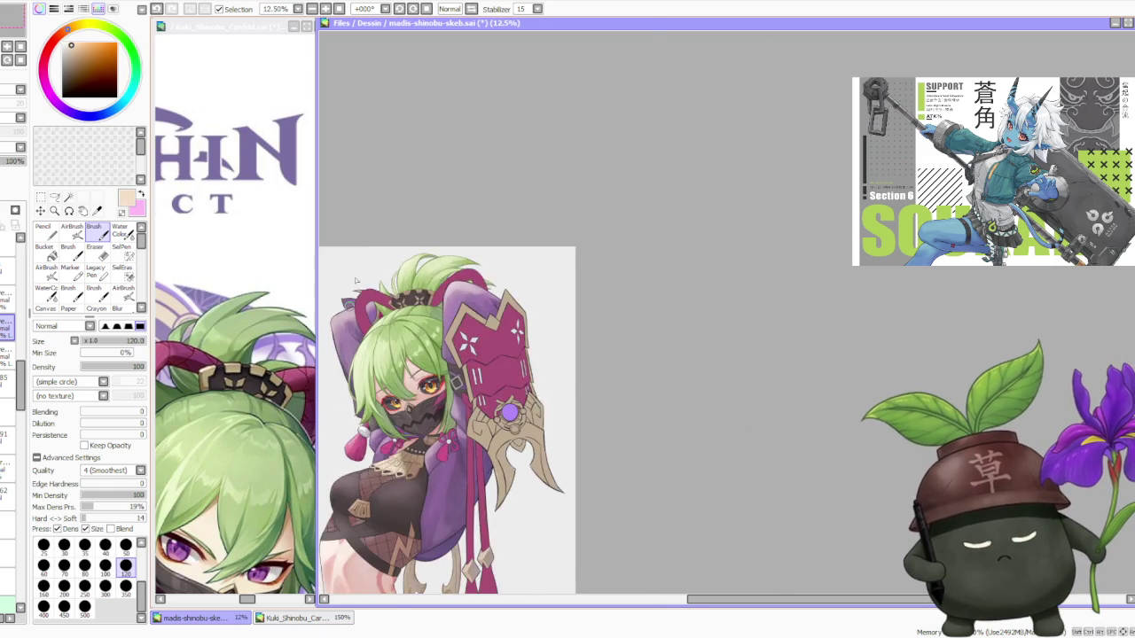
pyautogui.scroll(2, 420, 341)
pyautogui.scroll(2, 421, 341)
pyautogui.moveTo(415, 353)
pyautogui.mouseDown()
pyautogui.moveTo(420, 372)
pyautogui.moveTo(420, 330)
pyautogui.mouseUp()
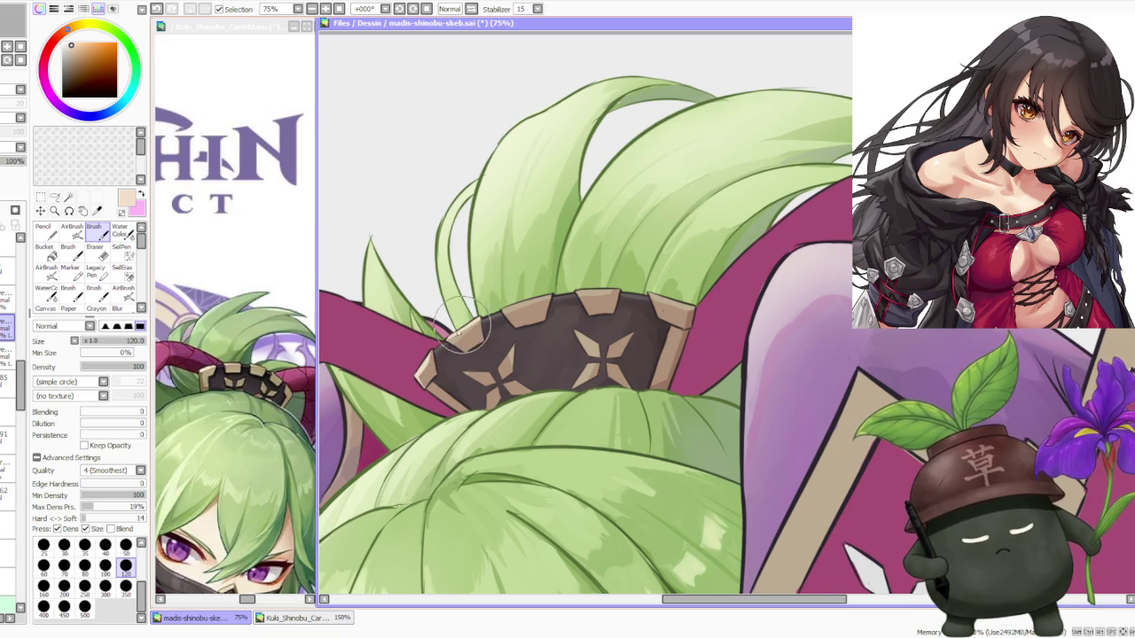
# Add more beige along the band's left tip and sample its tan and darker browns.
pyautogui.moveTo(451, 342); pyautogui.dragTo(461, 350)
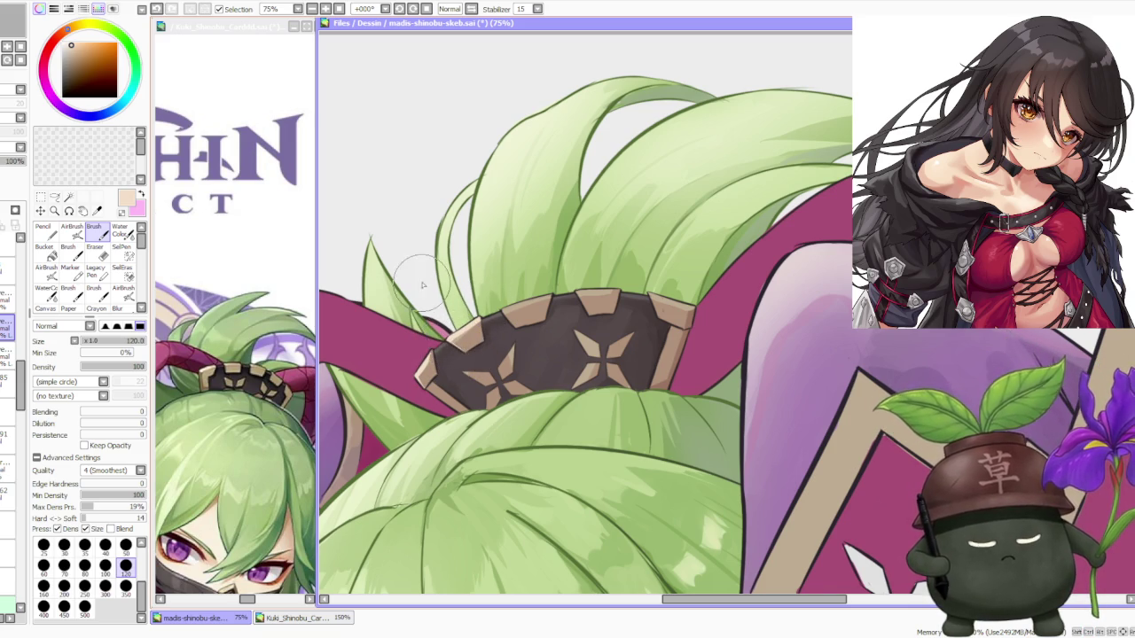
pyautogui.keyDown('alt'); pyautogui.click(461, 332); pyautogui.keyUp('alt')
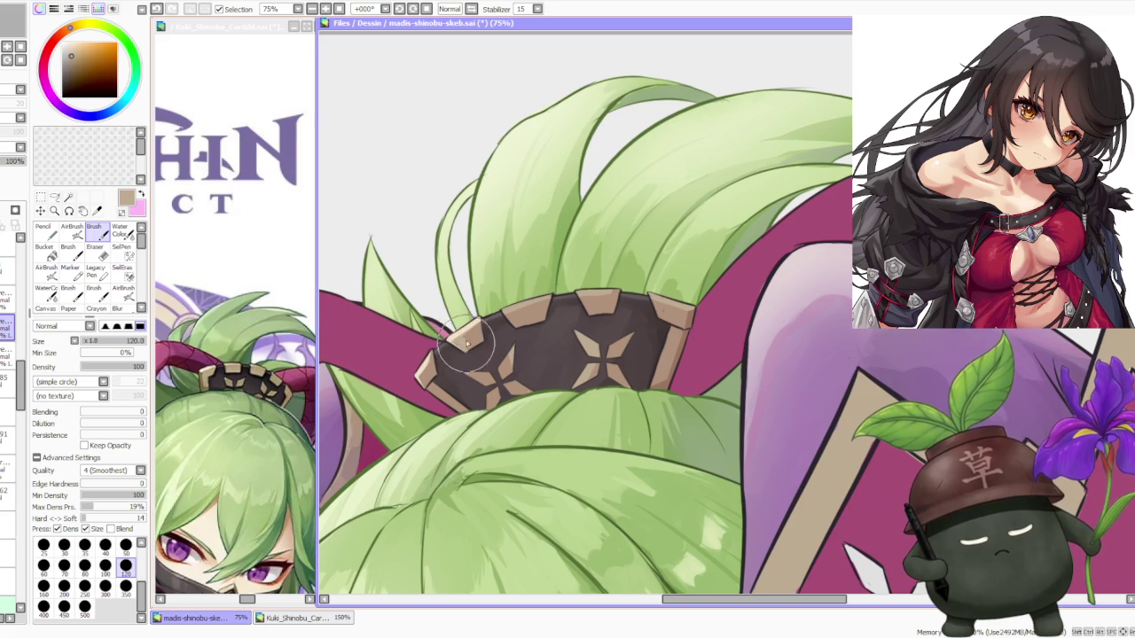
pyautogui.keyDown('alt'); pyautogui.click(478, 338); pyautogui.keyUp('alt')
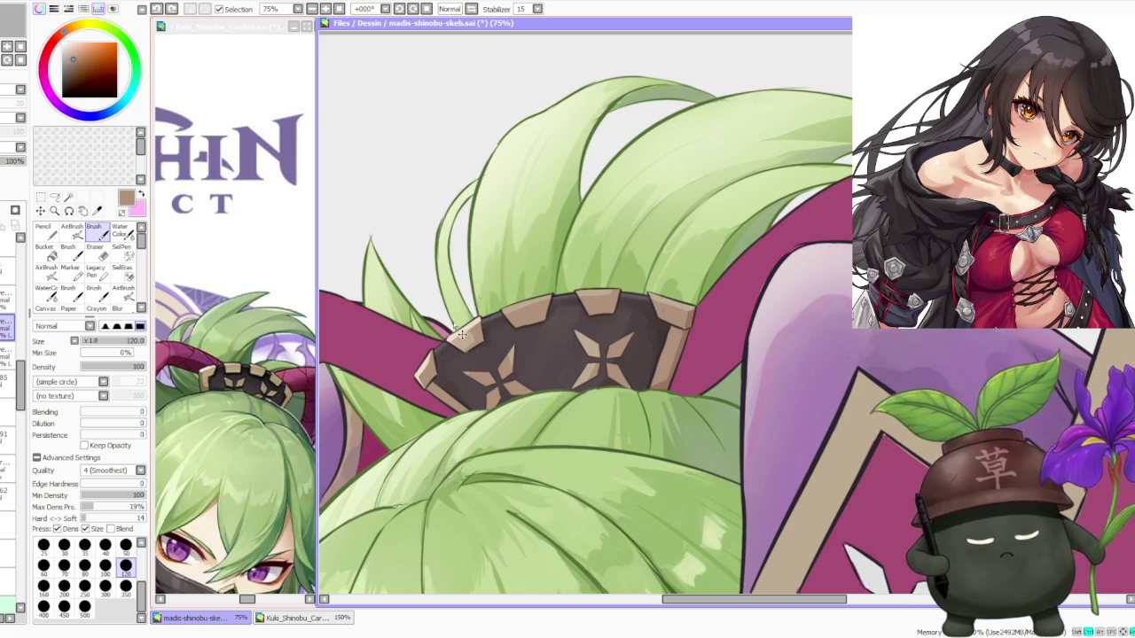
pyautogui.keyDown('alt'); pyautogui.click(439, 359); pyautogui.keyUp('alt')
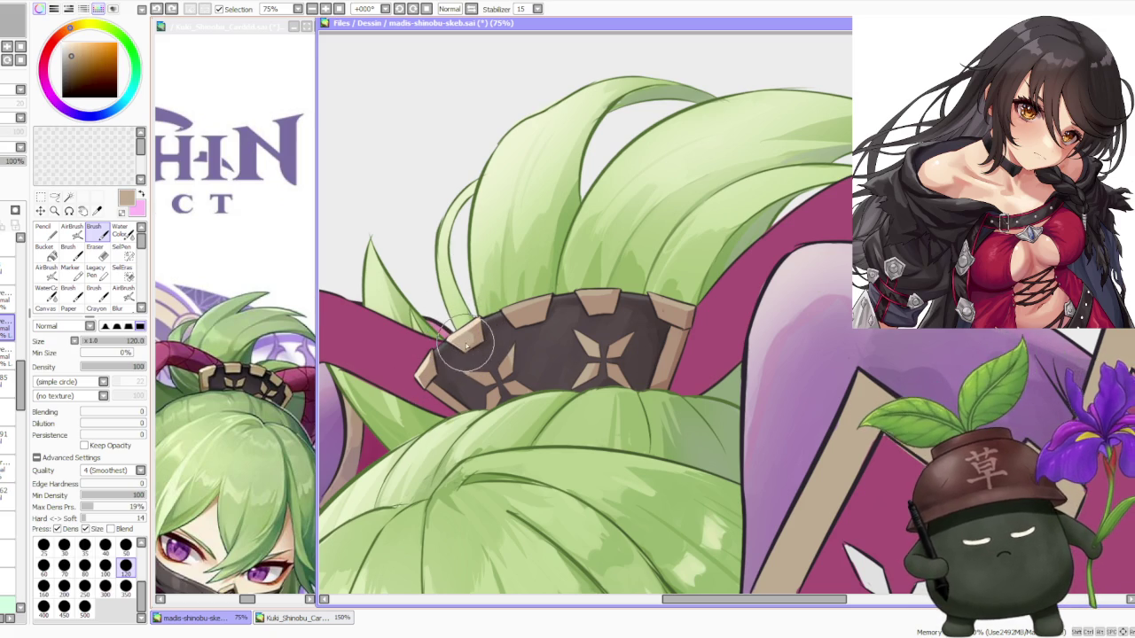
pyautogui.keyDown('alt'); pyautogui.click(423, 379); pyautogui.keyUp('alt')
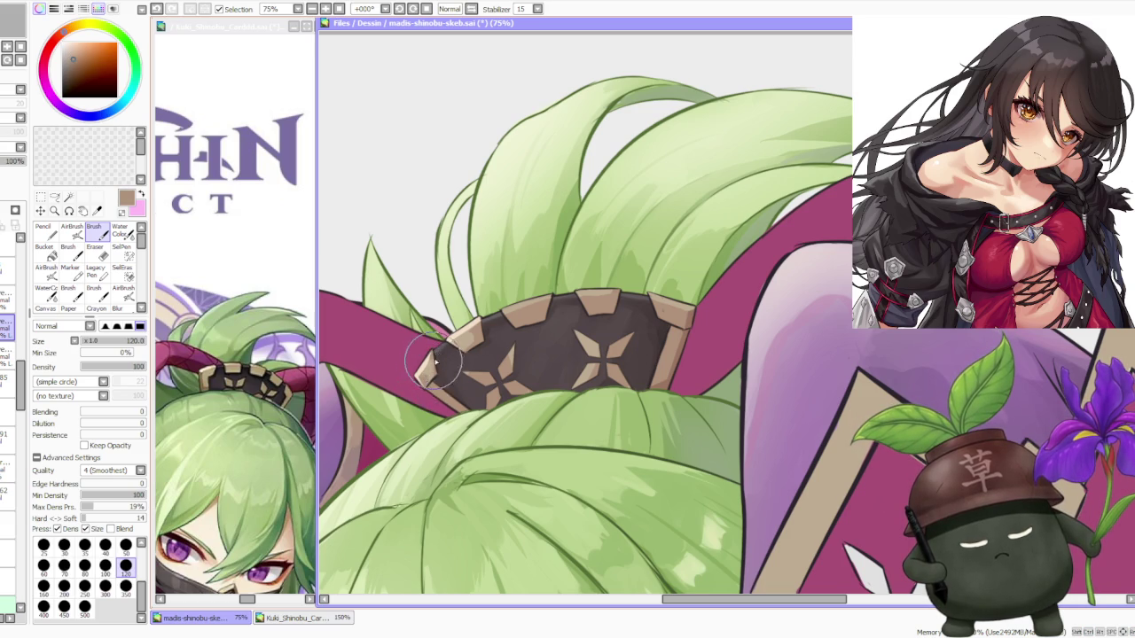
pyautogui.keyDown('alt'); pyautogui.click(430, 377); pyautogui.keyUp('alt')
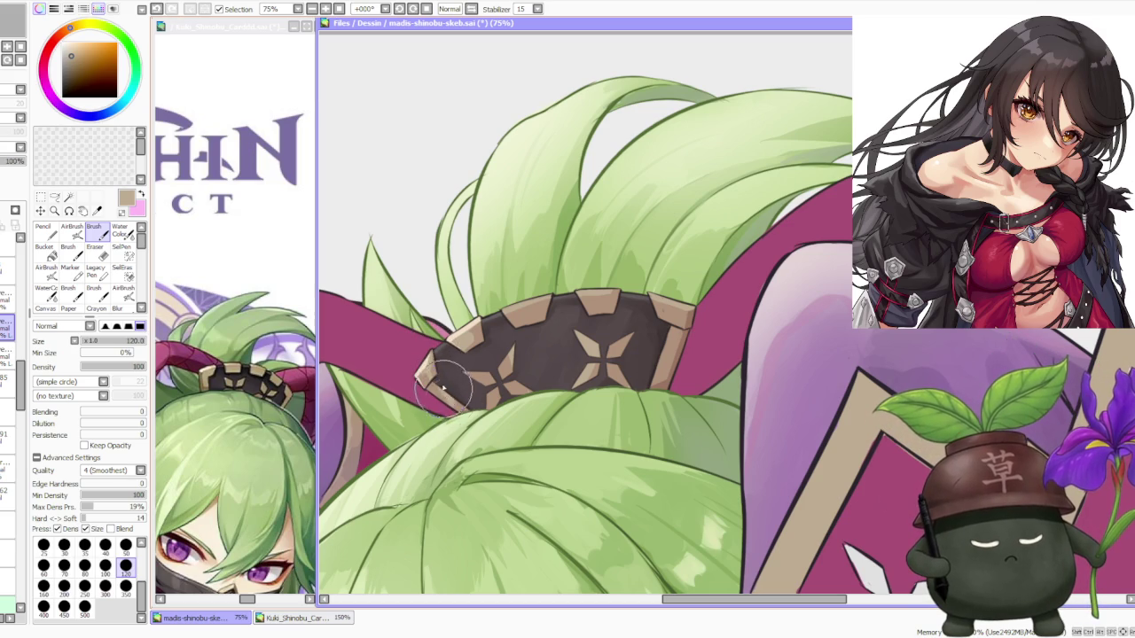
pyautogui.keyDown('alt'); pyautogui.click(430, 379); pyautogui.keyUp('alt')
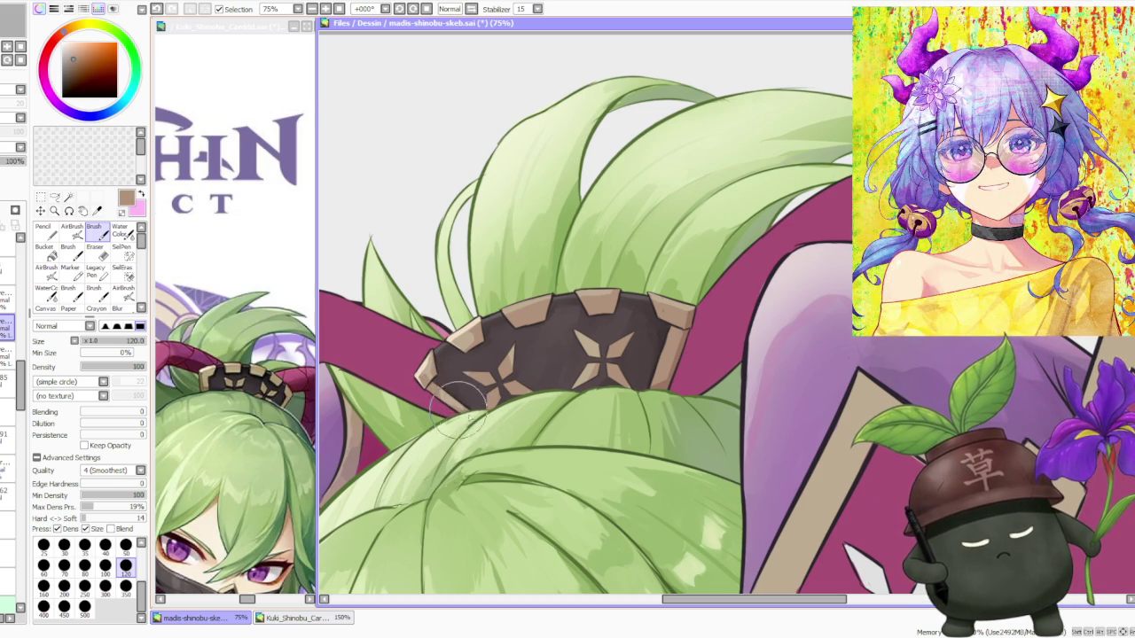
# Sample more browns from the ornament's body, edge and the area near the star.
pyautogui.scroll(-2, 473, 421)
pyautogui.scroll(-2, 473, 421)
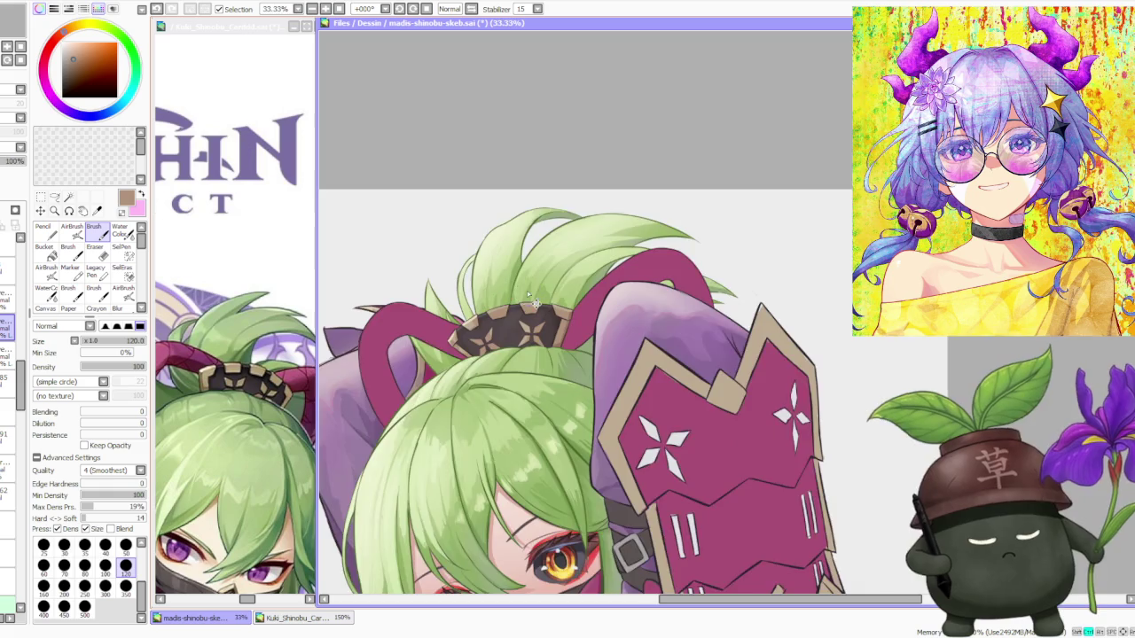
pyautogui.scroll(4, 461, 399)
pyautogui.keyDown('alt'); pyautogui.click(453, 386); pyautogui.keyUp('alt')
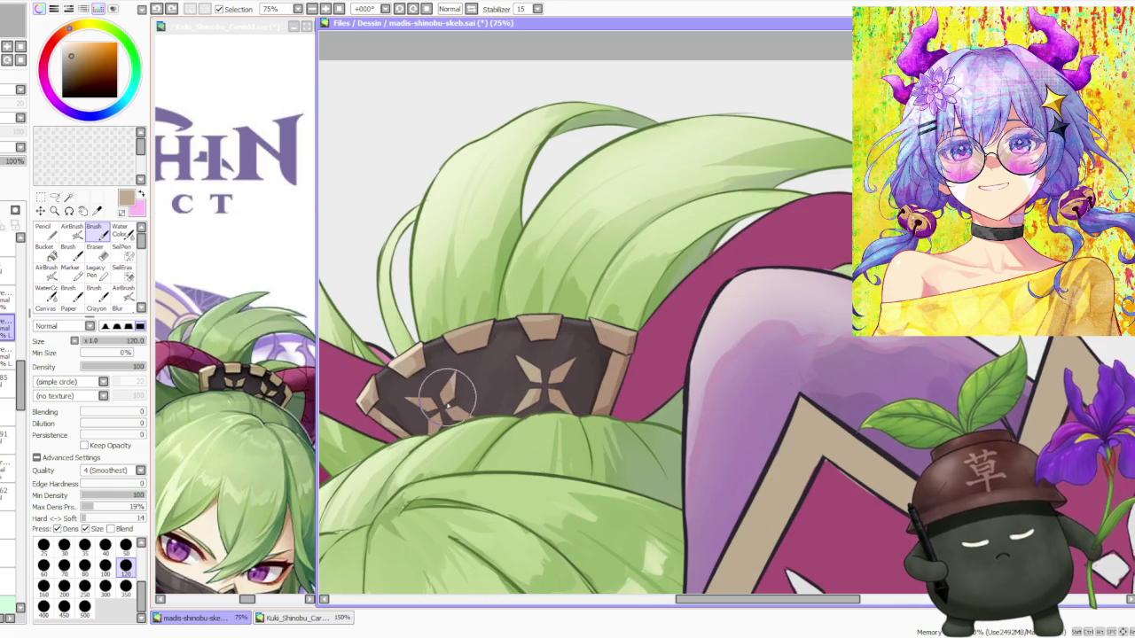
pyautogui.keyDown('alt'); pyautogui.click(453, 383); pyautogui.keyUp('alt')
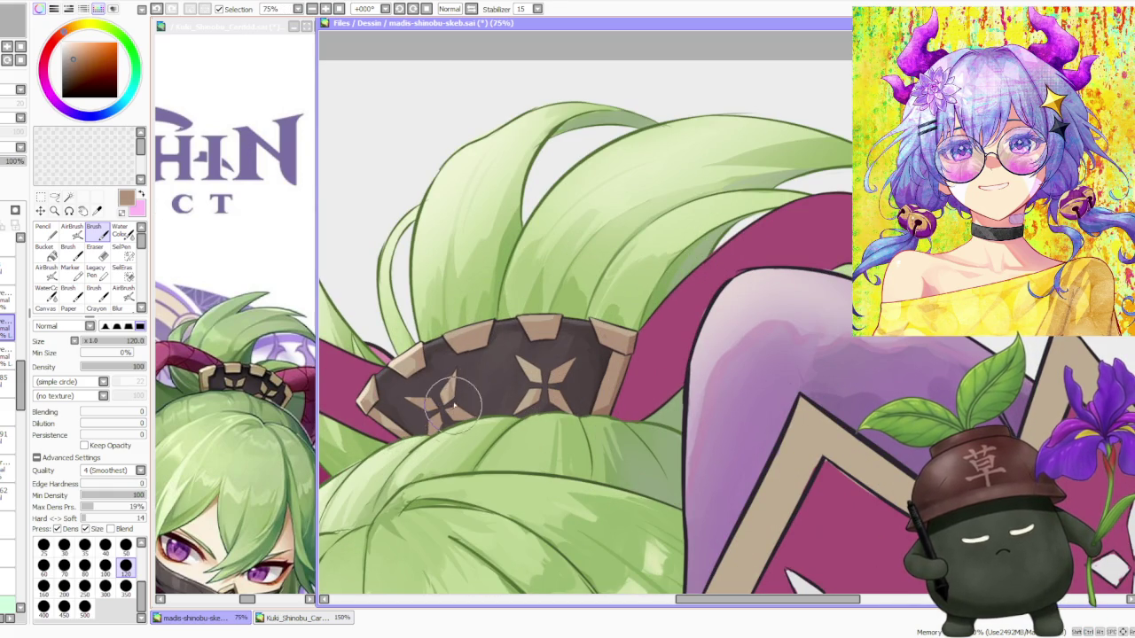
pyautogui.keyDown('alt'); pyautogui.click(451, 383); pyautogui.keyUp('alt')
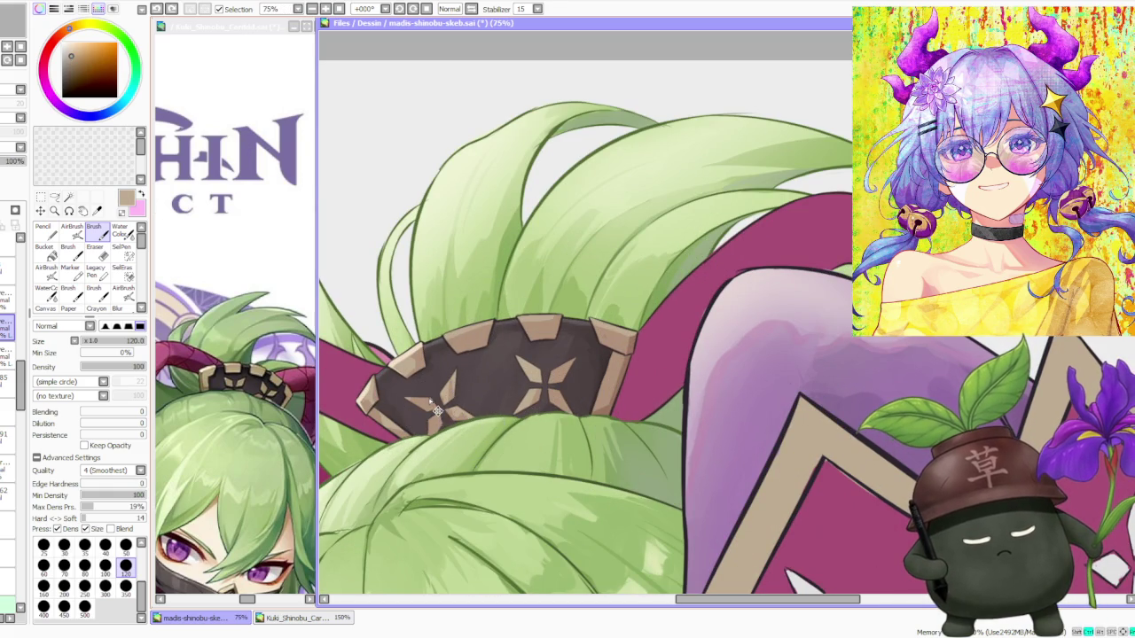
pyautogui.keyDown('alt'); pyautogui.click(424, 406); pyautogui.keyUp('alt')
pyautogui.keyDown('alt'); pyautogui.click(424, 416); pyautogui.keyUp('alt')
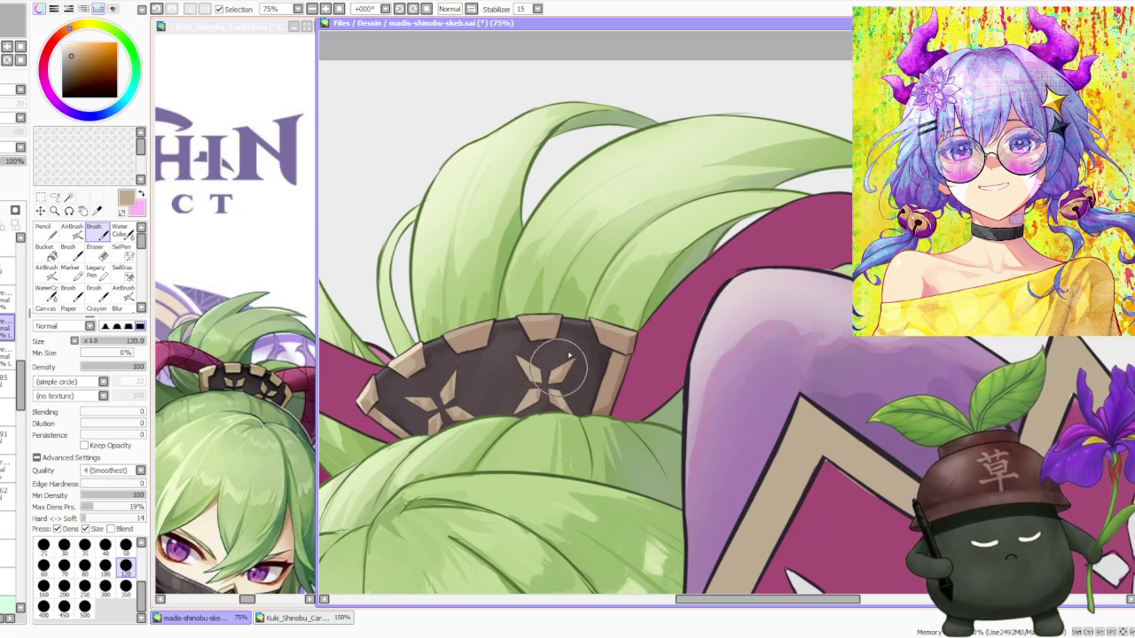
pyautogui.keyDown('alt'); pyautogui.click(542, 383); pyautogui.keyUp('alt')
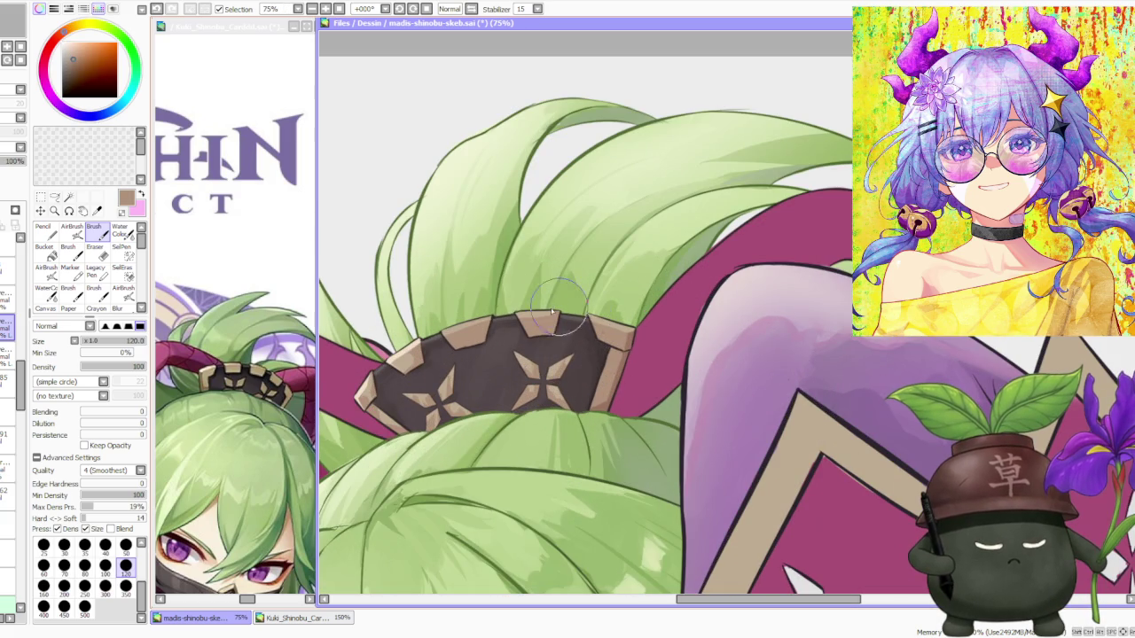
pyautogui.keyDown('alt'); pyautogui.click(403, 364); pyautogui.keyUp('alt')
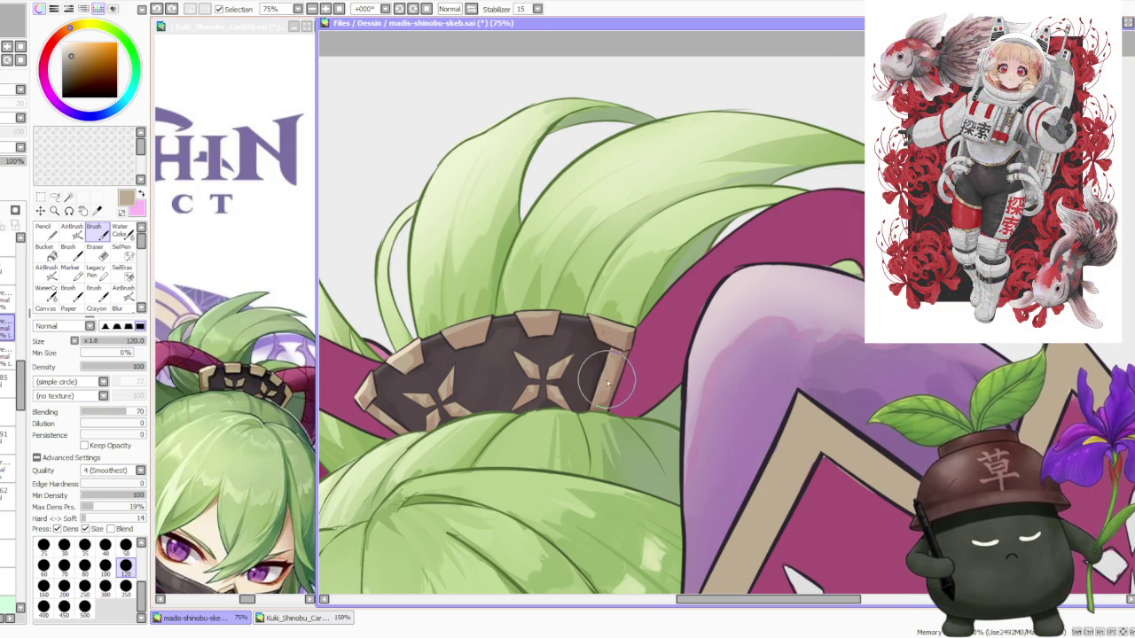
# Set Brush blending to 29 then 47 and sample the ornament rim's light and dark tans.
pyautogui.scroll(1, 610, 394)
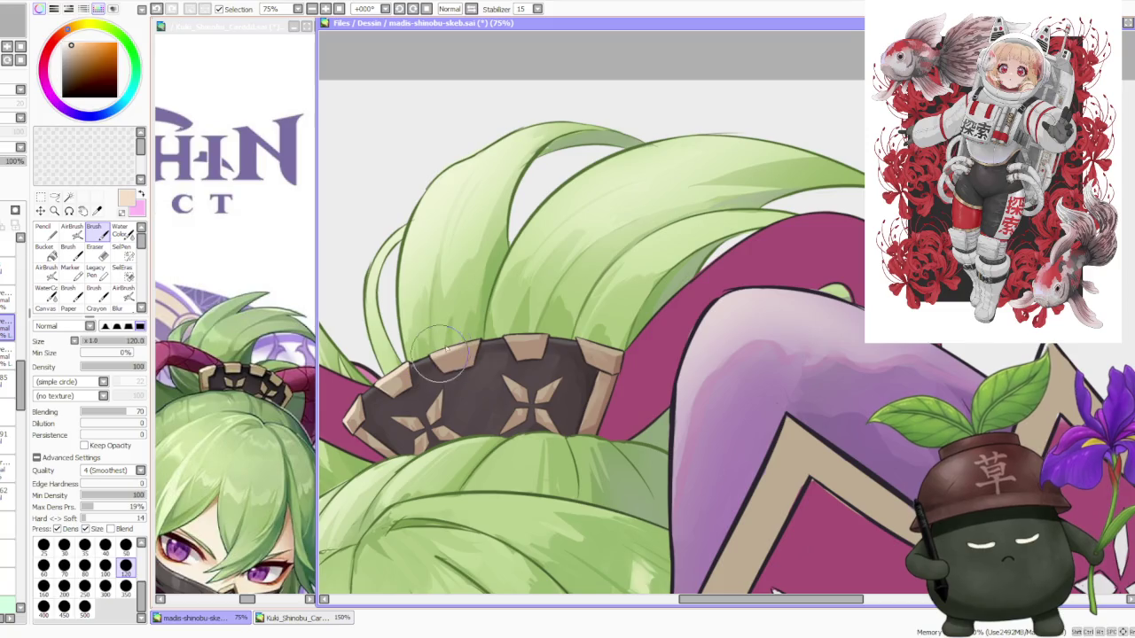
pyautogui.click(100, 411)
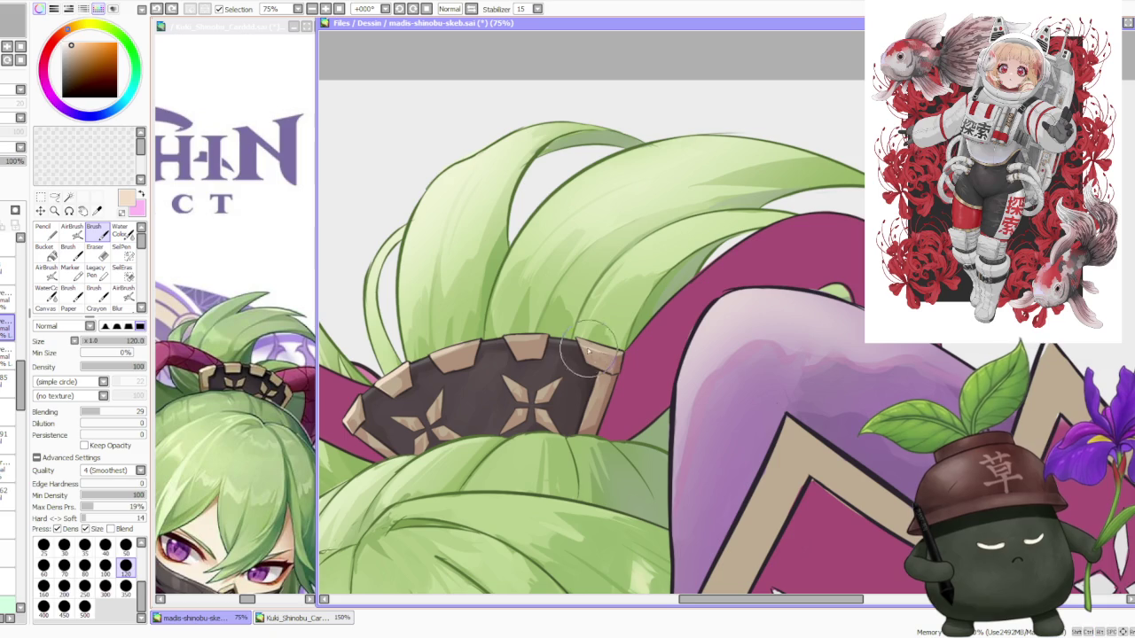
pyautogui.click(111, 412)
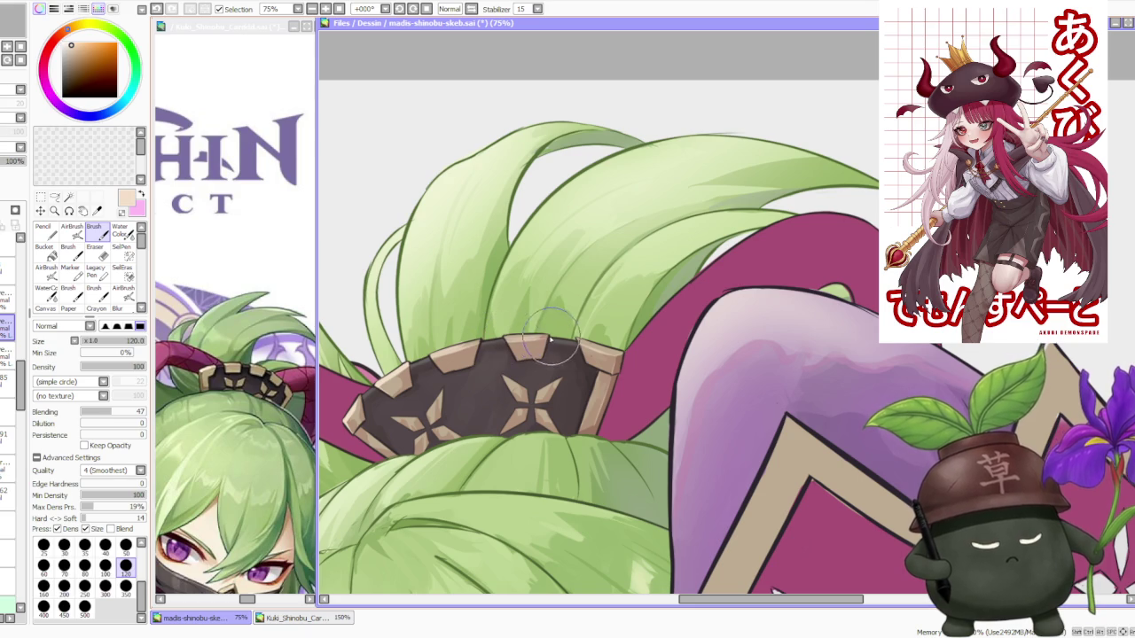
pyautogui.keyDown('alt'); pyautogui.click(521, 339); pyautogui.keyUp('alt')
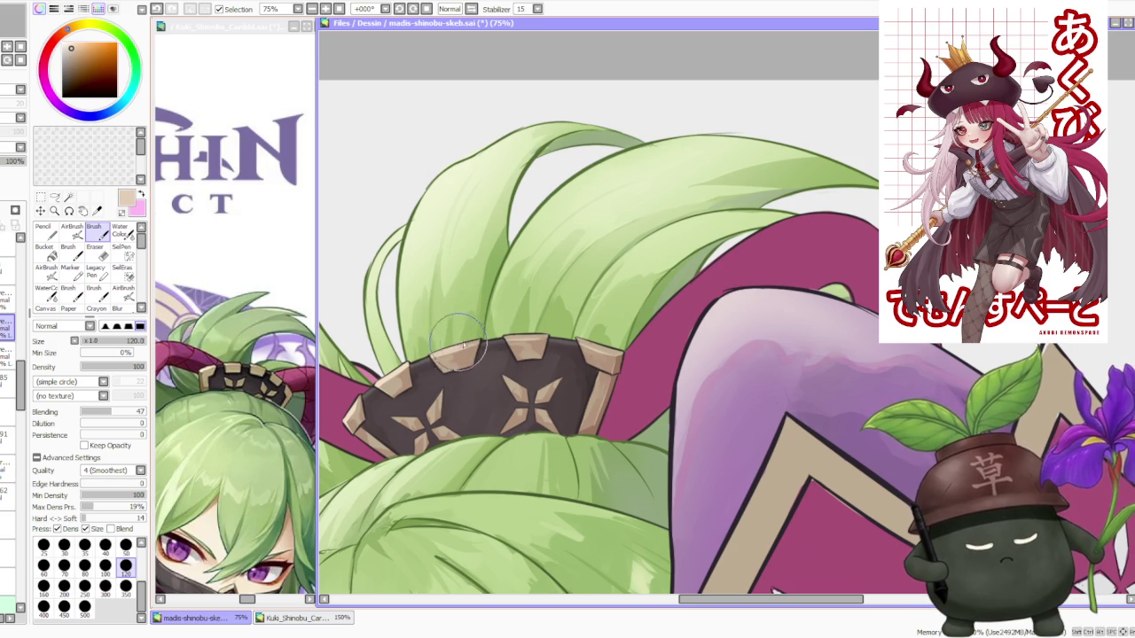
pyautogui.keyDown('alt'); pyautogui.click(462, 346); pyautogui.keyUp('alt')
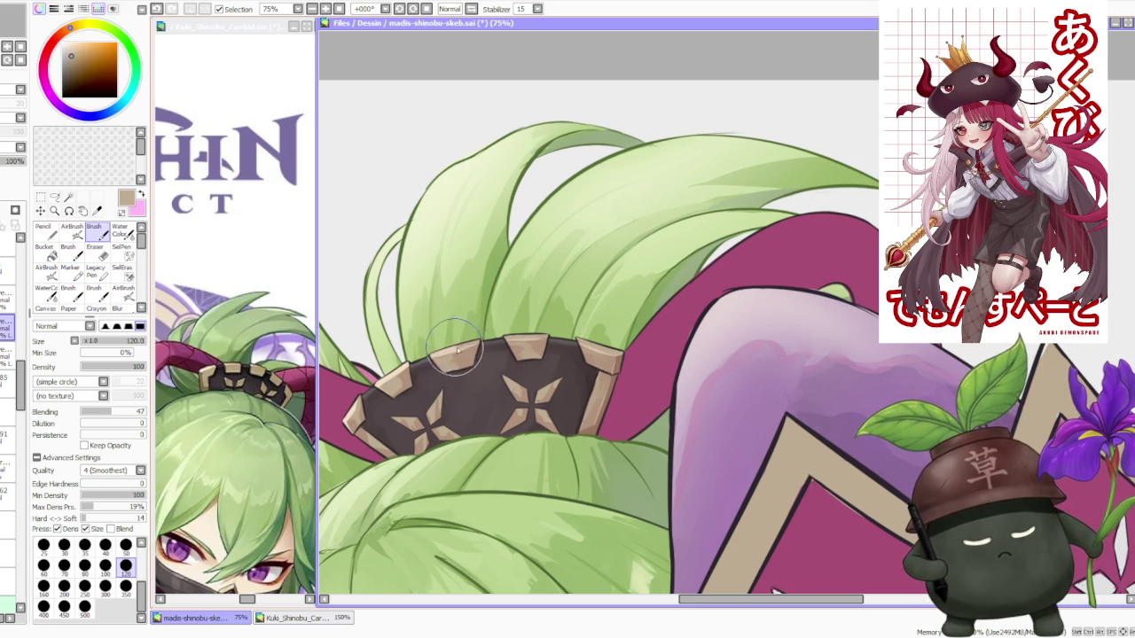
pyautogui.keyDown('alt'); pyautogui.click(446, 350); pyautogui.keyUp('alt')
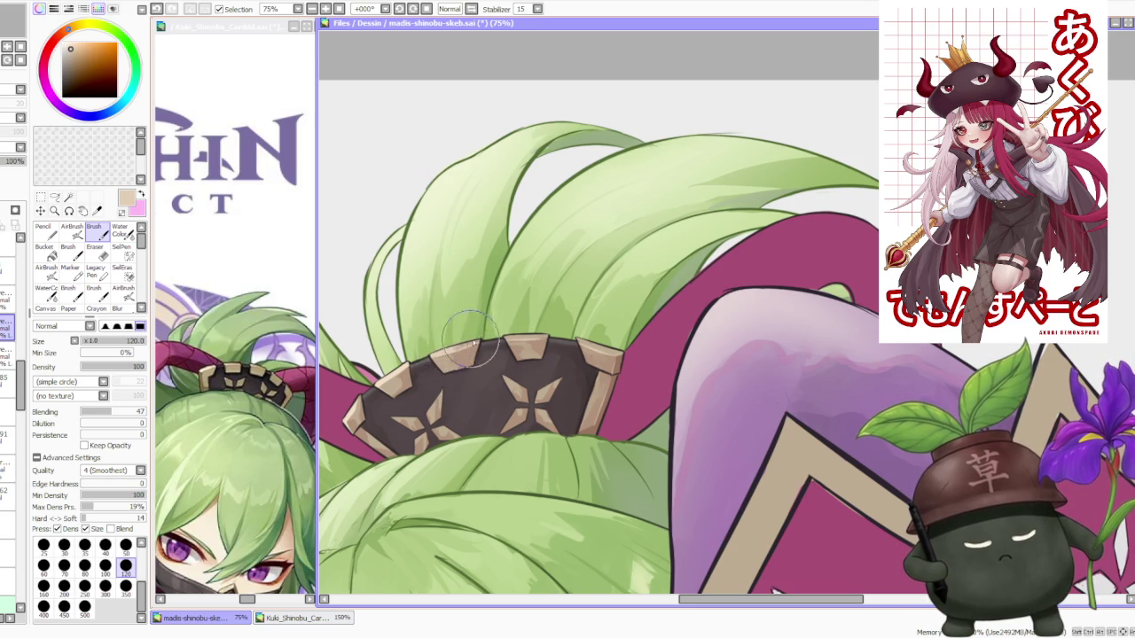
pyautogui.keyDown('alt'); pyautogui.click(391, 383); pyautogui.keyUp('alt')
# Zoom in to 100% and switch to the AirBrush at size 50, density 44.
pyautogui.scroll(-3, 399, 344)
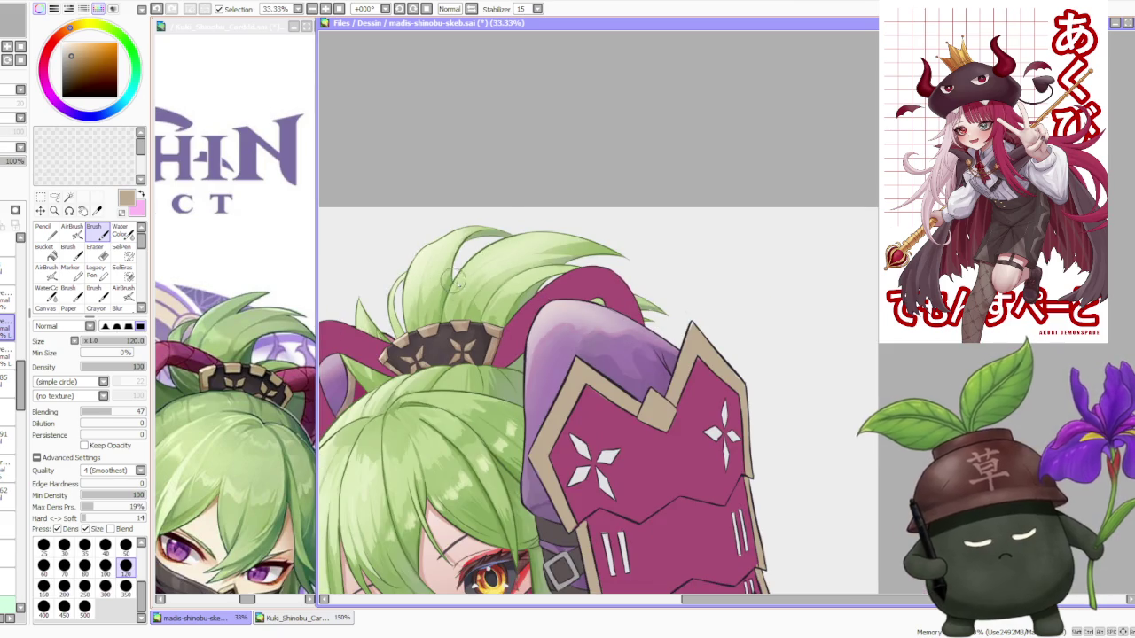
pyautogui.scroll(2, 399, 341)
pyautogui.scroll(1, 399, 342)
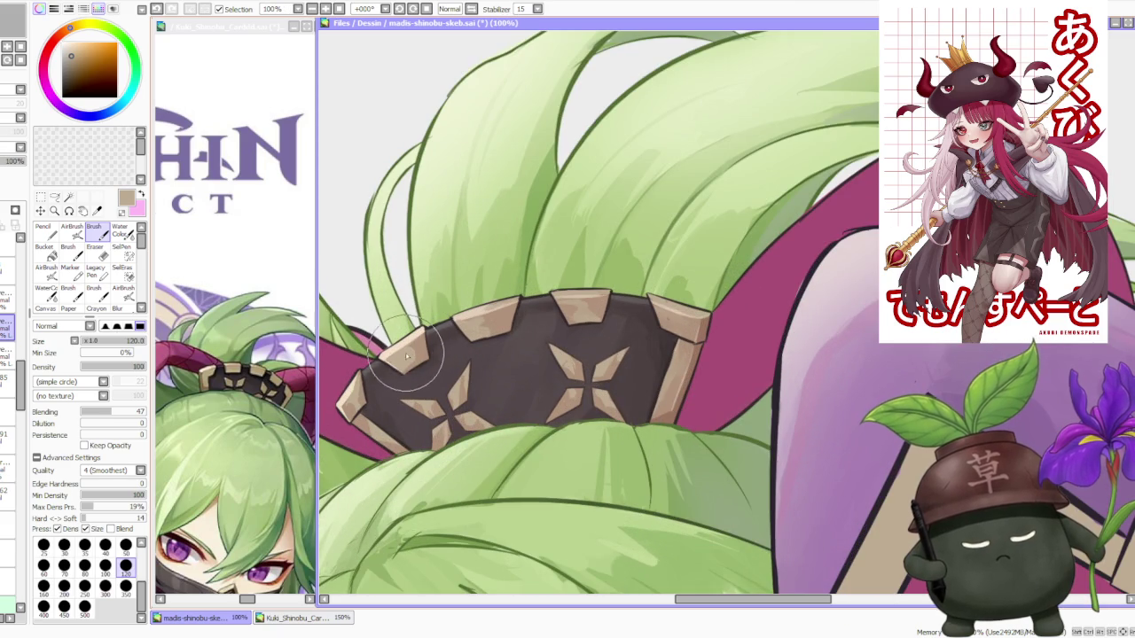
pyautogui.click(72, 232)
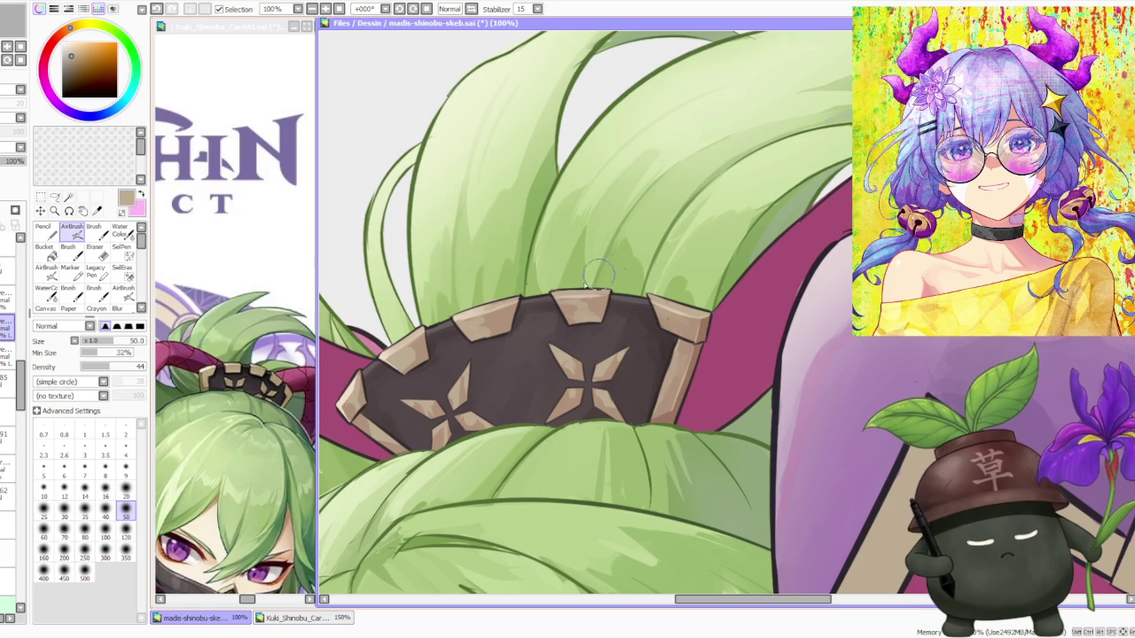
# Sample the light beige and slightly darker tans from the ornament.
pyautogui.keyDown('alt'); pyautogui.click(465, 315); pyautogui.keyUp('alt')
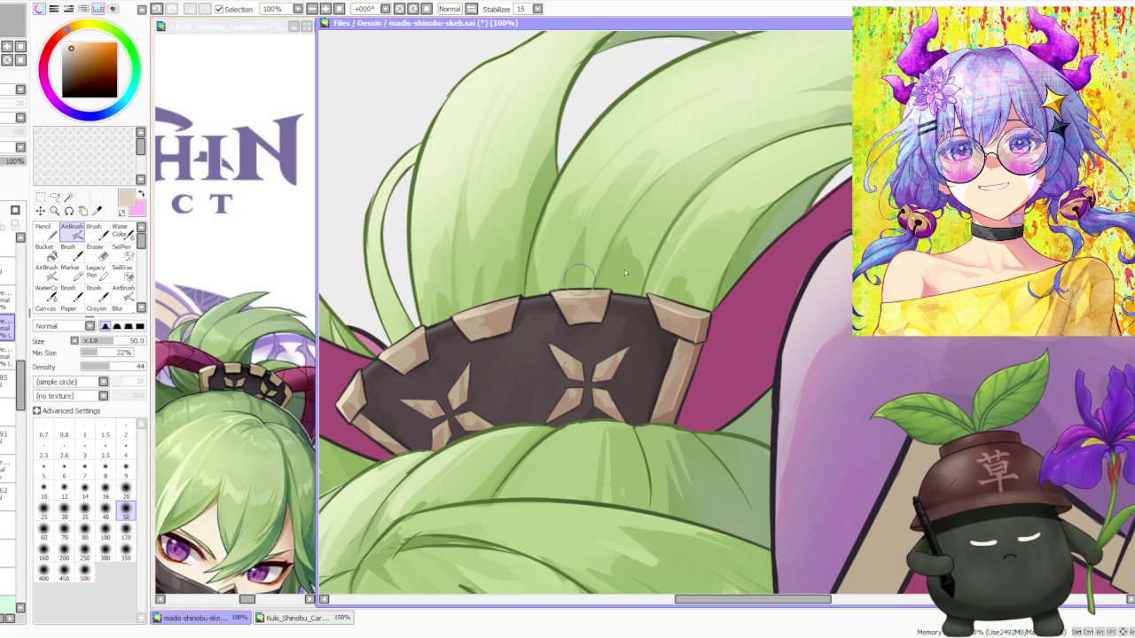
pyautogui.scroll(-3, 555, 284)
pyautogui.scroll(2, 532, 310)
pyautogui.scroll(1, 505, 341)
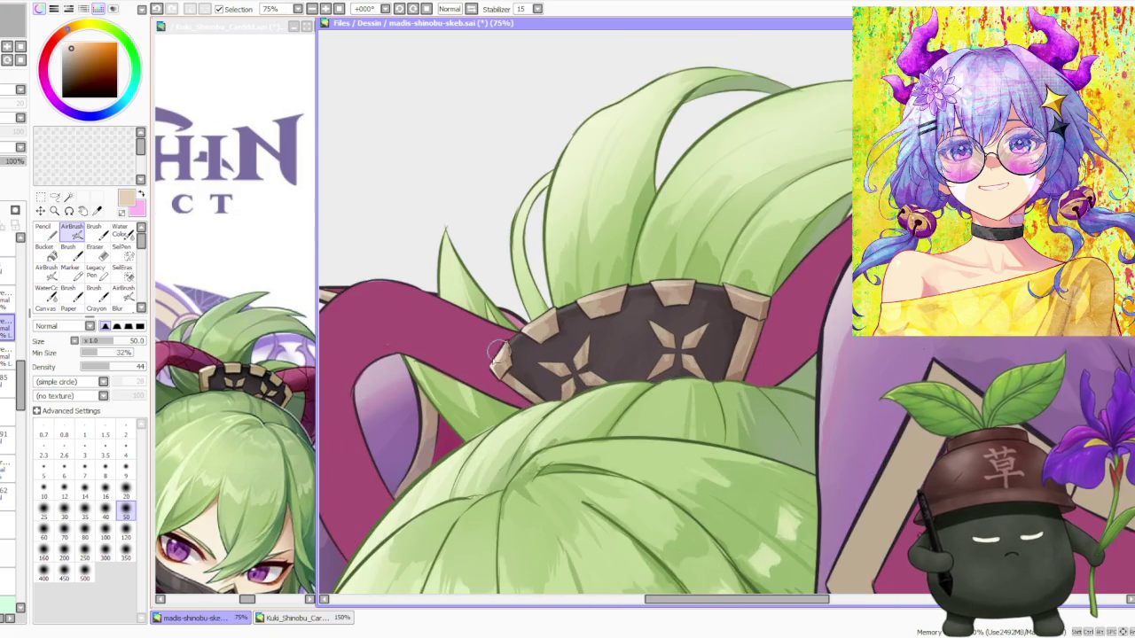
pyautogui.scroll(1, 505, 342)
pyautogui.keyDown('alt'); pyautogui.click(496, 365); pyautogui.keyUp('alt')
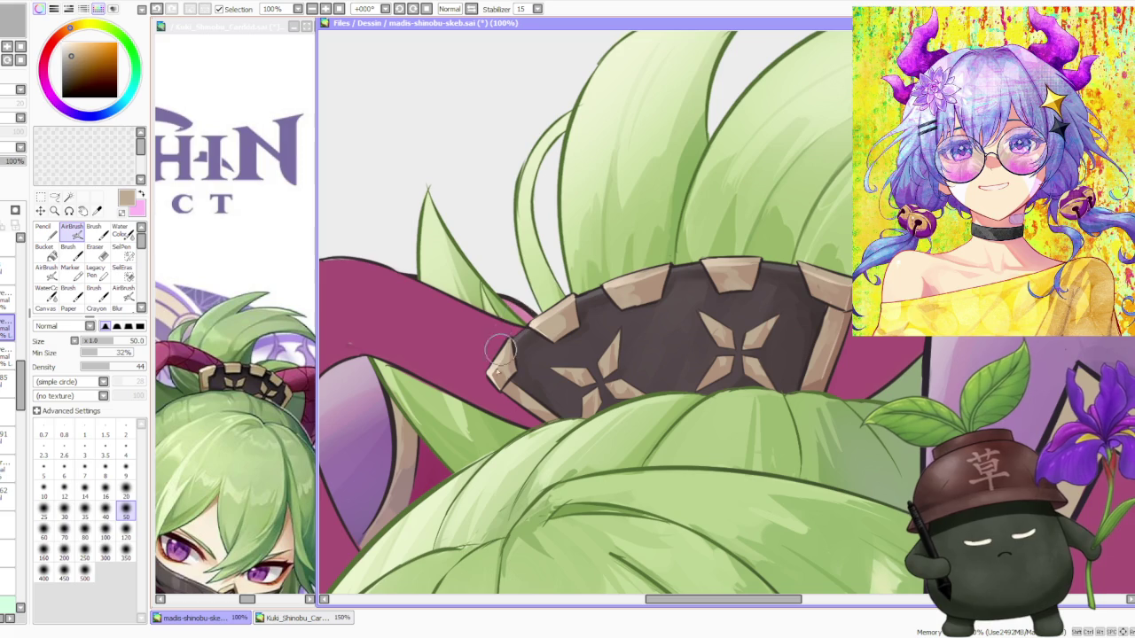
pyautogui.keyDown('alt'); pyautogui.click(512, 357); pyautogui.keyUp('alt')
# Pick a lighter tint and airbrush a soft highlight along the ornament's left tan edge.
pyautogui.press('b')
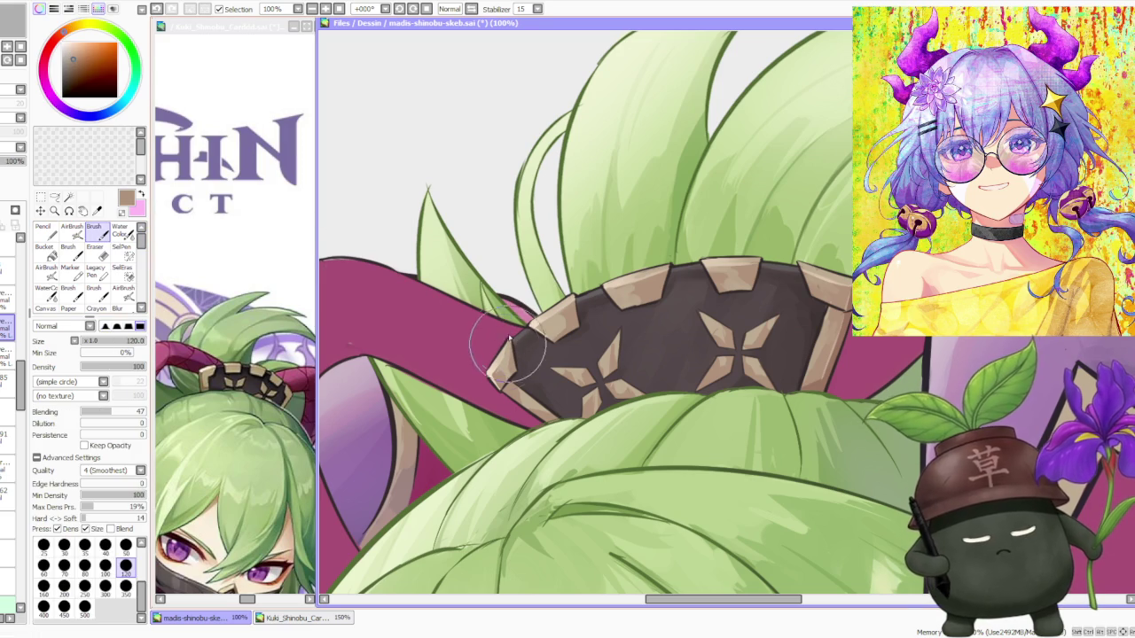
pyautogui.keyDown('alt'); pyautogui.click(486, 353); pyautogui.keyUp('alt')
pyautogui.press('v')
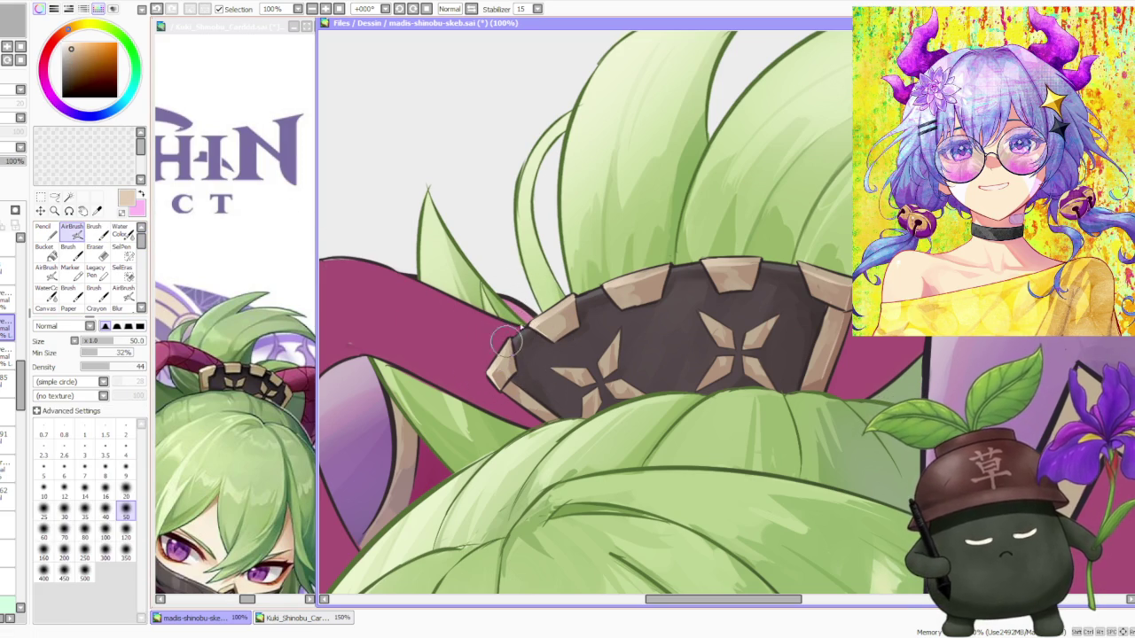
pyautogui.keyDown('alt'); pyautogui.click(495, 361); pyautogui.keyUp('alt')
pyautogui.moveTo(495, 361); pyautogui.dragTo(513, 332)
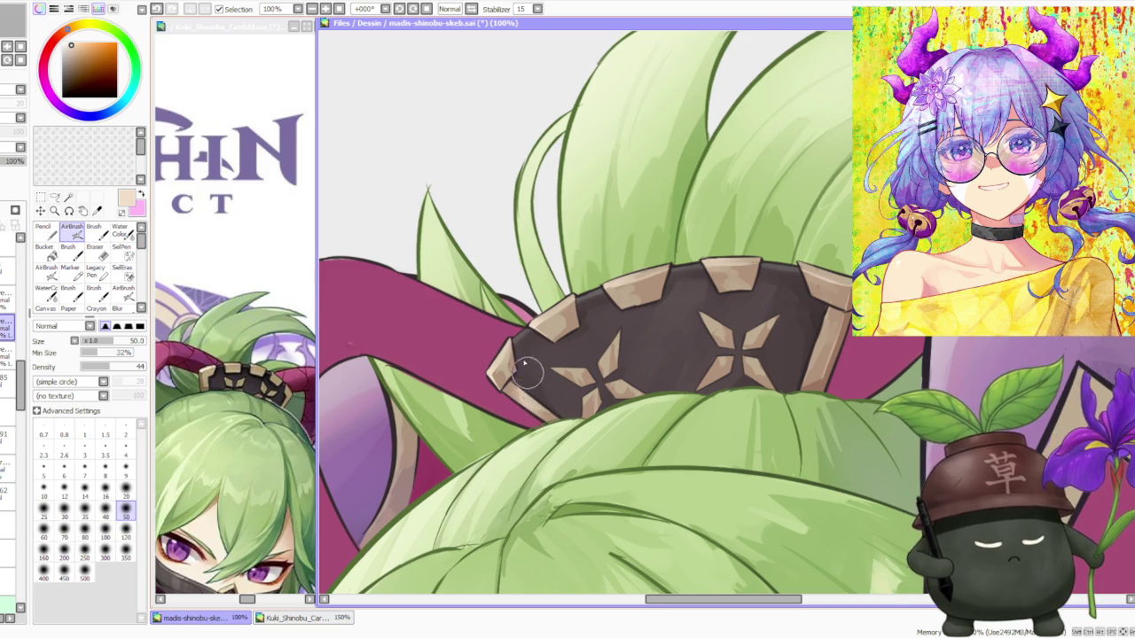
pyautogui.moveTo(518, 377); pyautogui.dragTo(621, 293)
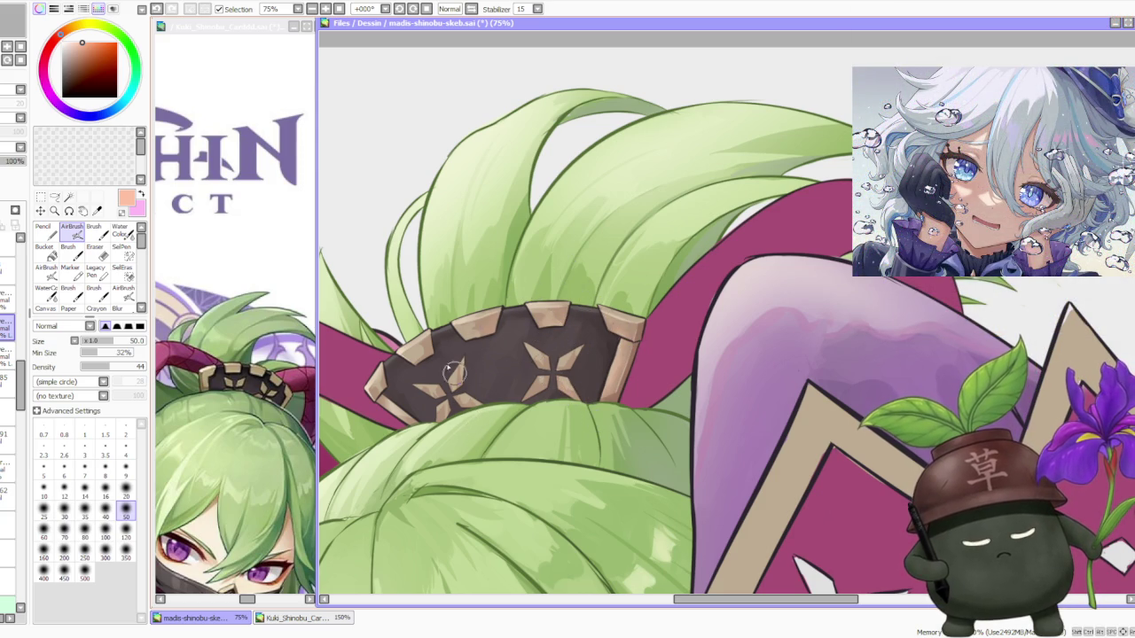
# Sample the magenta of the headpiece, then the green of the hair.
pyautogui.scroll(-2, 428, 355)
pyautogui.scroll(-1, 532, 266)
pyautogui.scroll(-1, 532, 266)
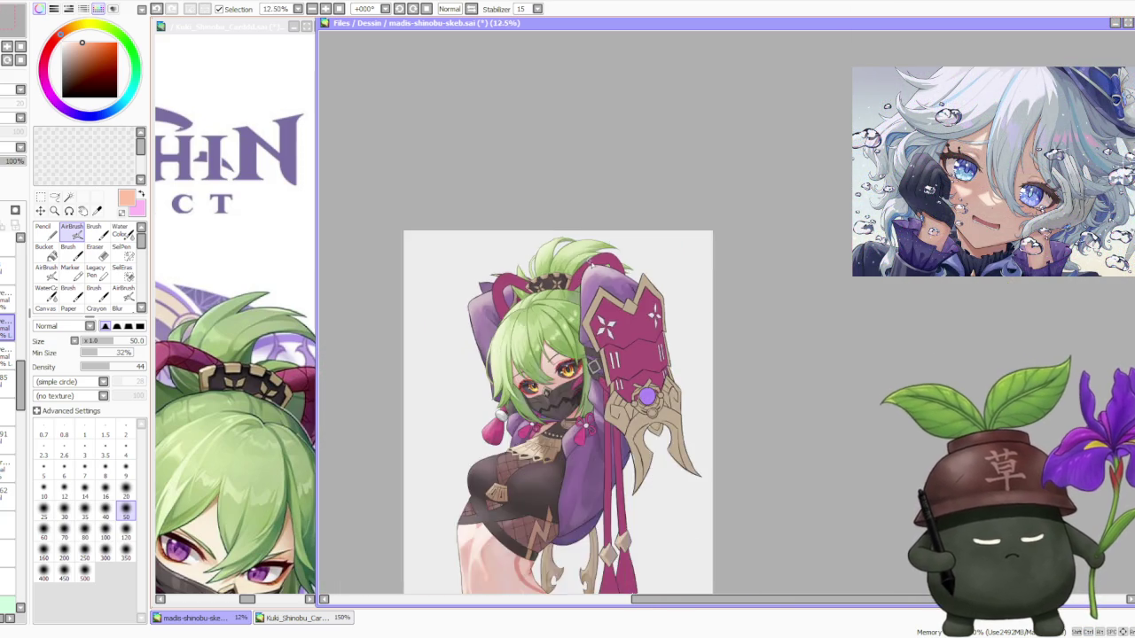
pyautogui.scroll(2, 548, 250)
pyautogui.keyDown('alt'); pyautogui.click(536, 305); pyautogui.keyUp('alt')
pyautogui.scroll(2, 536, 306)
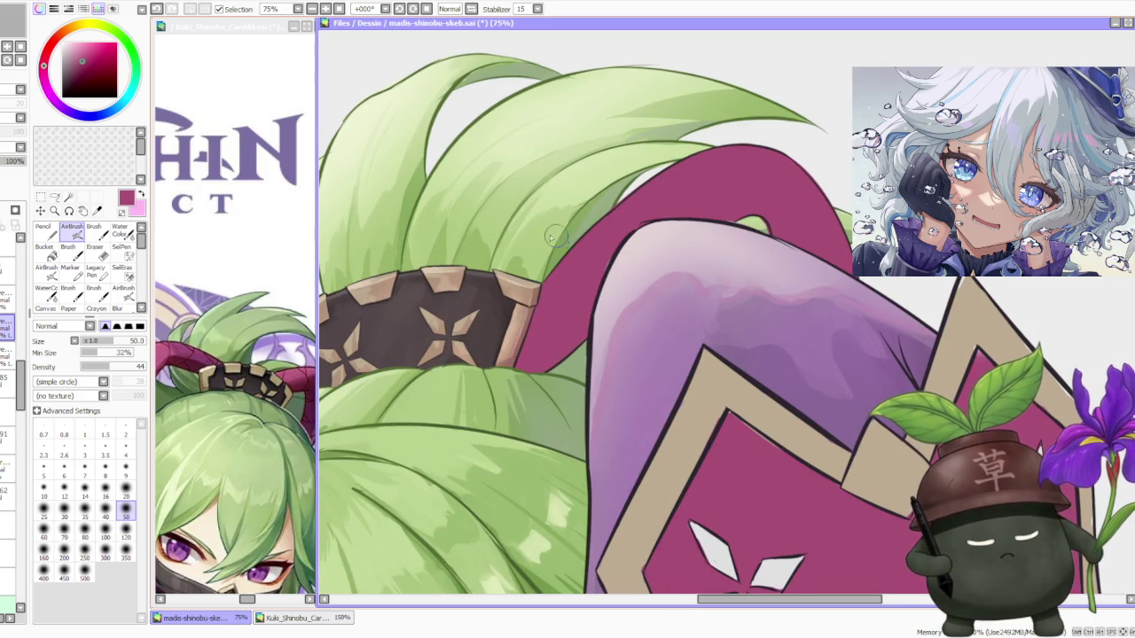
pyautogui.scroll(-2, 450, 328)
pyautogui.scroll(3, 470, 399)
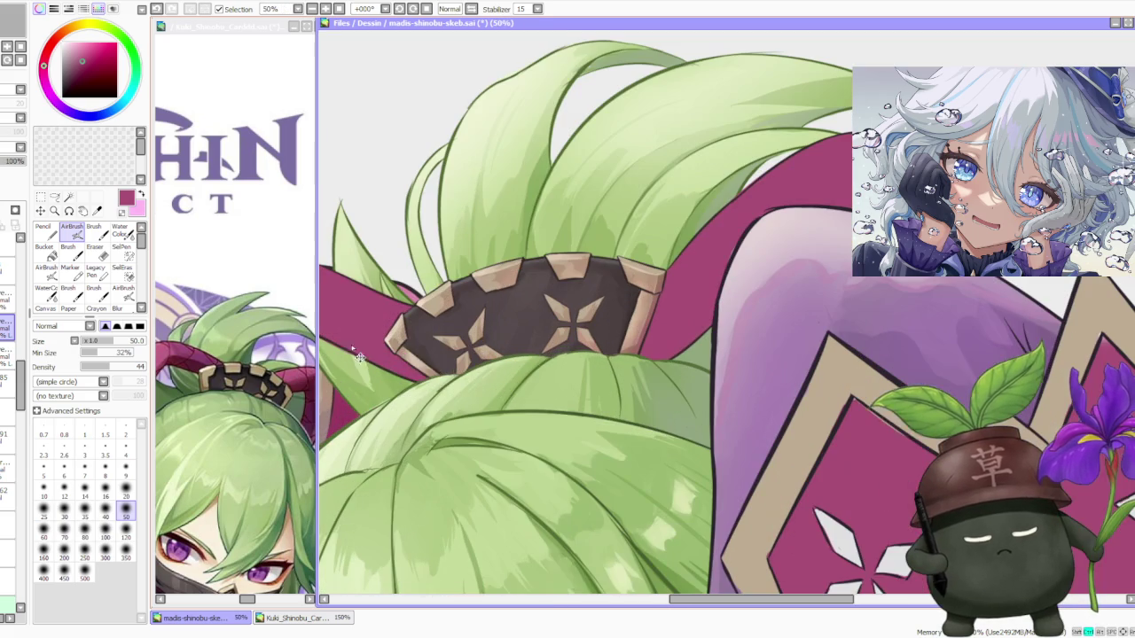
pyautogui.keyDown('alt'); pyautogui.click(391, 390); pyautogui.keyUp('alt')
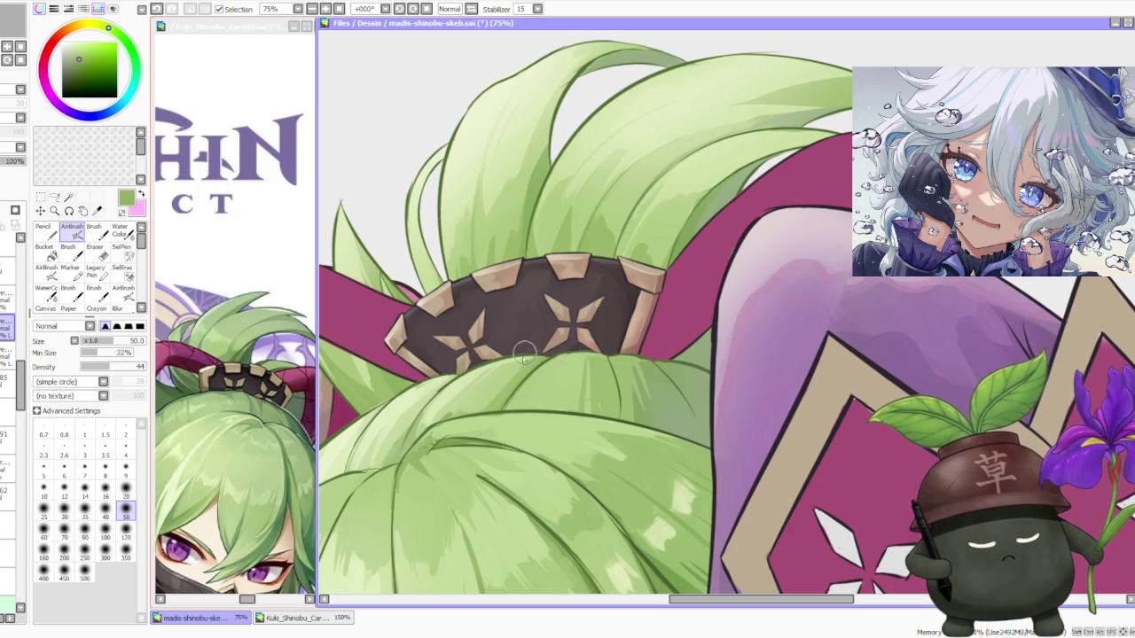
# Select a different layer, move it lower in the stack, then move it back up.
pyautogui.scroll(-1, 479, 310)
pyautogui.scroll(-1, 497, 284)
pyautogui.scroll(-1, 514, 257)
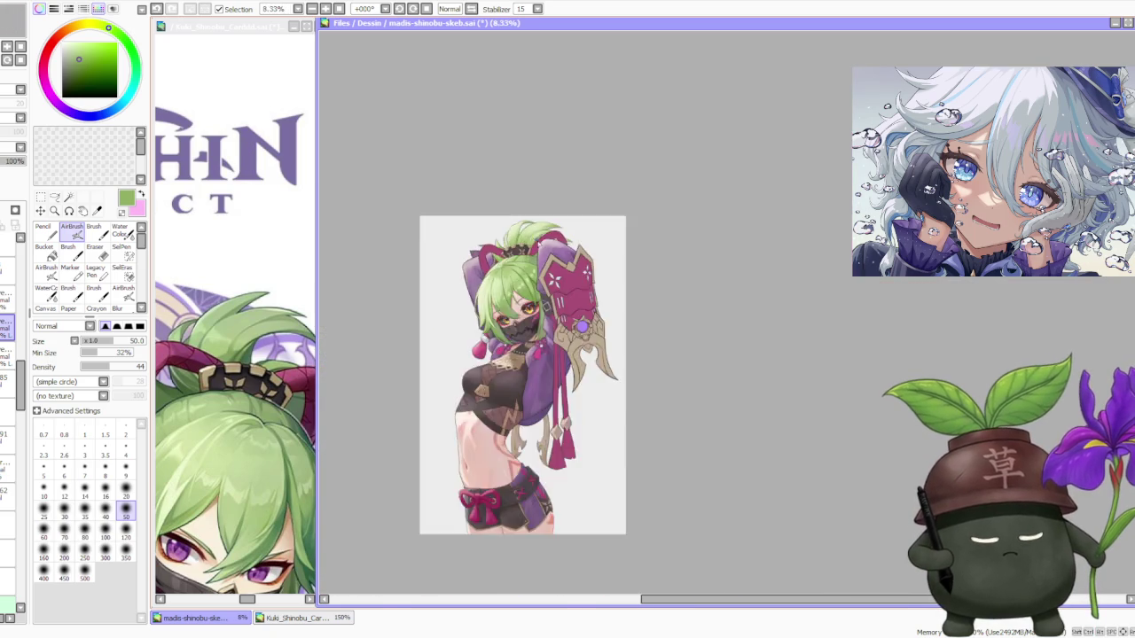
pyautogui.scroll(2, 534, 238)
pyautogui.scroll(-1, 530, 229)
pyautogui.scroll(-1, 525, 221)
pyautogui.scroll(1, 522, 214)
pyautogui.scroll(-1, 517, 207)
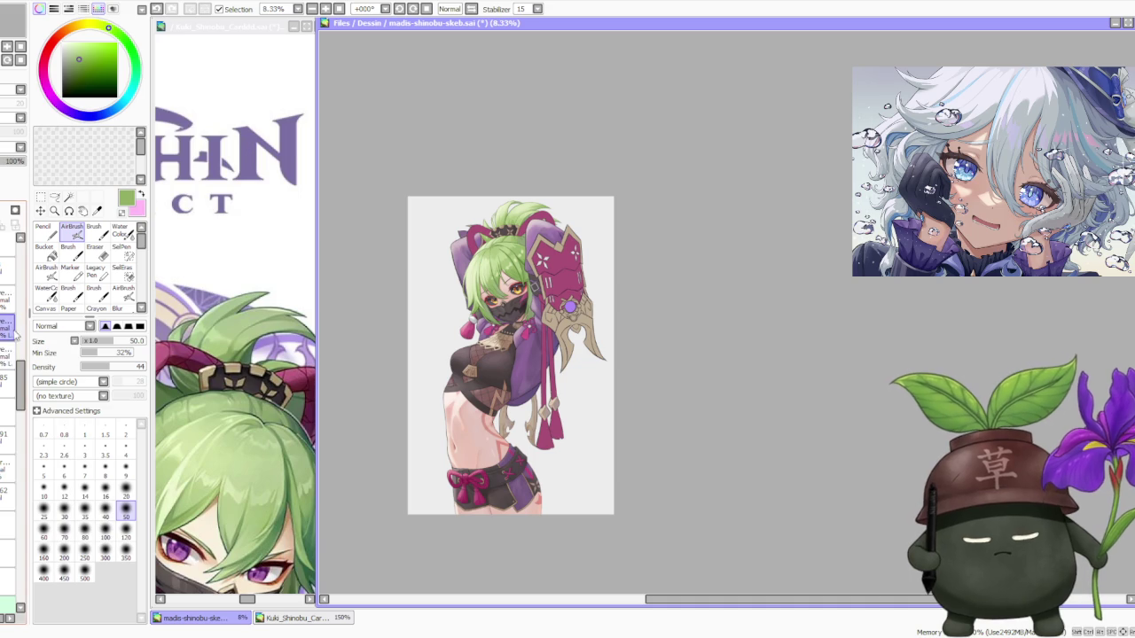
pyautogui.click(8, 299)
pyautogui.moveTo(7, 298); pyautogui.dragTo(7, 463)
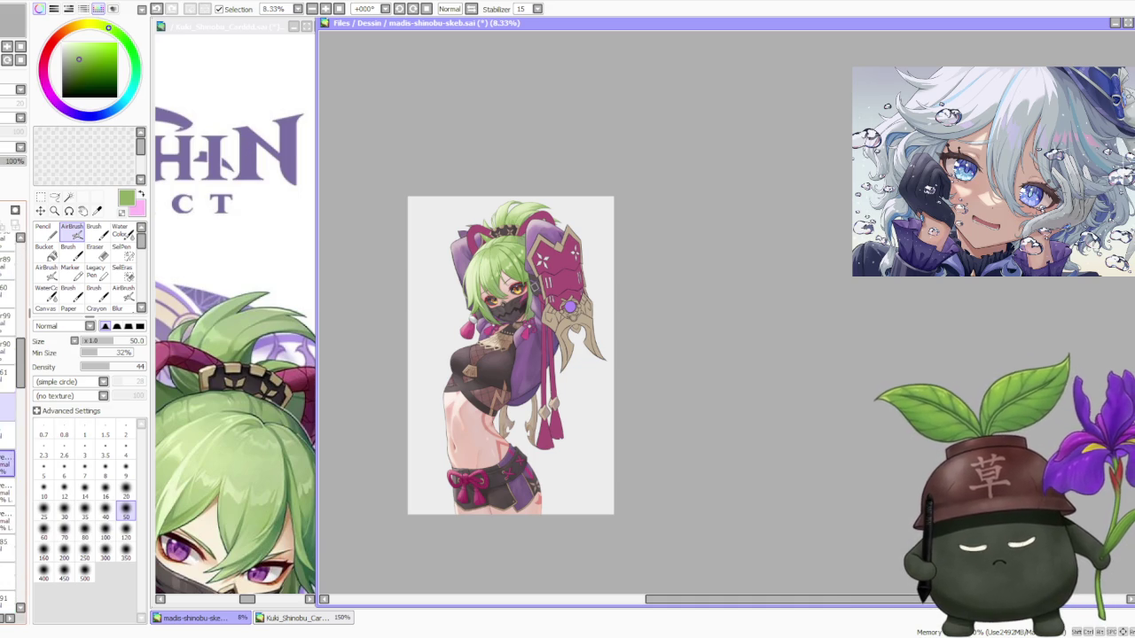
pyautogui.moveTo(7, 463); pyautogui.dragTo(7, 279)
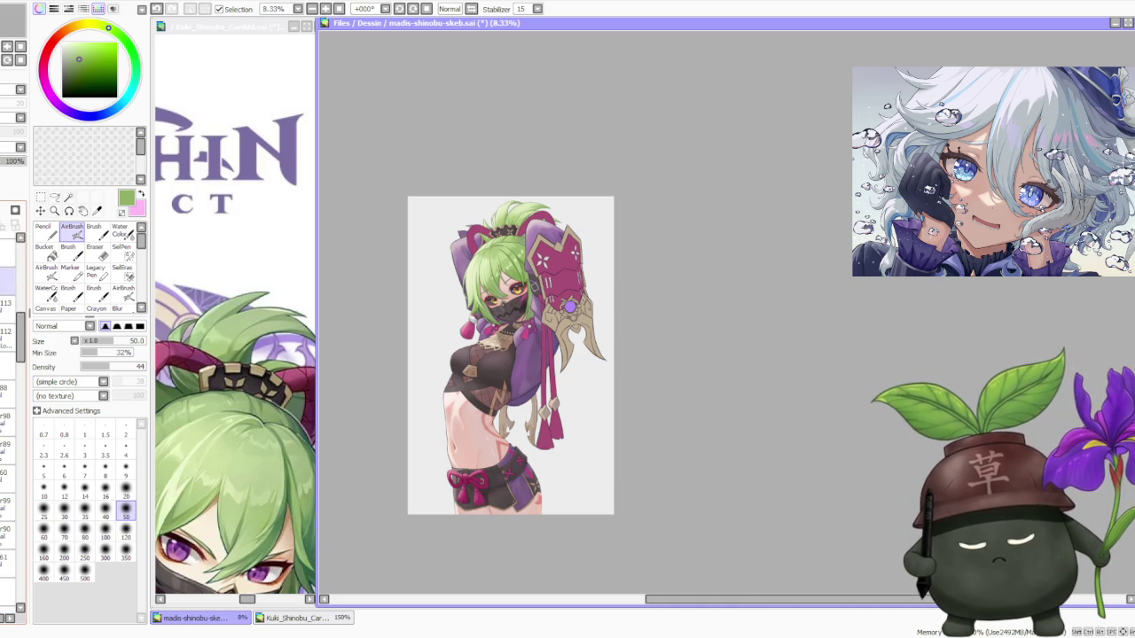
# Undo the dark strokes on the horn and ornament, then select a lower layer.
pyautogui.scroll(4, 478, 257)
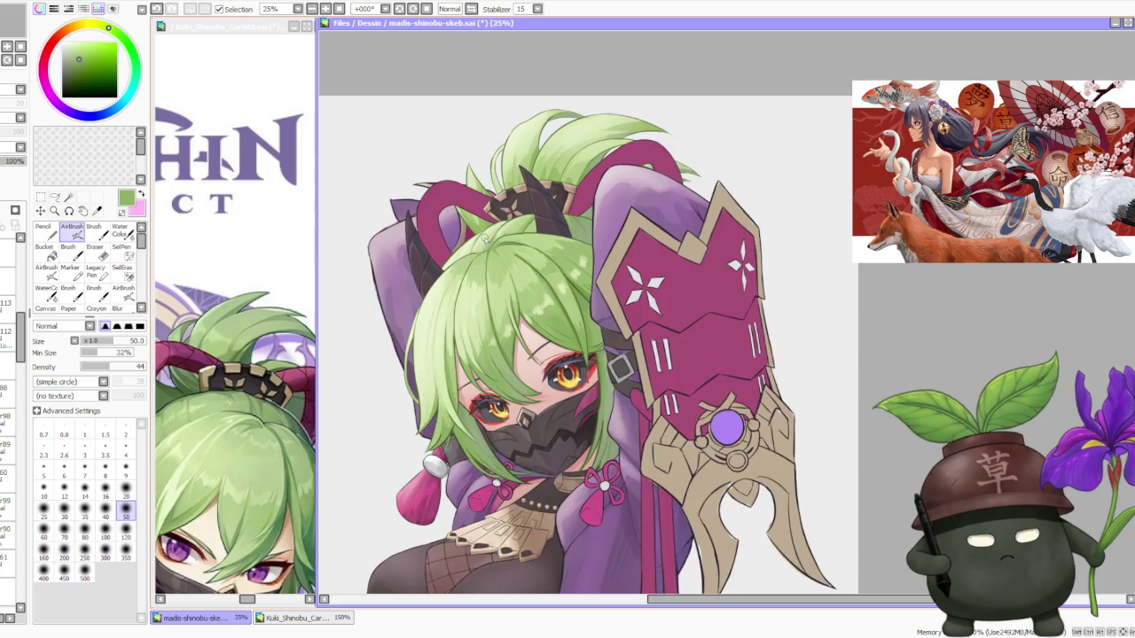
pyautogui.scroll(-4, 475, 254)
pyautogui.scroll(4, 507, 276)
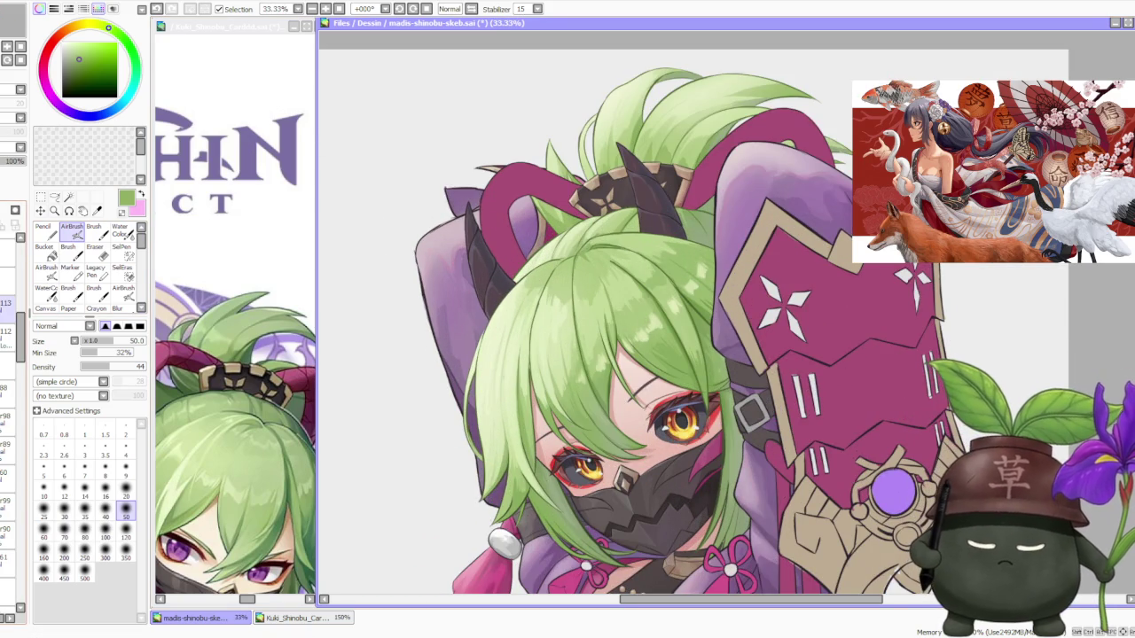
pyautogui.hotkey('ctrl', 'z')
pyautogui.scroll(-2, 443, 328)
pyautogui.scroll(-5, 8, 368)
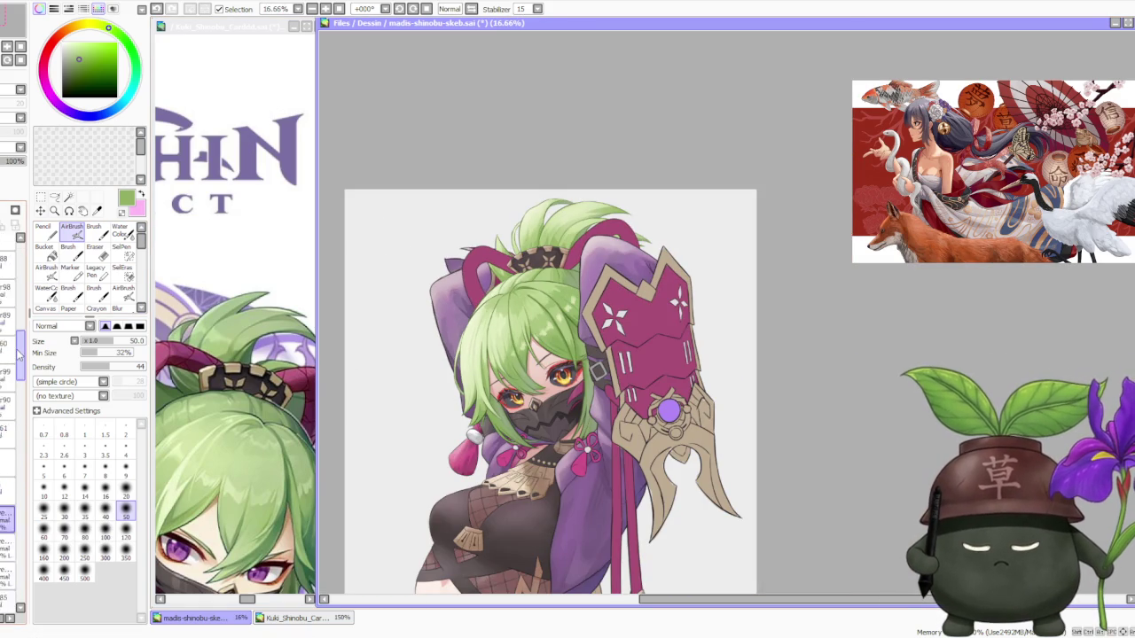
pyautogui.click(7, 417)
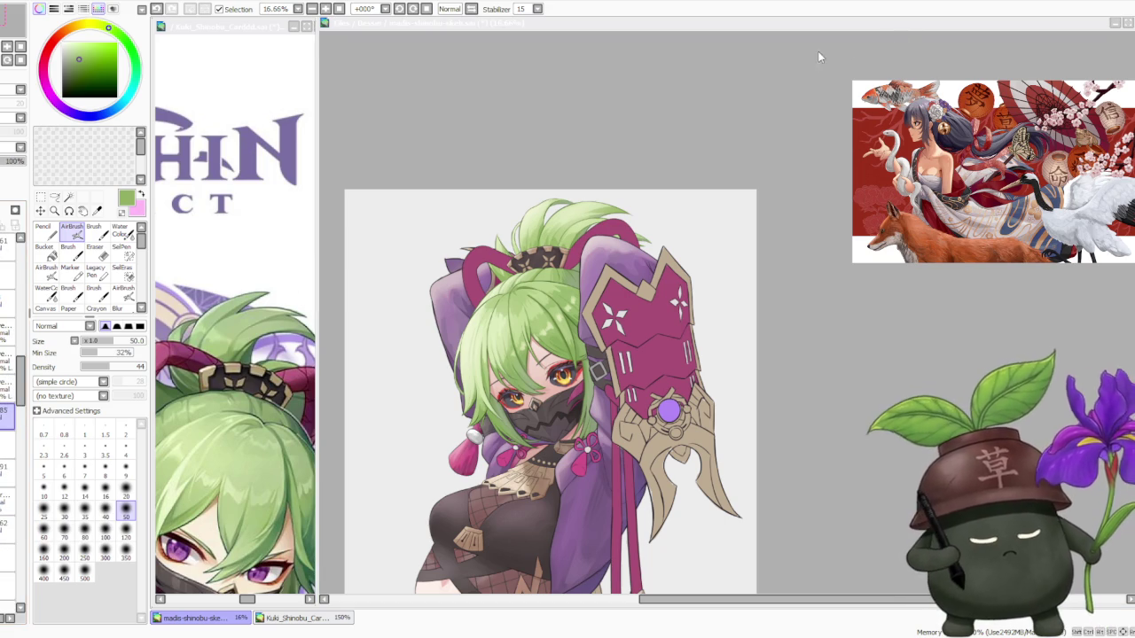
pyautogui.click(640, 133)
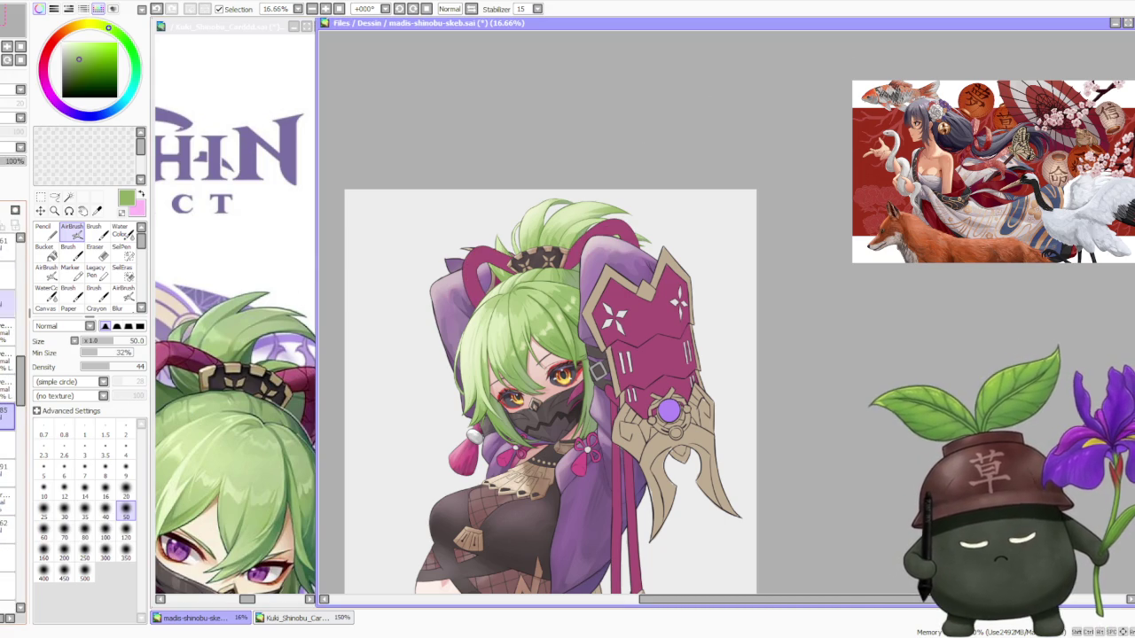
# Sample the waist bow's pink and set the painting Brush to size 250.
pyautogui.scroll(1, 610, 203)
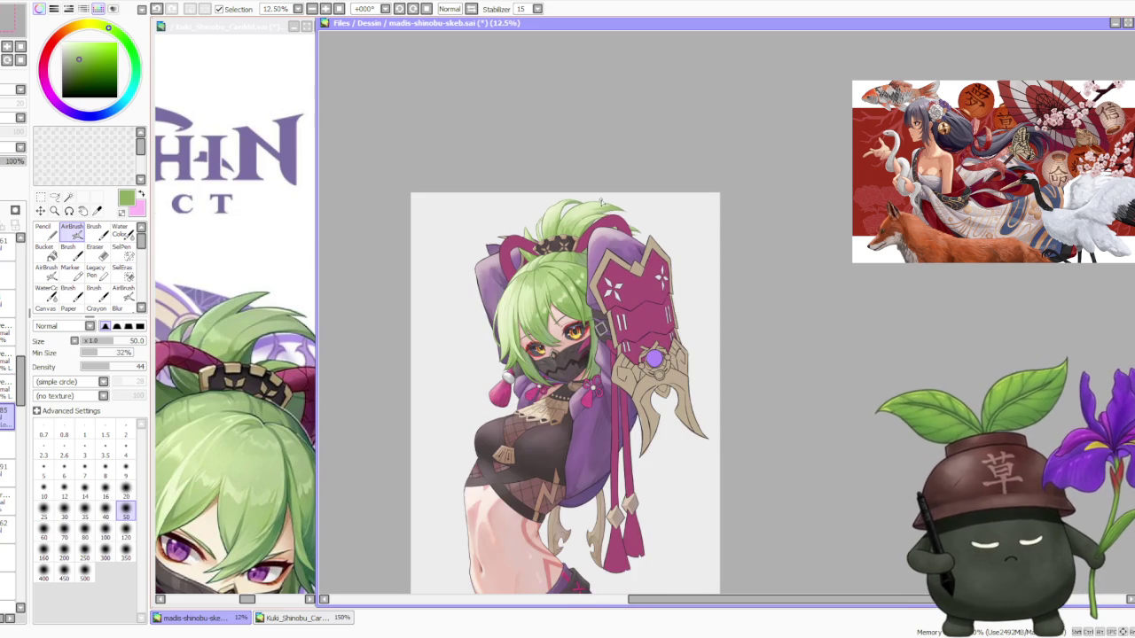
pyautogui.scroll(-1, 601, 203)
pyautogui.scroll(2, 535, 486)
pyautogui.scroll(1, 536, 485)
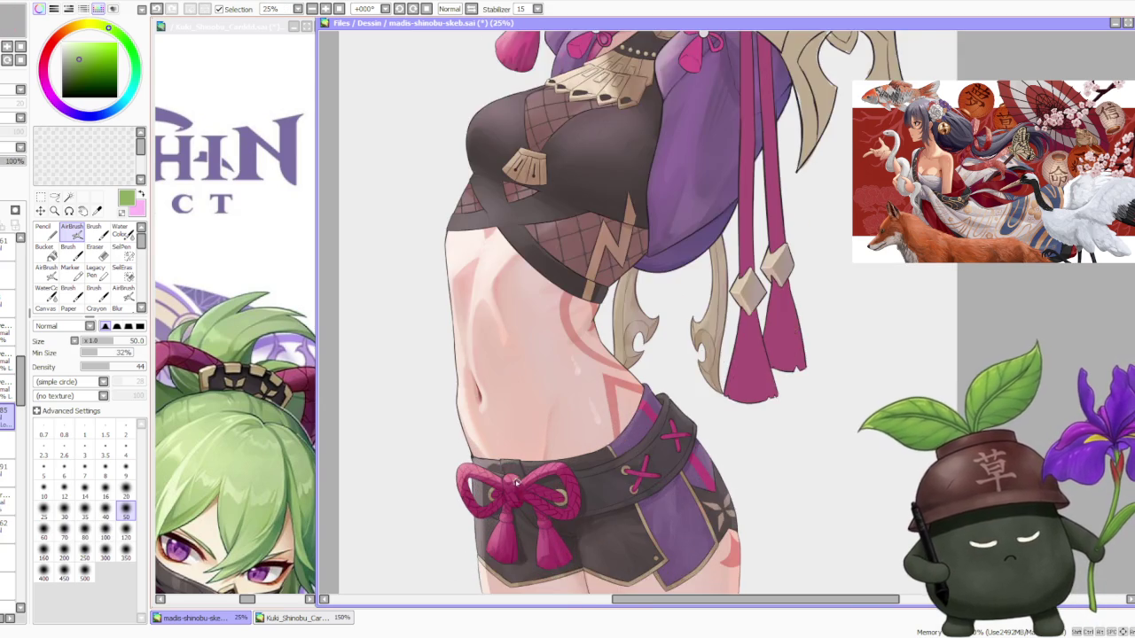
pyautogui.scroll(1, 536, 485)
pyautogui.rightClick(417, 474)
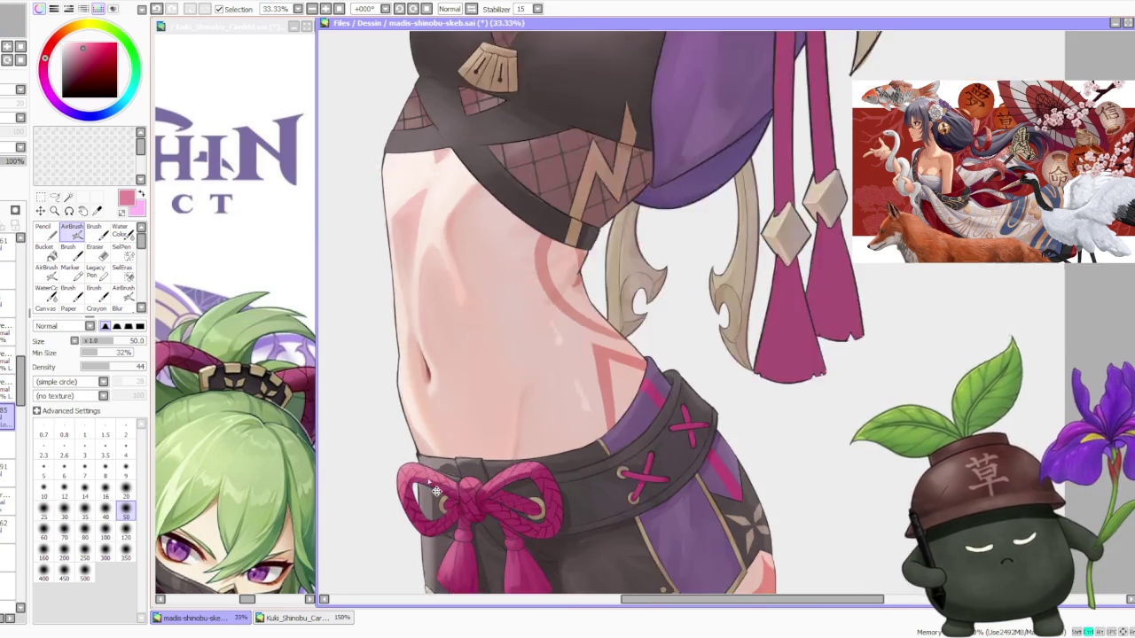
pyautogui.scroll(-1, 461, 505)
pyautogui.click(93, 230)
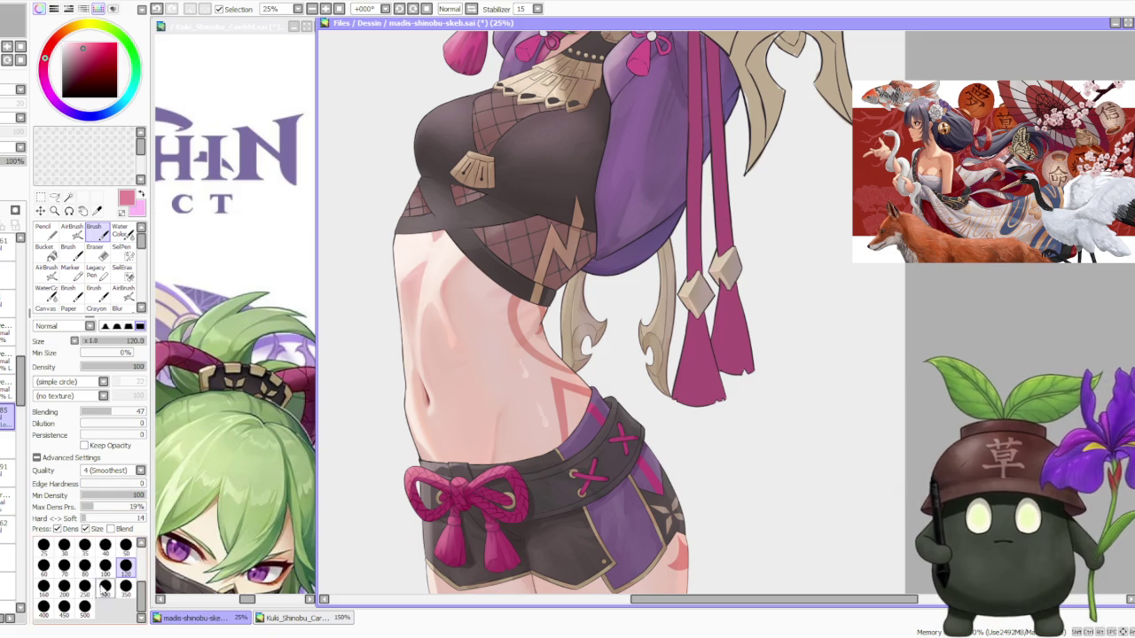
pyautogui.click(84, 585)
# Pick a darker magenta for the horn.
pyautogui.scroll(-3, 561, 237)
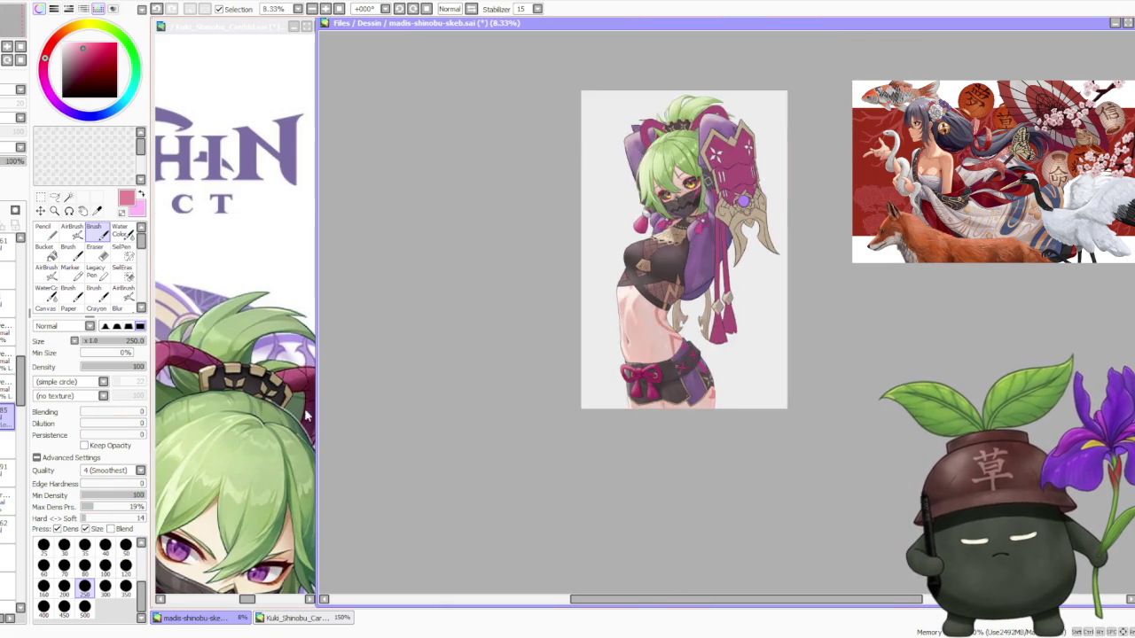
pyautogui.scroll(-1, 561, 238)
pyautogui.scroll(2, 689, 125)
pyautogui.scroll(1, 684, 127)
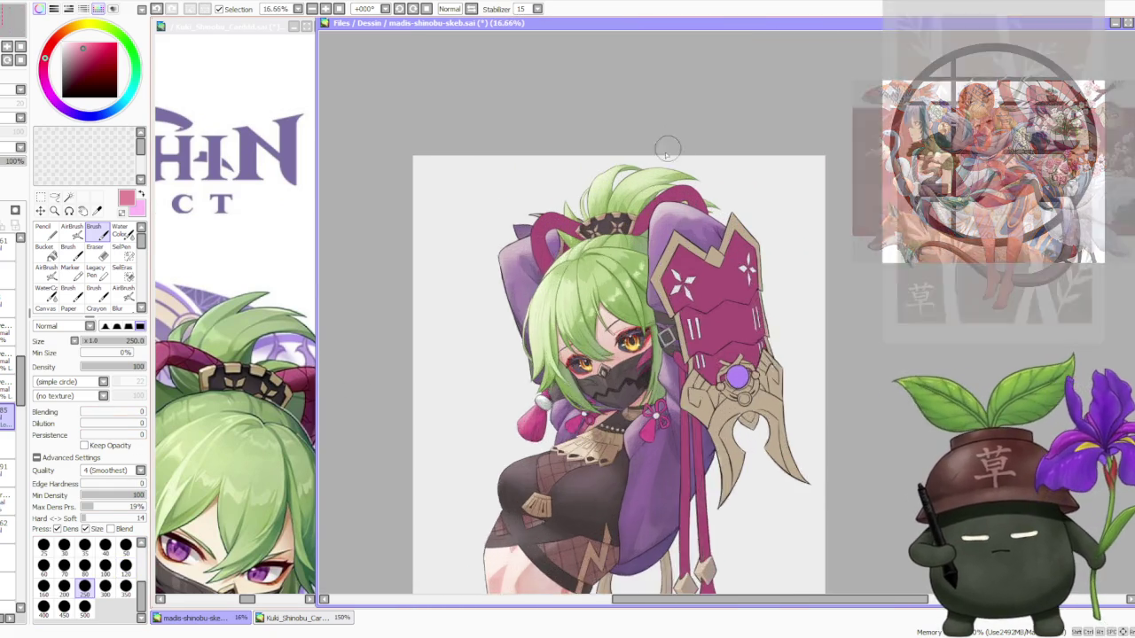
pyautogui.scroll(1, 666, 142)
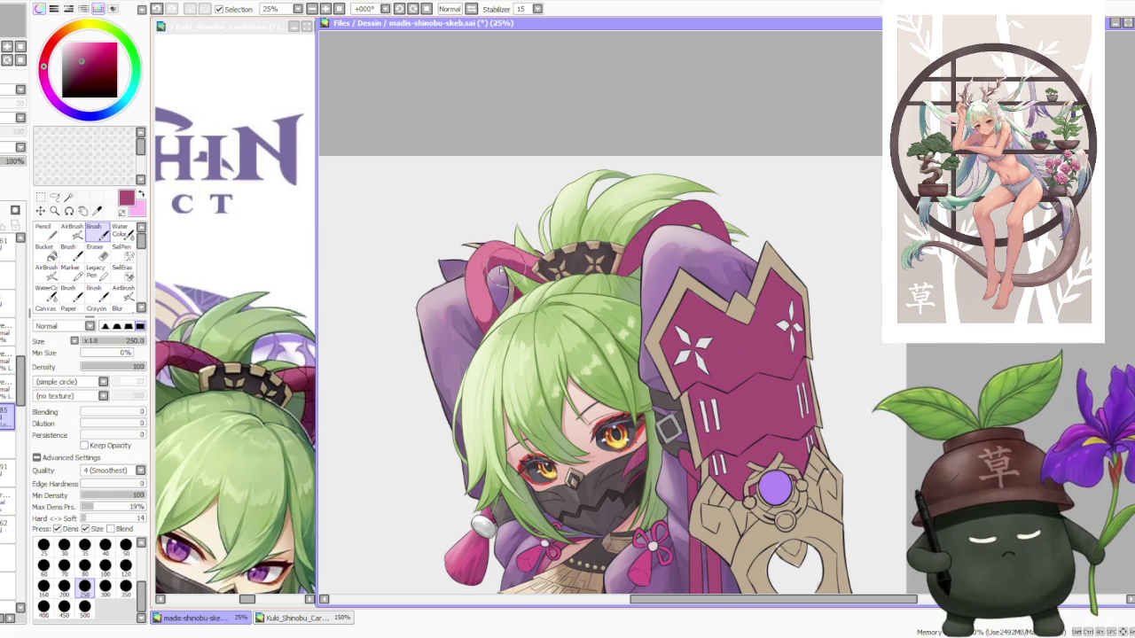
pyautogui.keyDown('alt'); pyautogui.click(475, 253); pyautogui.keyUp('alt')
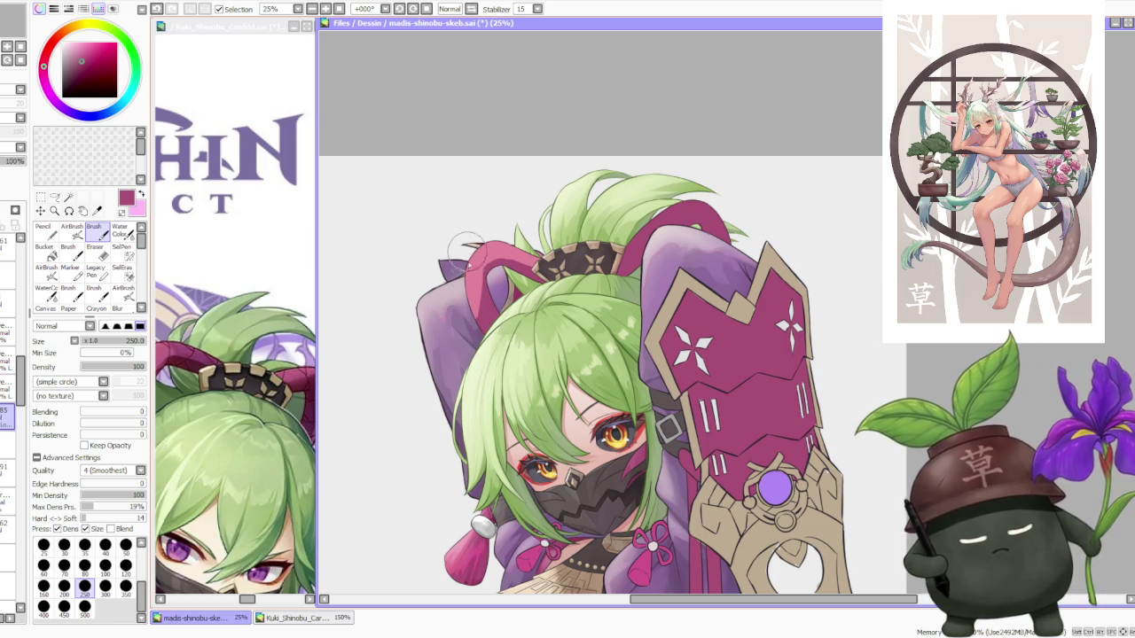
# Paint a darker stroke along the horn edge and resample the horn's dark magenta.
pyautogui.moveTo(534, 259); pyautogui.dragTo(505, 265)
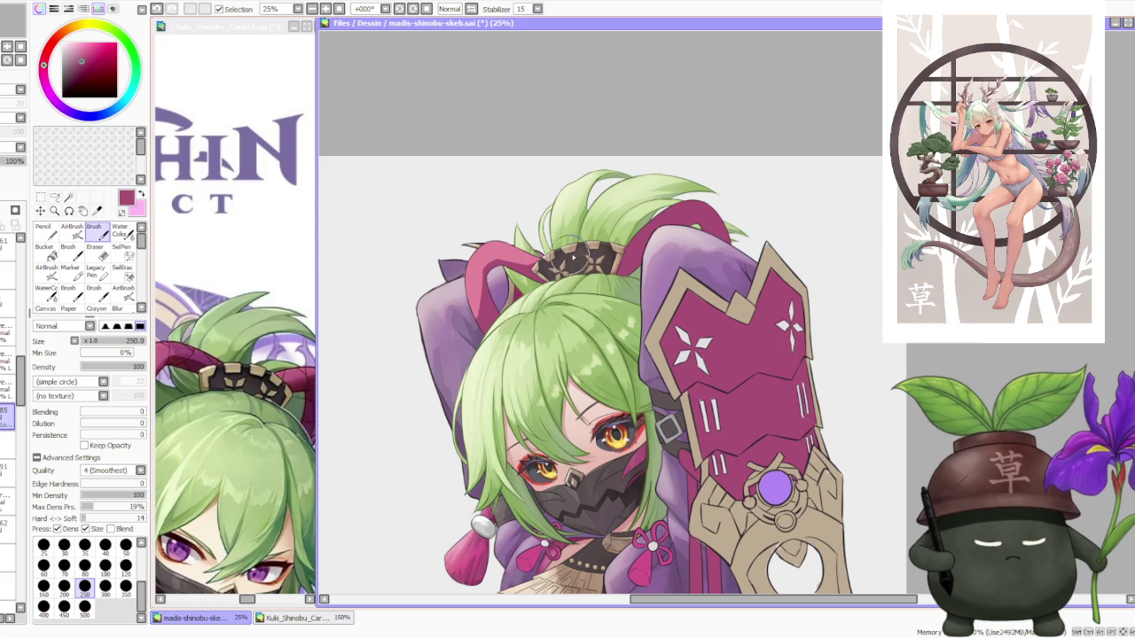
pyautogui.rightClick(480, 316)
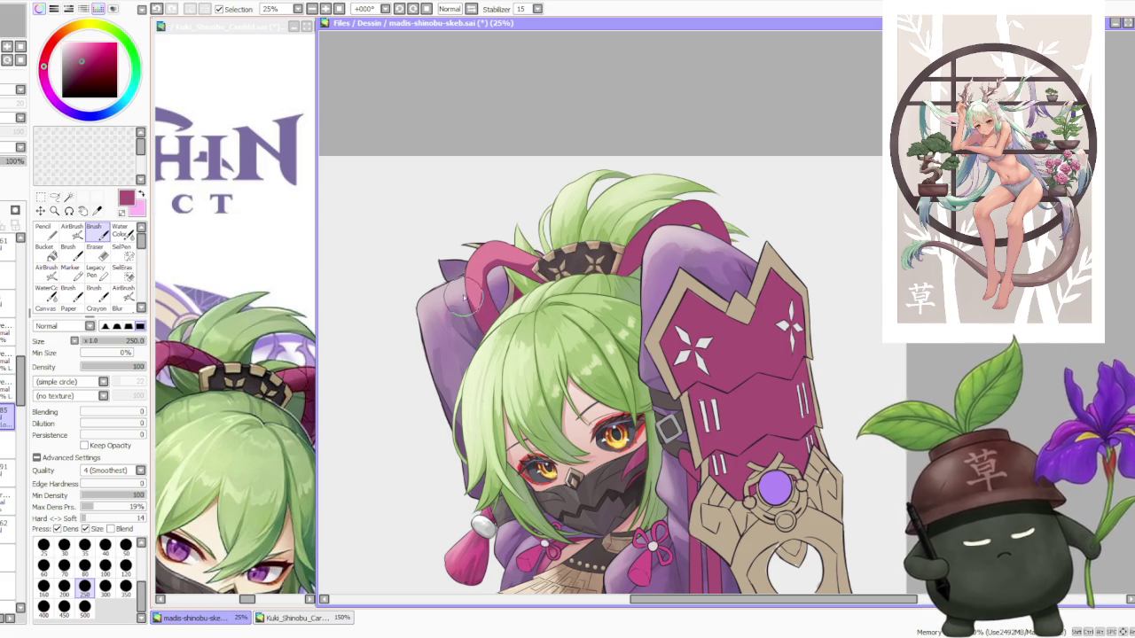
pyautogui.rightClick(470, 282)
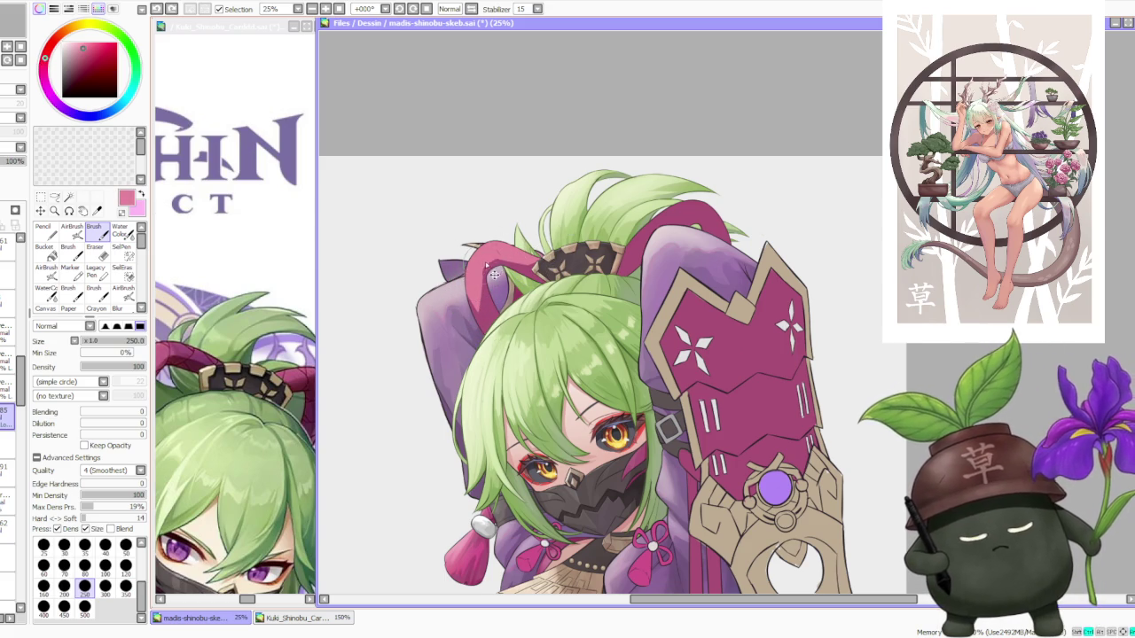
pyautogui.rightClick(483, 283)
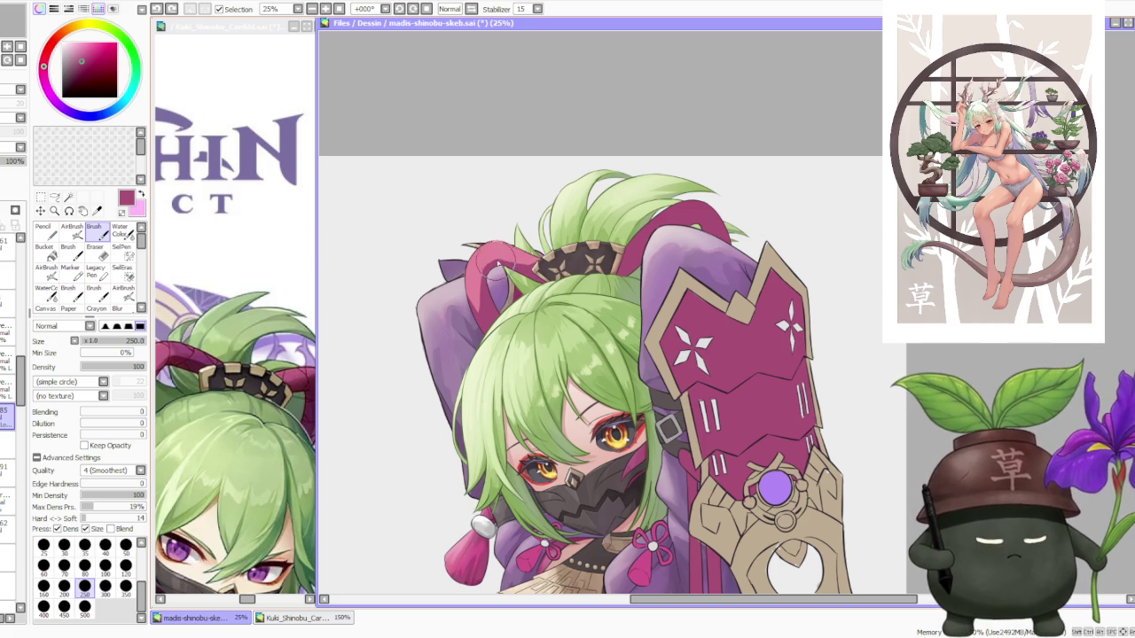
pyautogui.scroll(-2, 489, 266)
pyautogui.scroll(-1, 506, 210)
pyautogui.scroll(2, 506, 213)
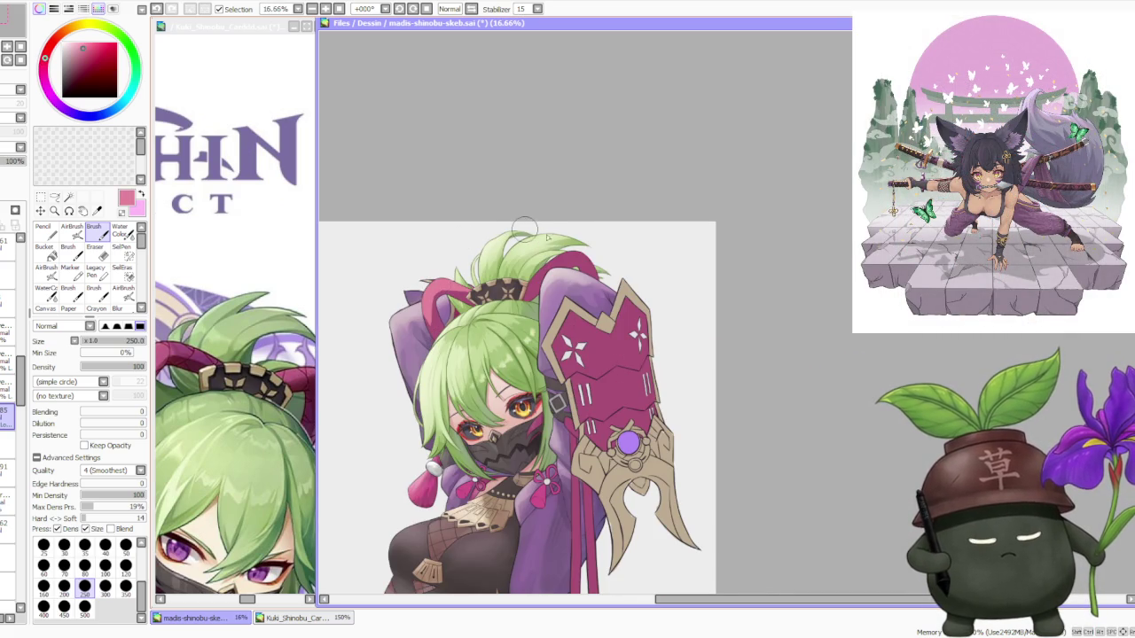
pyautogui.scroll(1, 500, 227)
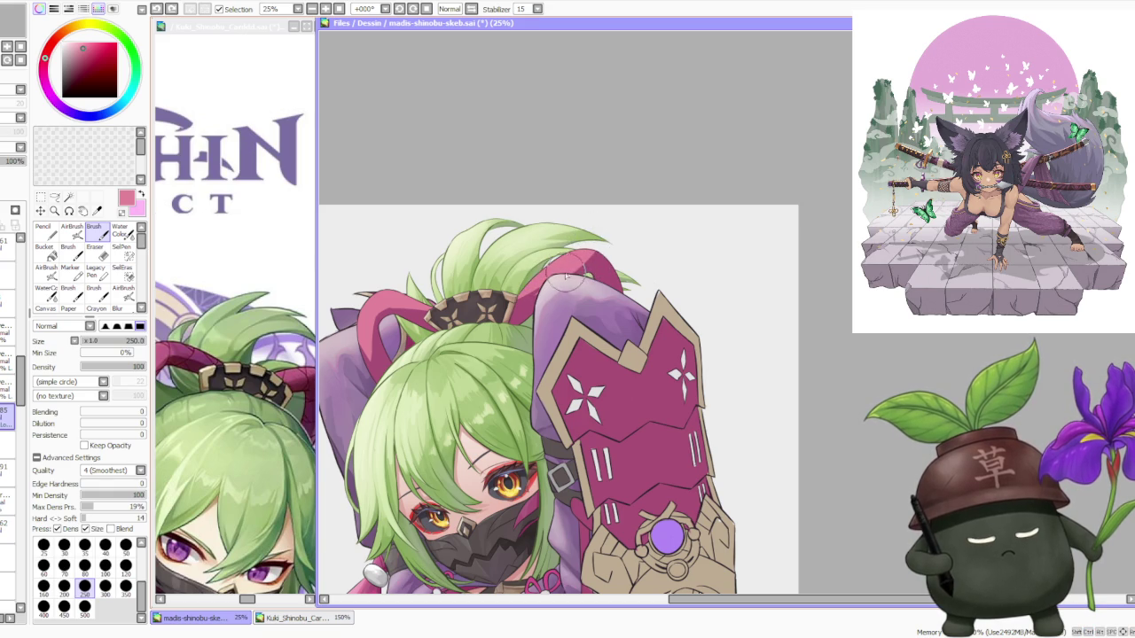
# Pick the dark magenta from the drawing and enlarge the brush to size 300.
pyautogui.keyDown('alt'); pyautogui.click(524, 305); pyautogui.keyUp('alt')
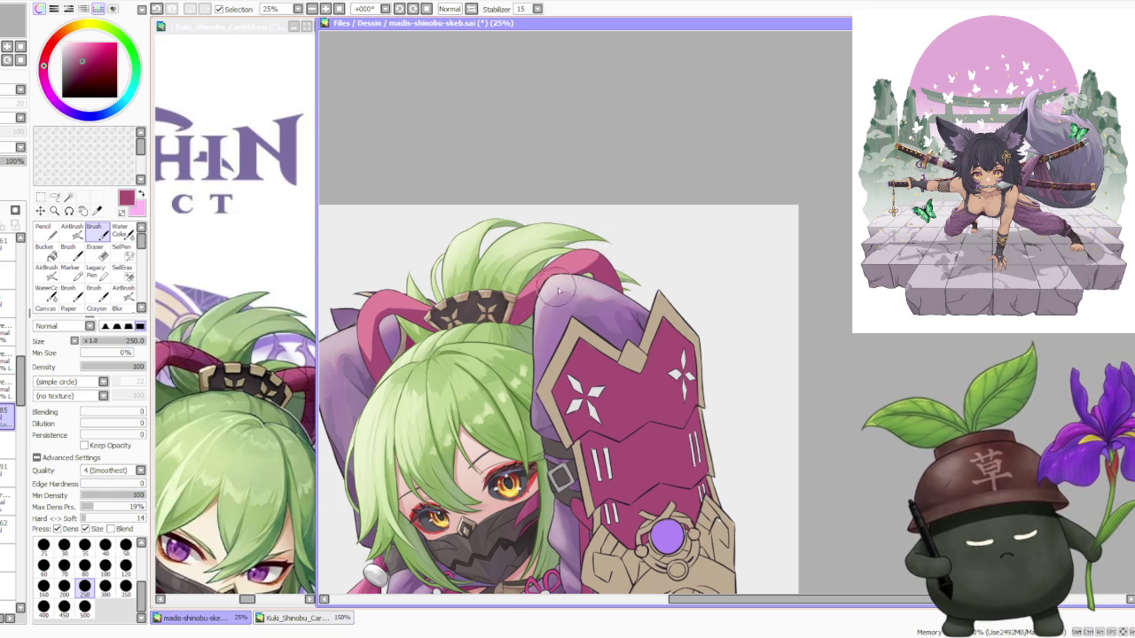
pyautogui.scroll(-2, 559, 288)
pyautogui.scroll(-3, 581, 218)
pyautogui.scroll(1, 598, 256)
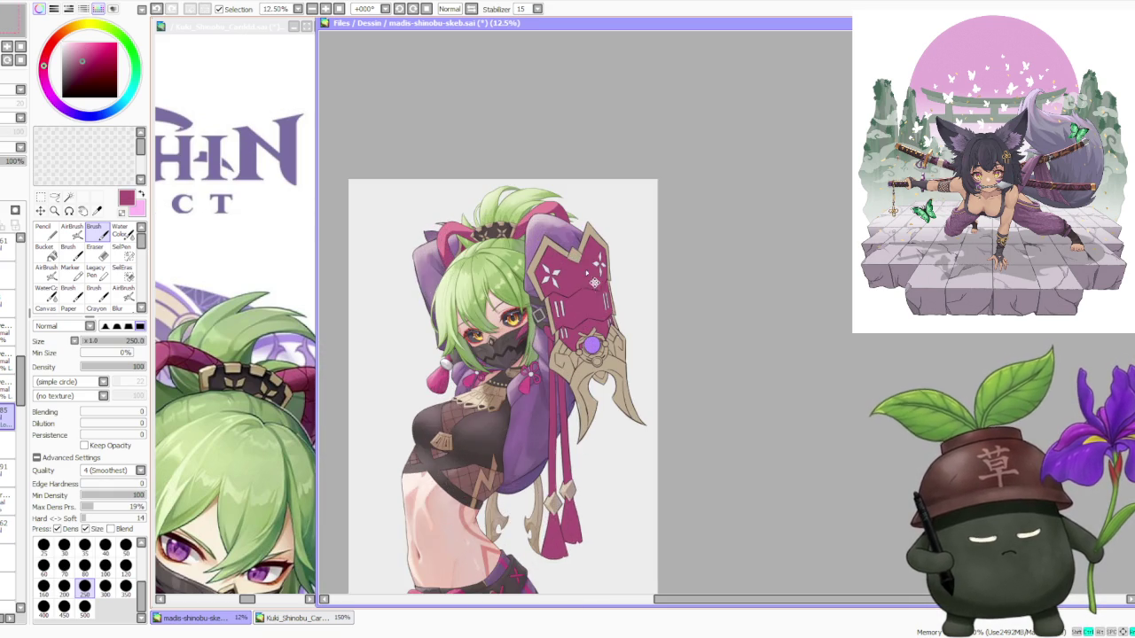
pyautogui.scroll(1, 599, 256)
pyautogui.scroll(-2, 568, 283)
pyautogui.scroll(2, 549, 383)
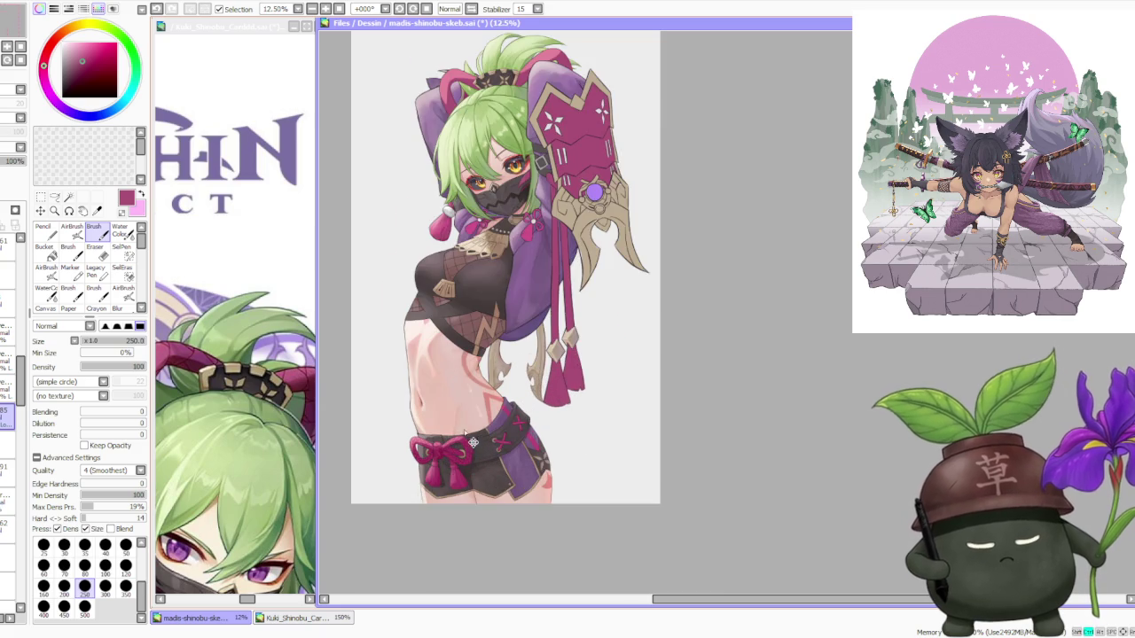
pyautogui.scroll(3, 461, 426)
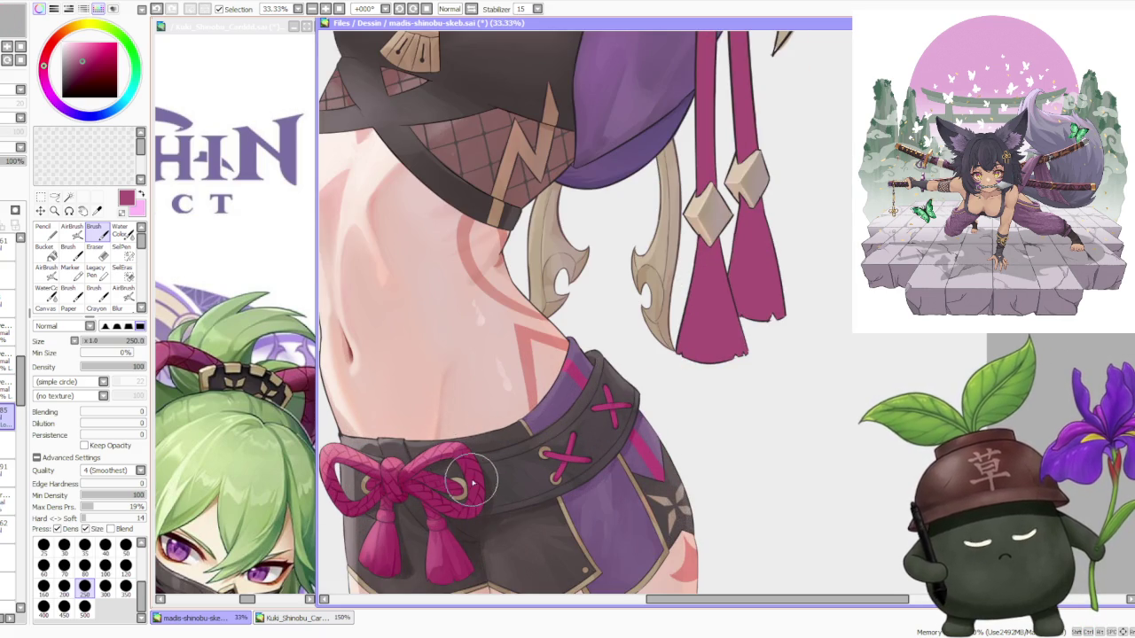
pyautogui.scroll(-4, 470, 483)
pyautogui.scroll(2, 489, 199)
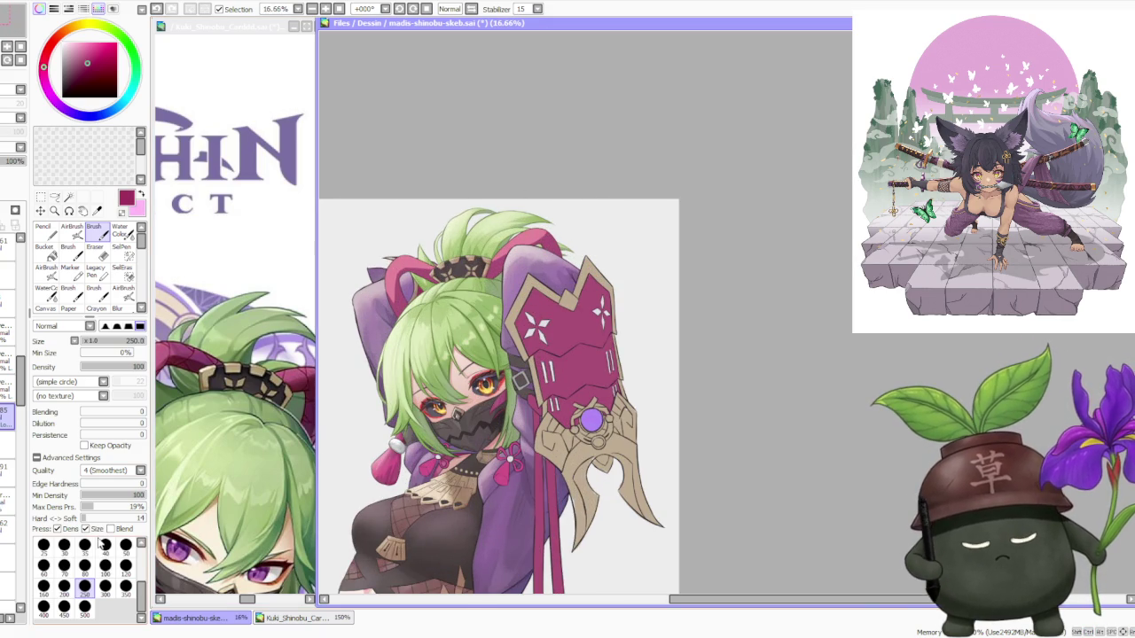
pyautogui.press(']')
pyautogui.scroll(1, 431, 241)
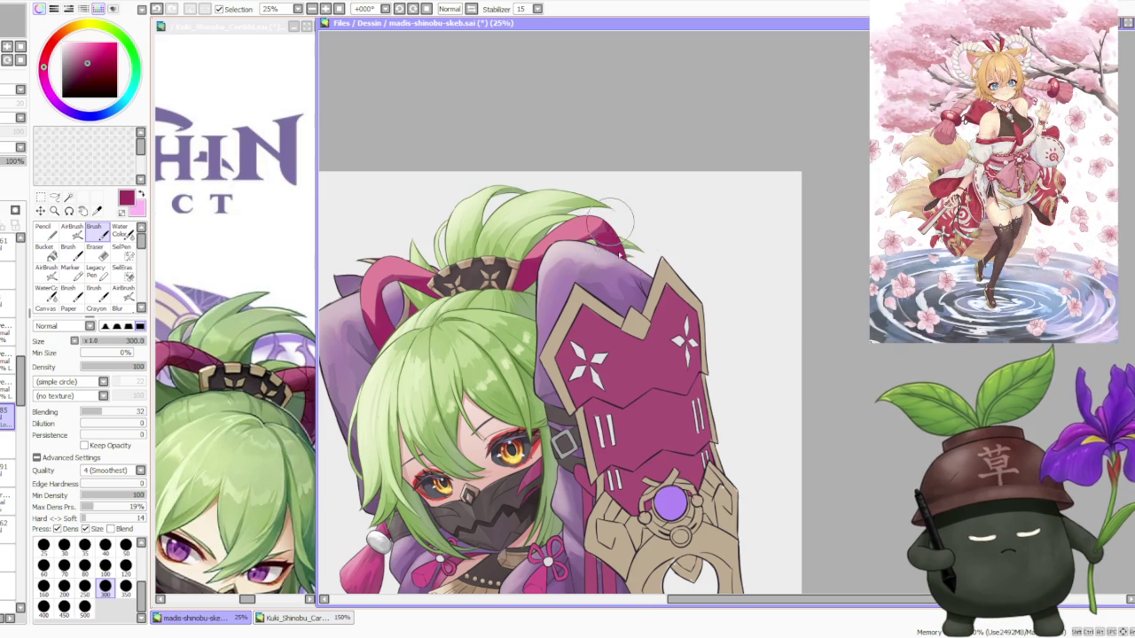
# Sample several magenta and pink shades from the horn and ribbon.
pyautogui.scroll(-2, 603, 222)
pyautogui.scroll(1, 550, 195)
pyautogui.scroll(2, 461, 399)
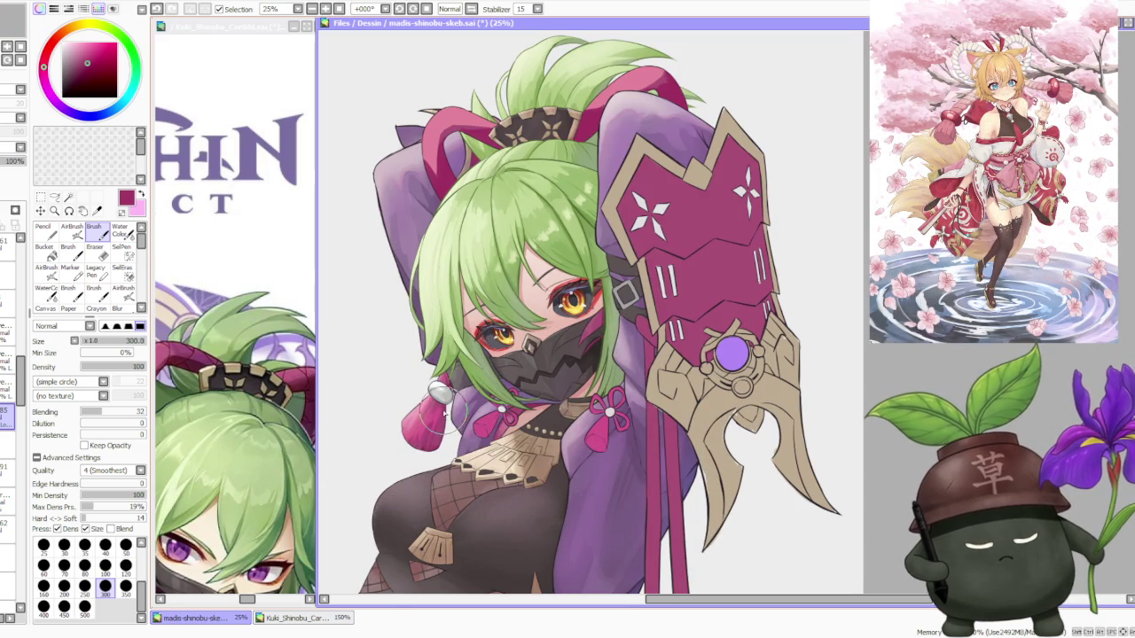
pyautogui.scroll(-1, 441, 410)
pyautogui.scroll(2, 446, 259)
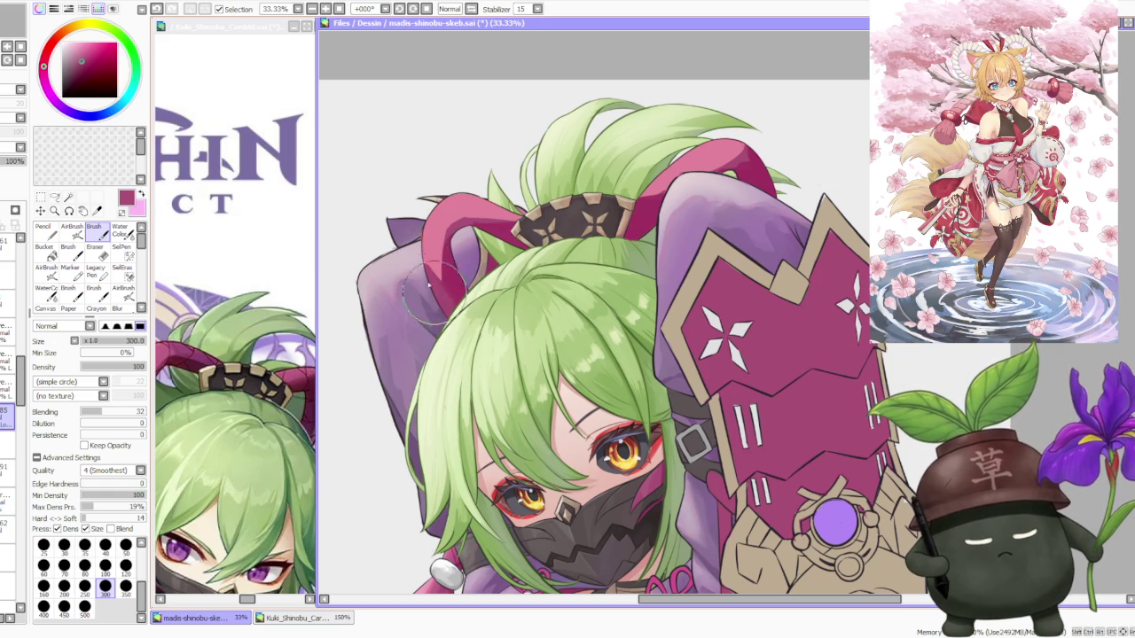
pyautogui.keyDown('alt'); pyautogui.click(442, 285); pyautogui.keyUp('alt')
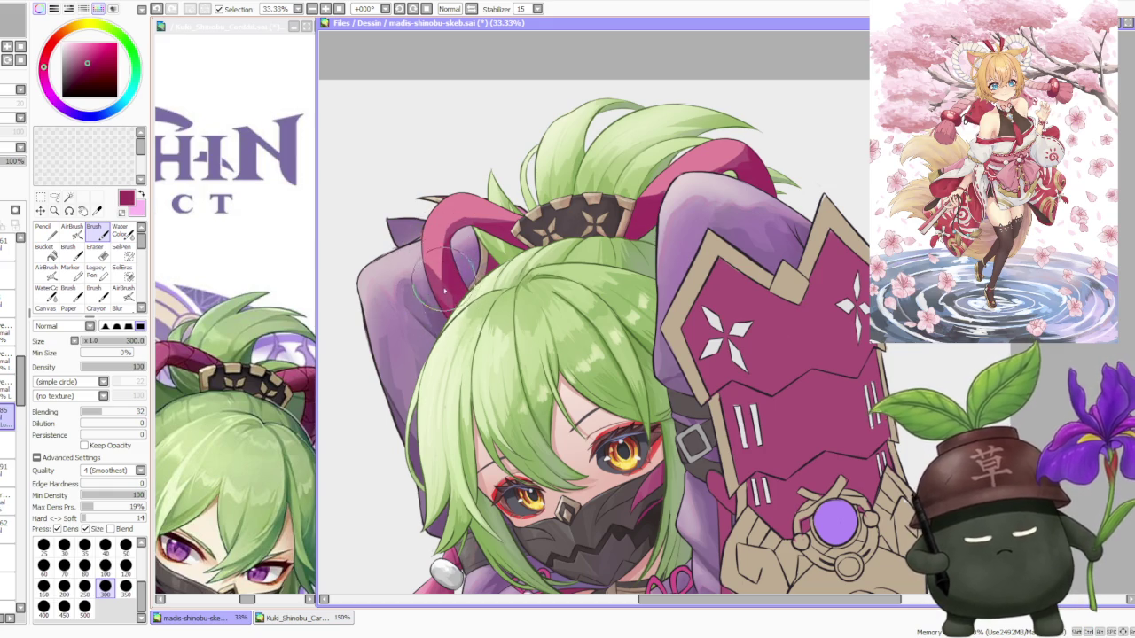
pyautogui.keyDown('alt'); pyautogui.click(430, 297); pyautogui.keyUp('alt')
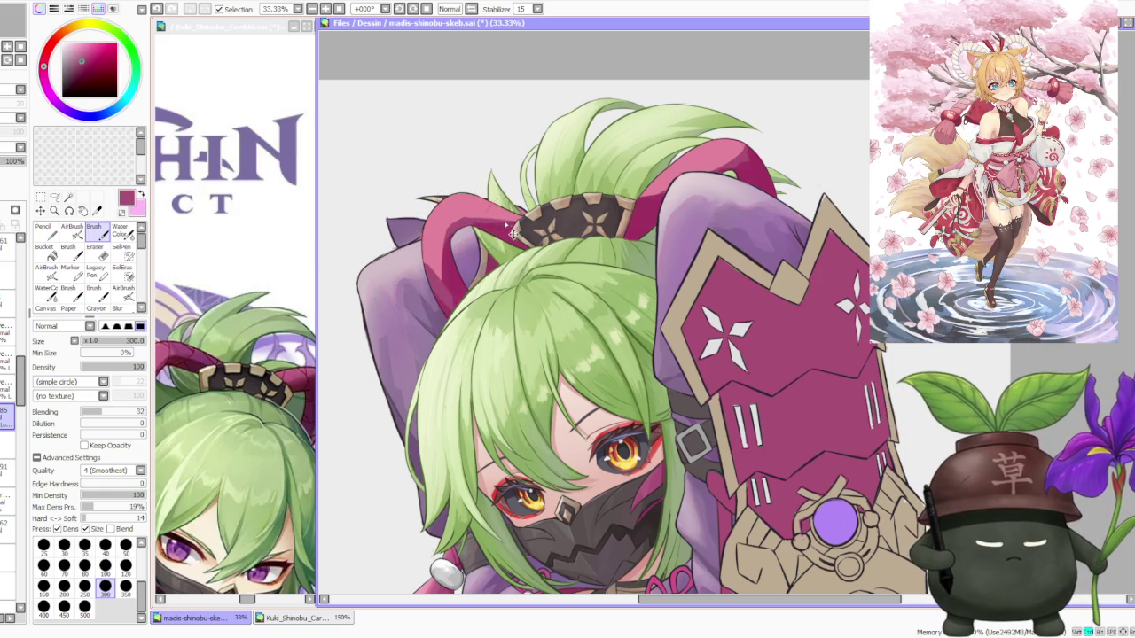
pyautogui.keyDown('alt'); pyautogui.click(486, 231); pyautogui.keyUp('alt')
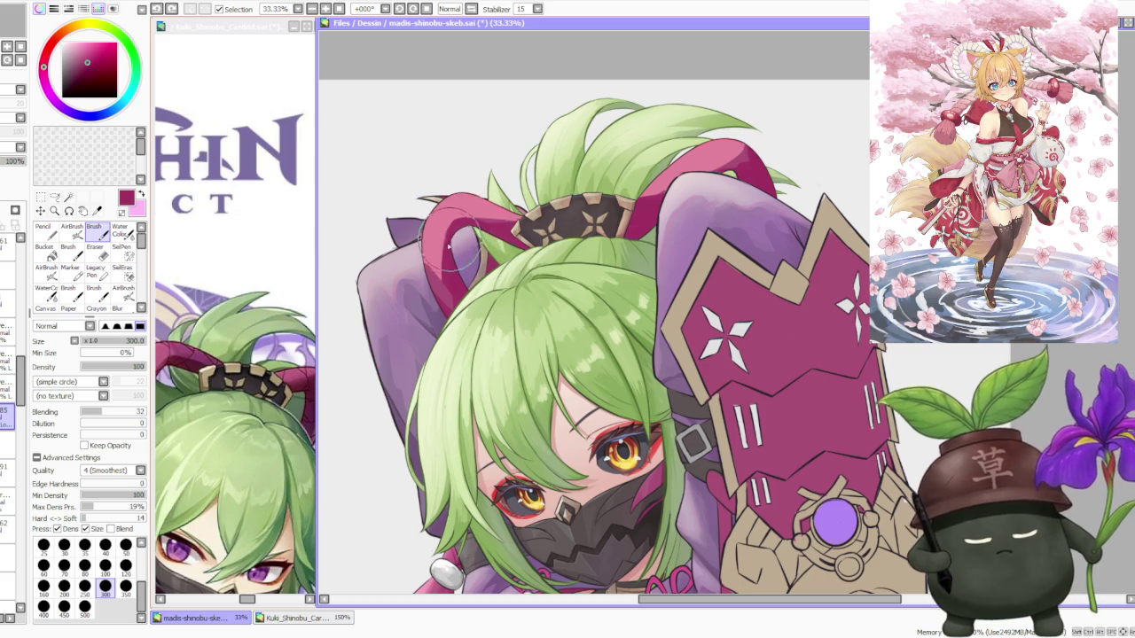
pyautogui.keyDown('alt'); pyautogui.click(458, 217); pyautogui.keyUp('alt')
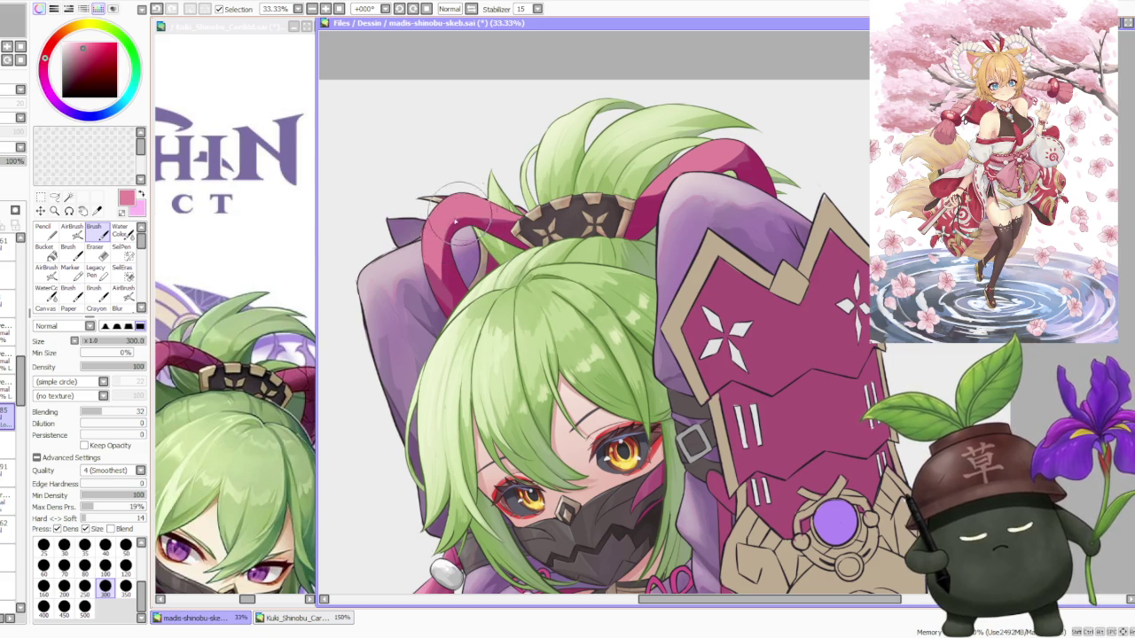
# Pick the ribbon's lighter pink and reshape the ribbon tip into a point.
pyautogui.scroll(-1, 470, 204)
pyautogui.scroll(-1, 523, 155)
pyautogui.scroll(1, 527, 158)
pyautogui.scroll(1, 527, 158)
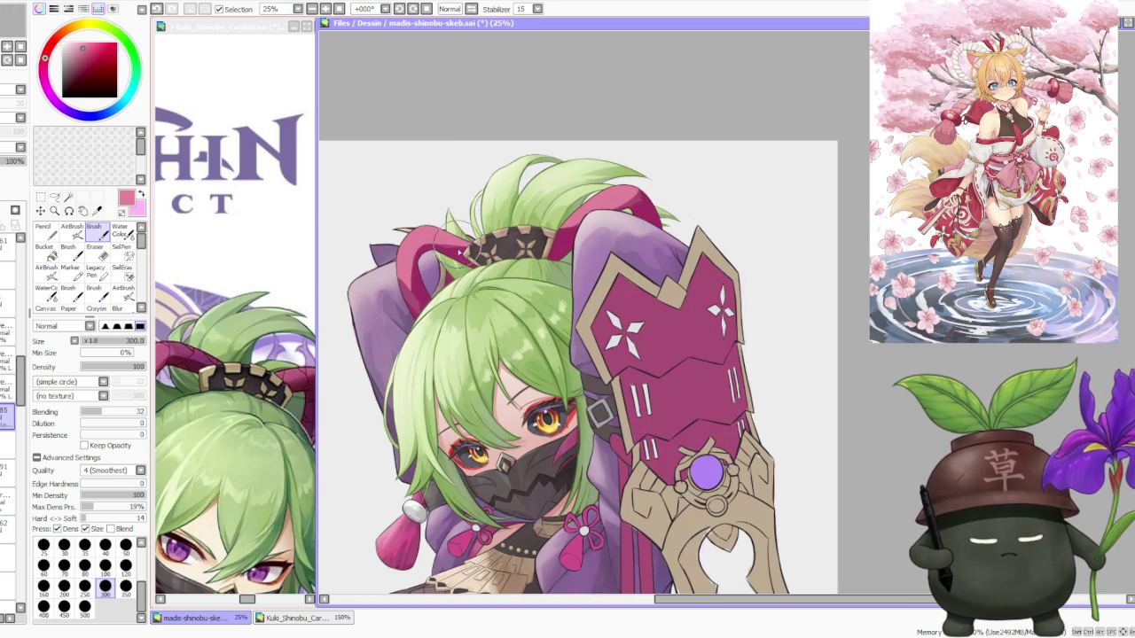
pyautogui.scroll(1, 443, 241)
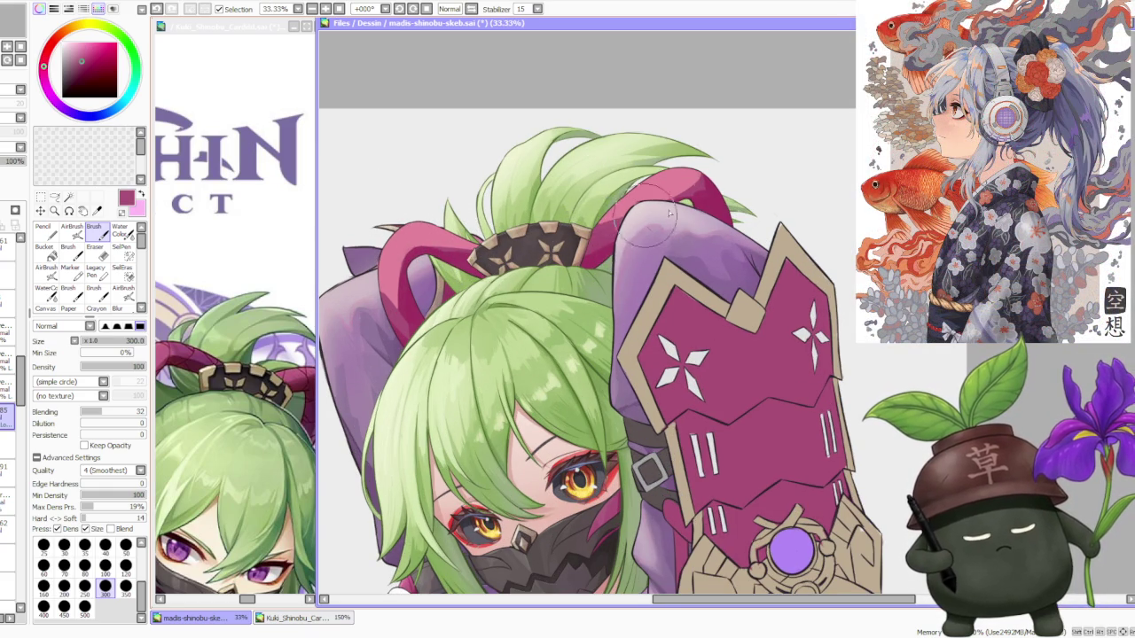
pyautogui.keyDown('alt'); pyautogui.click(638, 213); pyautogui.keyUp('alt')
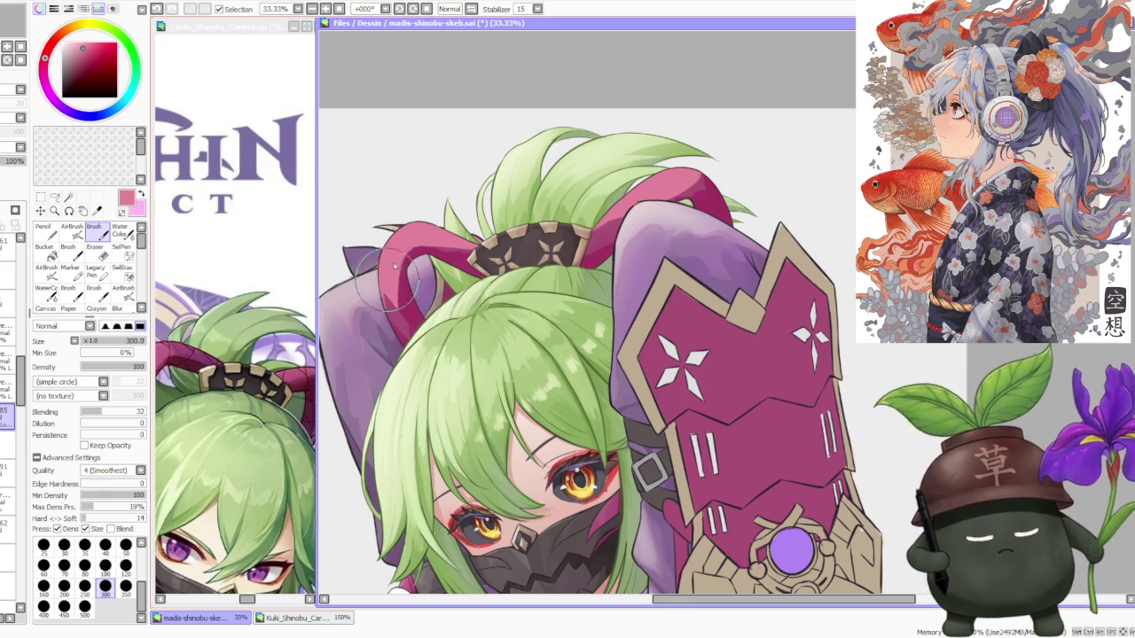
pyautogui.scroll(-4, 389, 280)
pyautogui.scroll(2, 499, 160)
pyautogui.scroll(2, 497, 221)
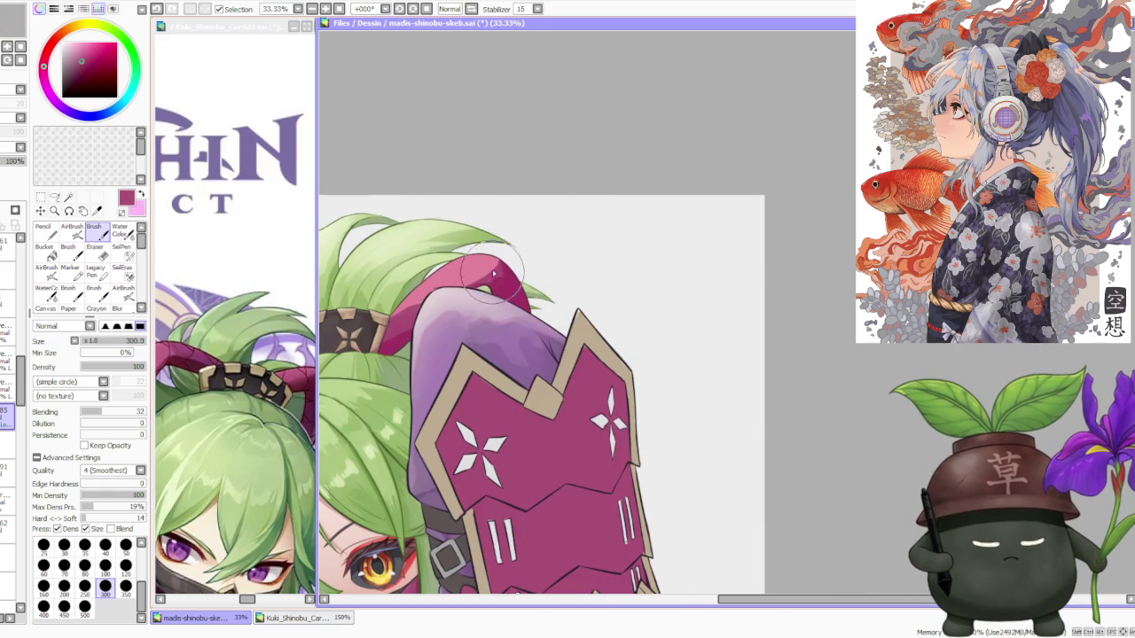
pyautogui.moveTo(492, 277)
pyautogui.mouseDown()
pyautogui.moveTo(523, 279)
pyautogui.moveTo(499, 286)
pyautogui.mouseUp()
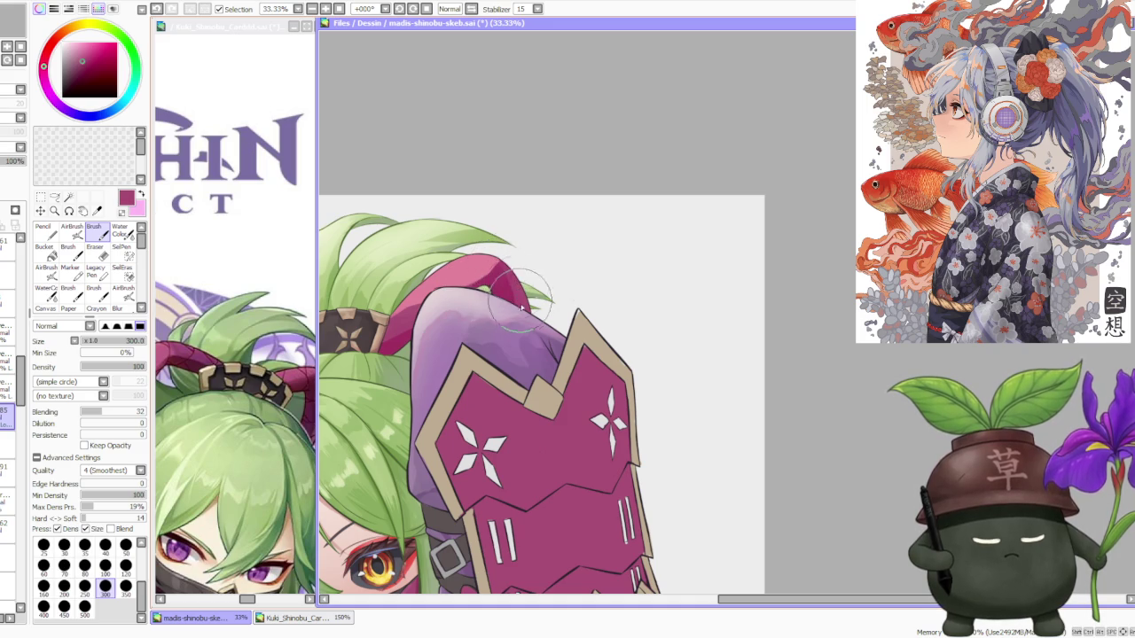
# Repaint and extend the shading on the pink horn above the hair.
pyautogui.keyDown('alt'); pyautogui.click(510, 261); pyautogui.keyUp('alt')
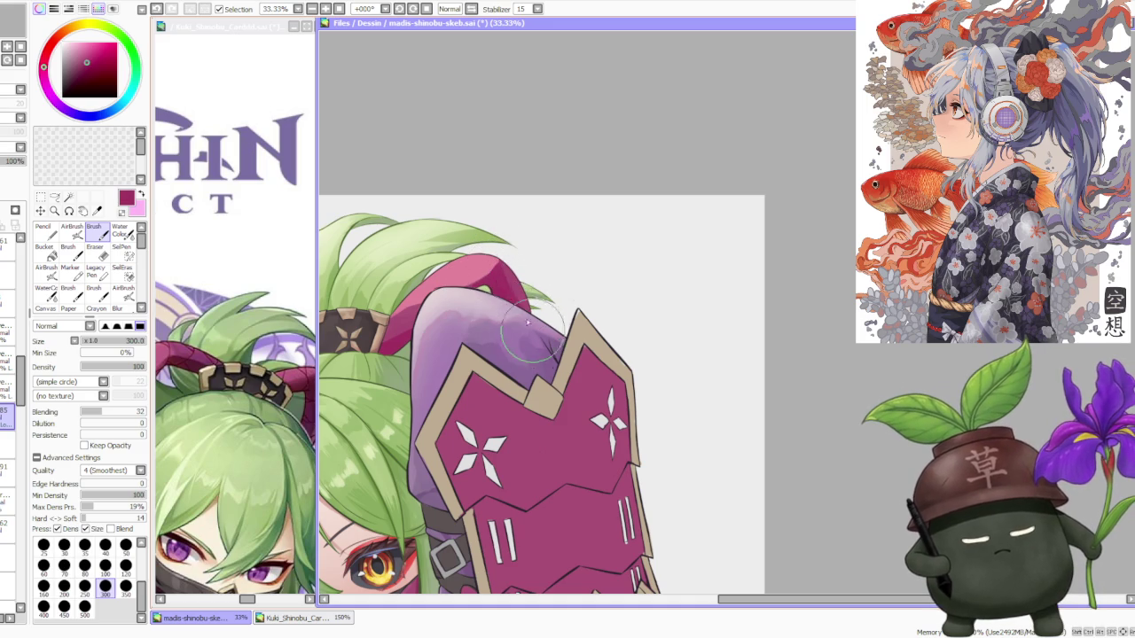
pyautogui.moveTo(509, 257); pyautogui.dragTo(530, 296)
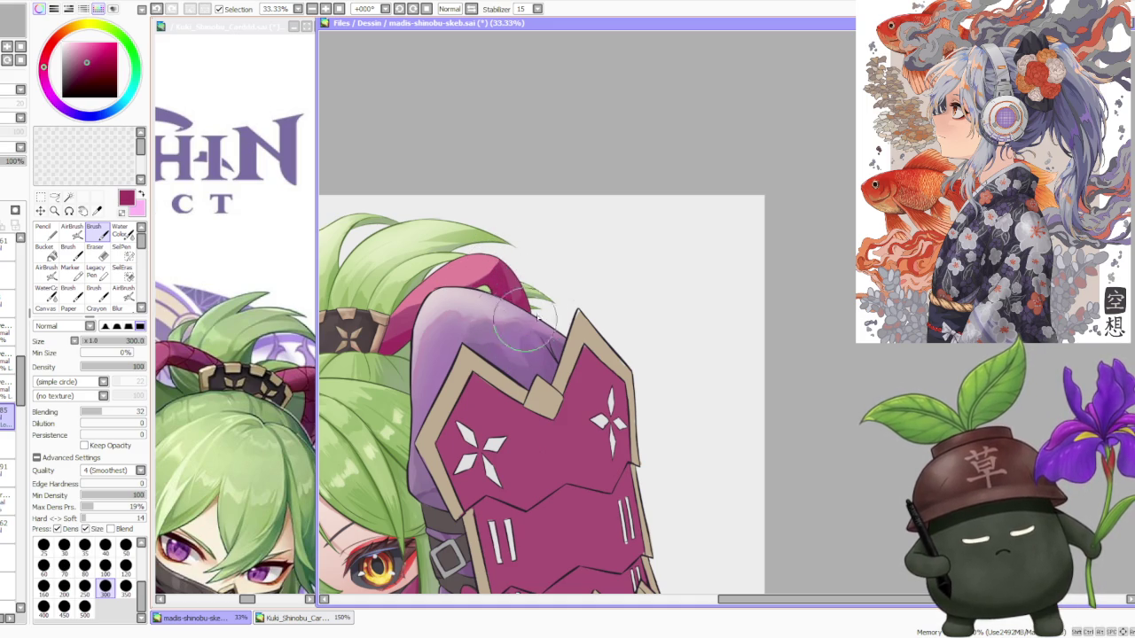
pyautogui.scroll(-2, 491, 259)
pyautogui.scroll(-1, 486, 247)
pyautogui.scroll(-1, 470, 246)
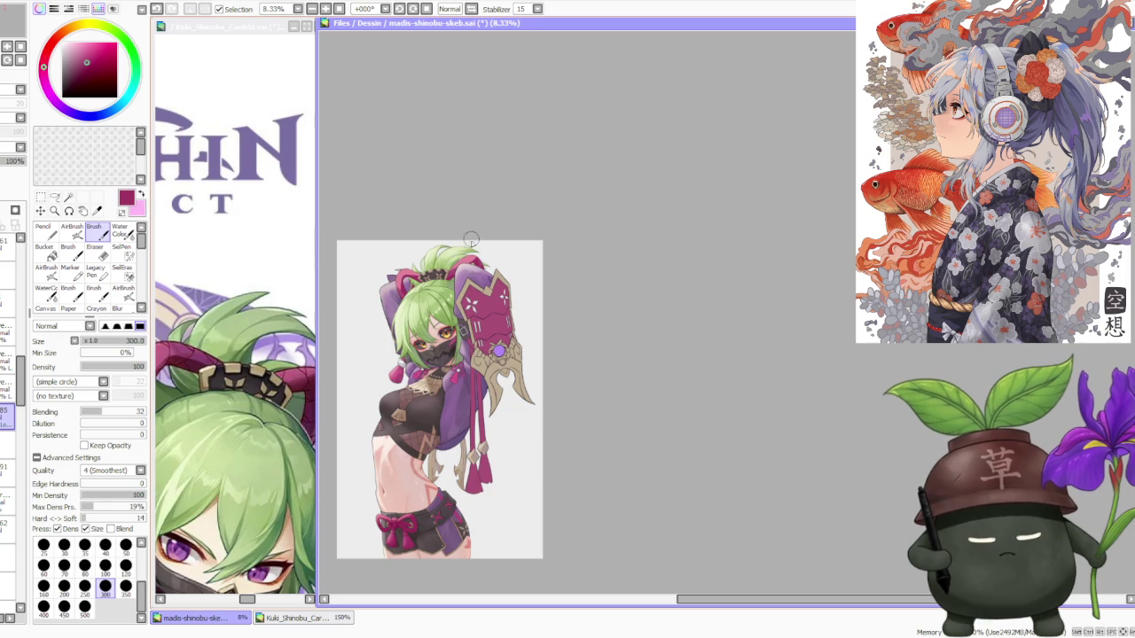
# Switch to the Water Color tool at size 50.
pyautogui.scroll(-1, 473, 257)
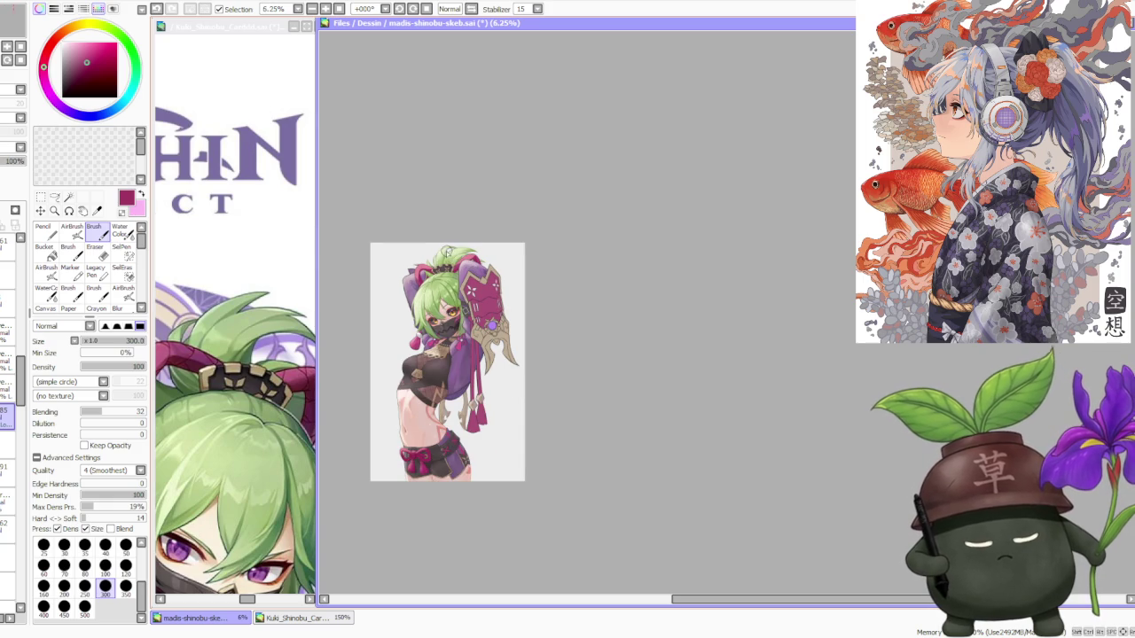
pyautogui.scroll(3, 457, 360)
pyautogui.scroll(1, 459, 391)
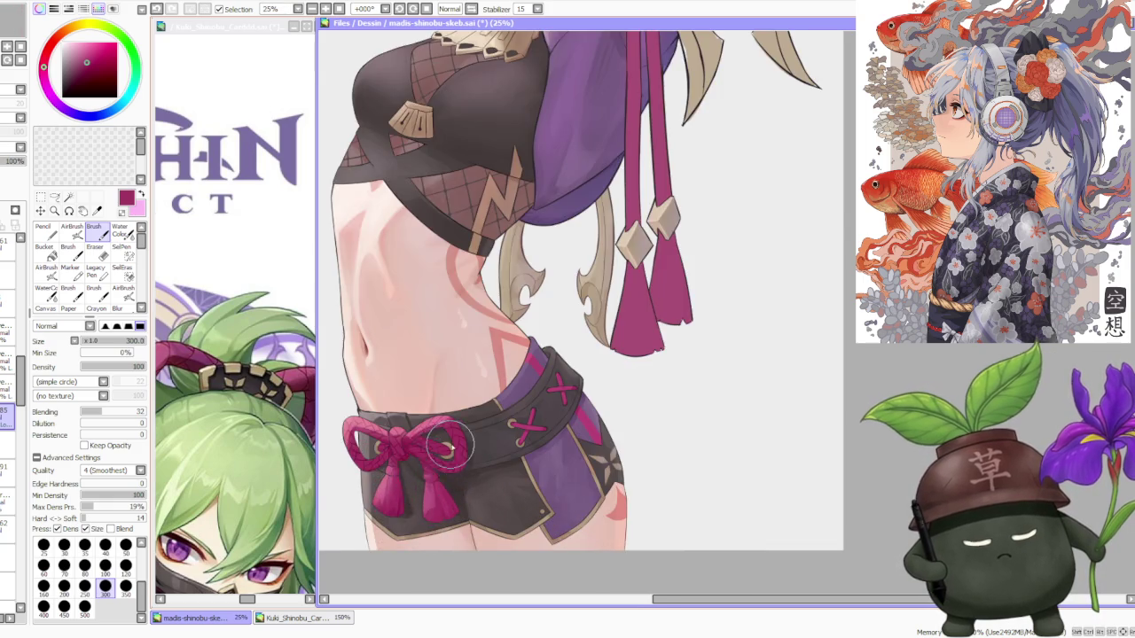
pyautogui.scroll(2, 461, 426)
pyautogui.scroll(-1, 461, 433)
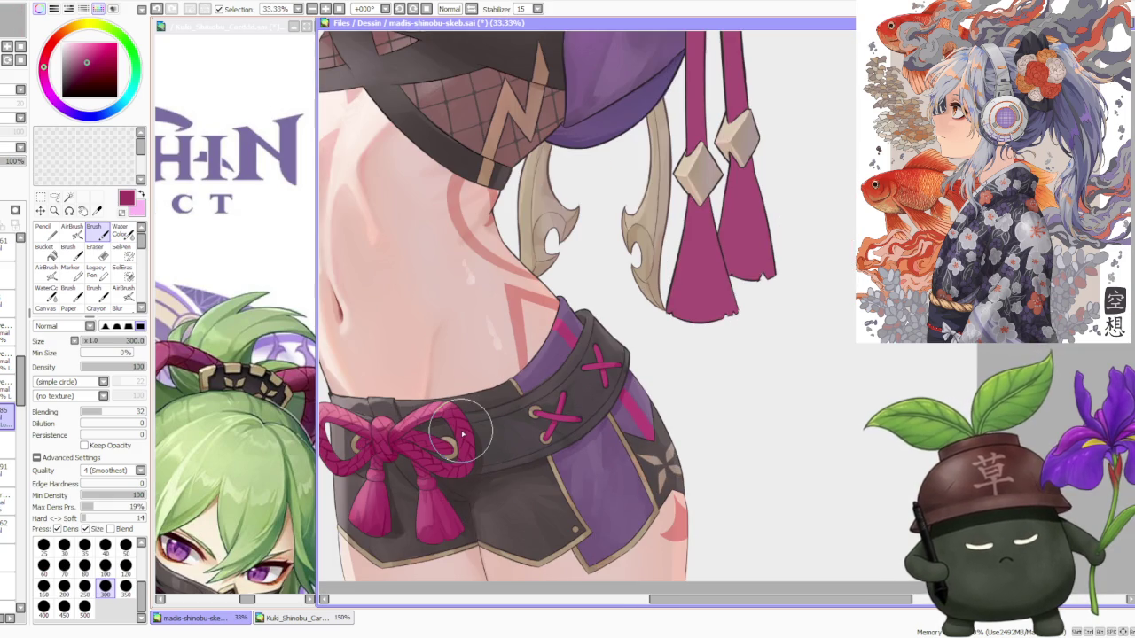
pyautogui.scroll(-2, 462, 432)
pyautogui.scroll(-2, 465, 419)
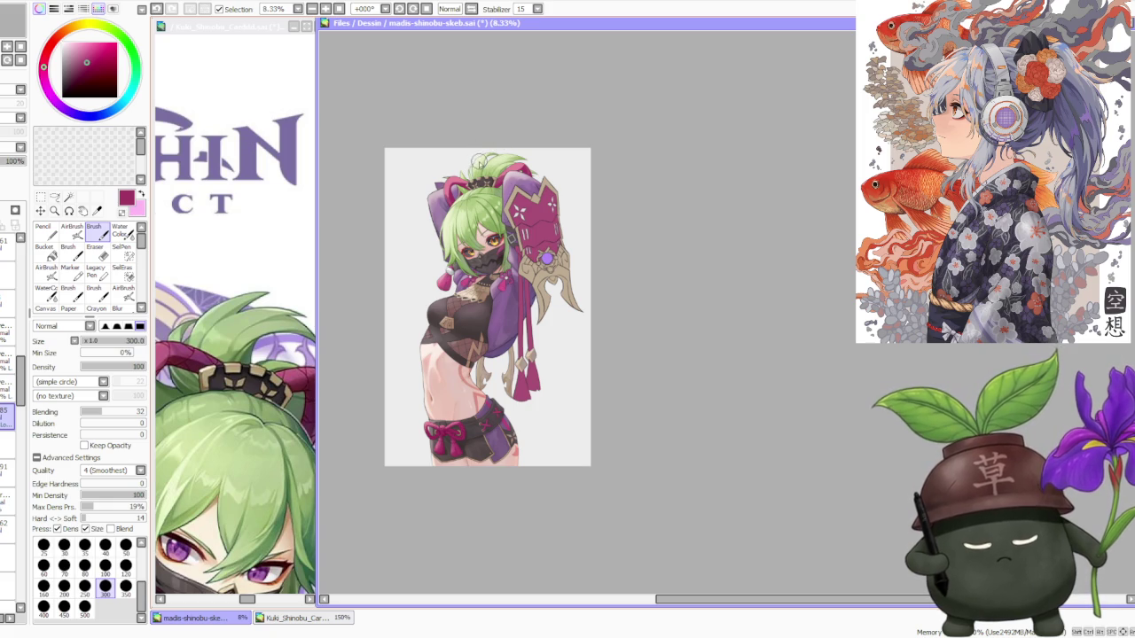
pyautogui.scroll(1, 478, 164)
pyautogui.scroll(1, 477, 168)
pyautogui.scroll(-1, 477, 170)
pyautogui.scroll(3, 483, 215)
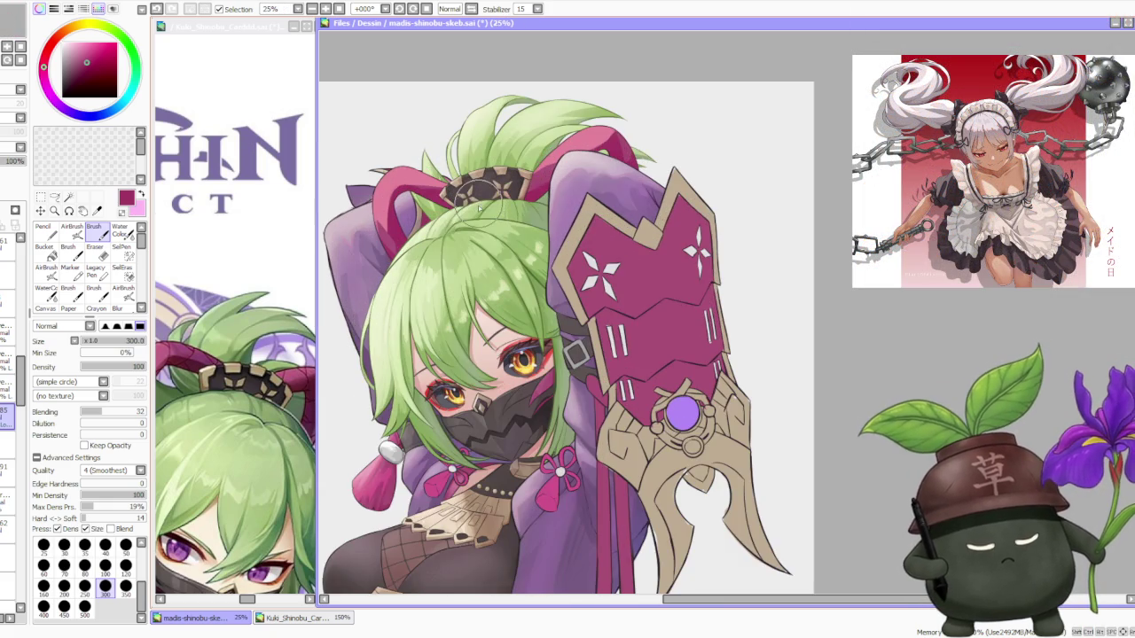
pyautogui.scroll(-1, 462, 213)
pyautogui.scroll(2, 441, 211)
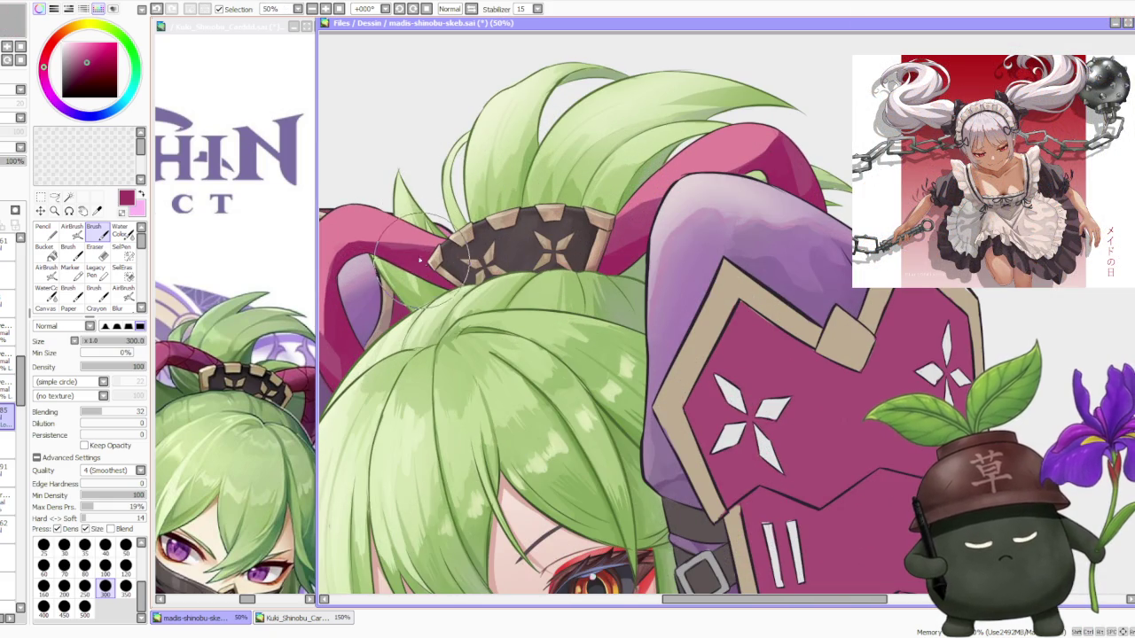
pyautogui.scroll(-2, 368, 221)
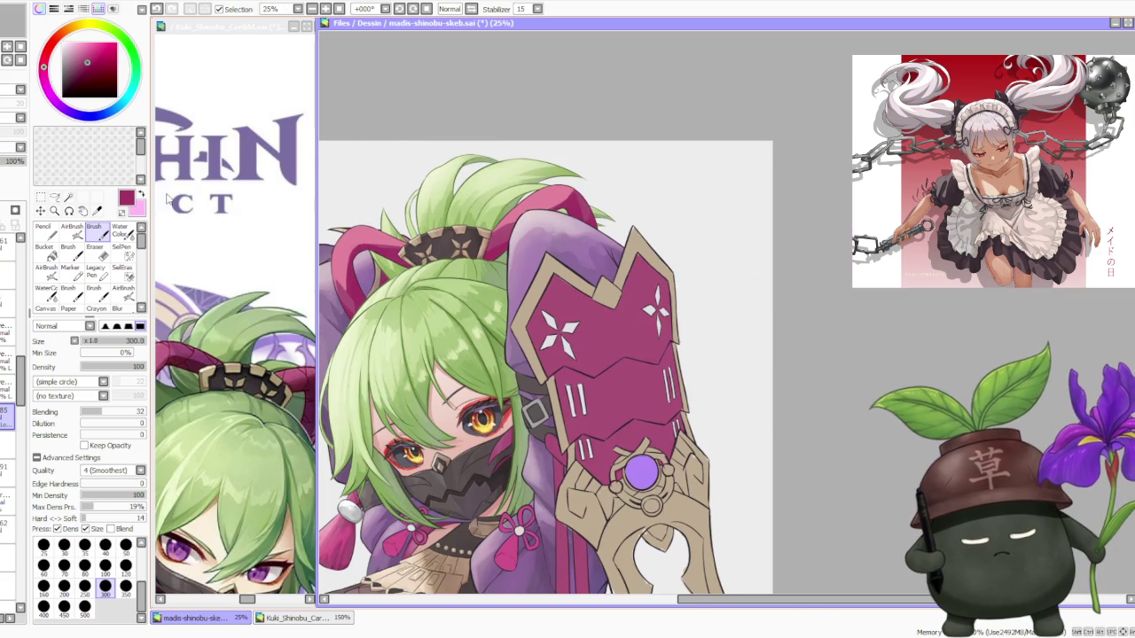
pyautogui.press('c')
pyautogui.click(125, 551)
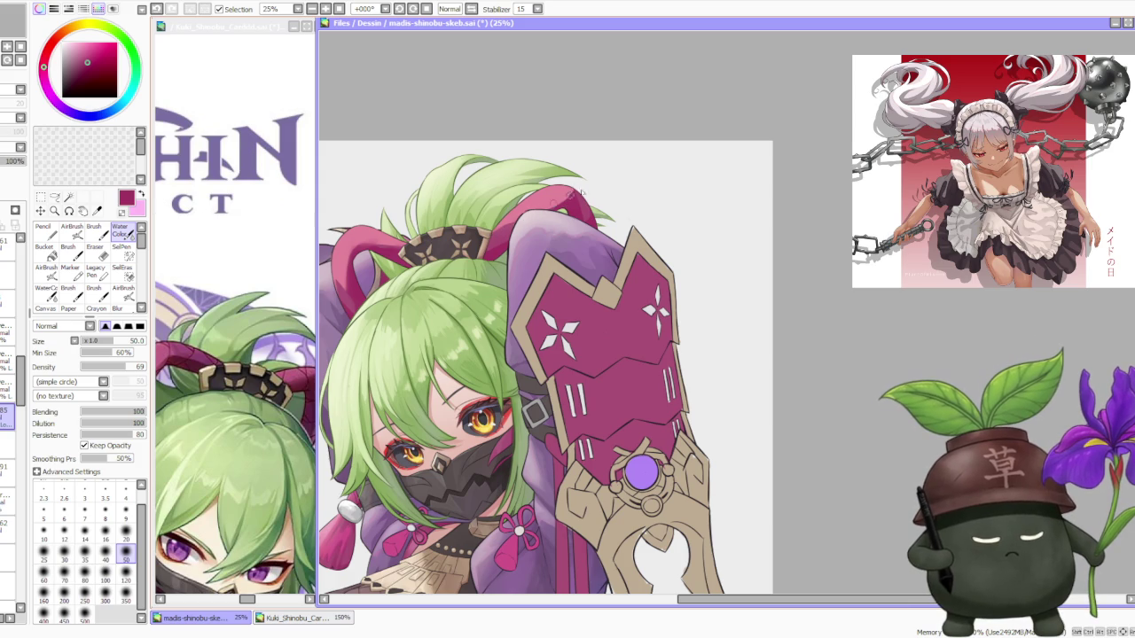
# Return to the regular Brush and paint darker shading over the pink horn.
pyautogui.scroll(-1, 484, 360)
pyautogui.scroll(-1, 483, 360)
pyautogui.scroll(3, 469, 499)
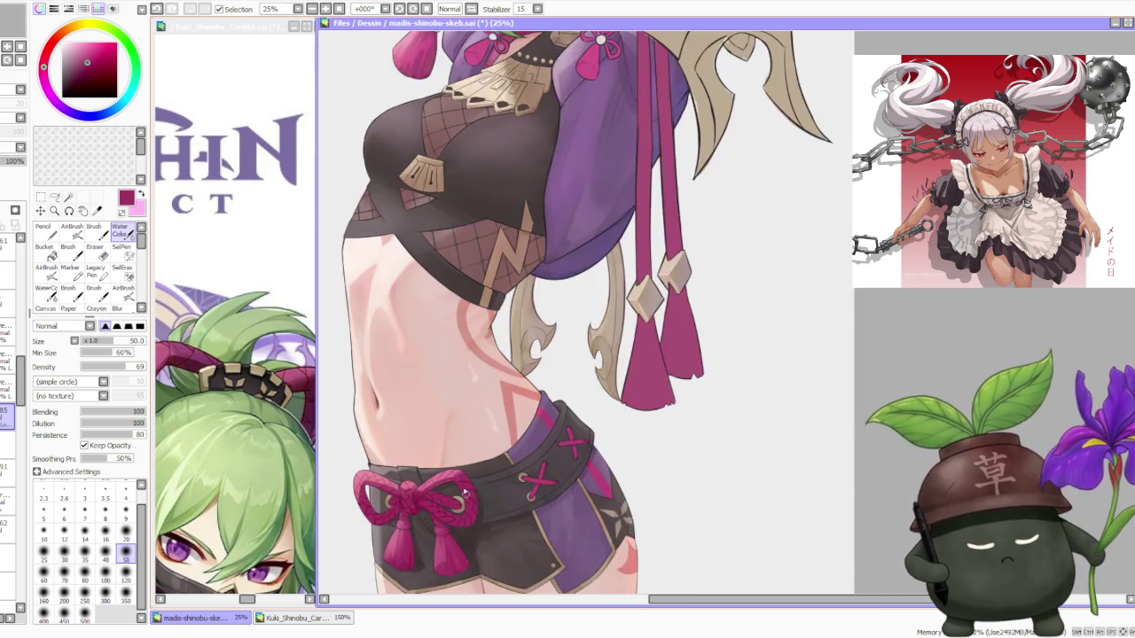
pyautogui.scroll(1, 470, 471)
pyautogui.scroll(-2, 470, 474)
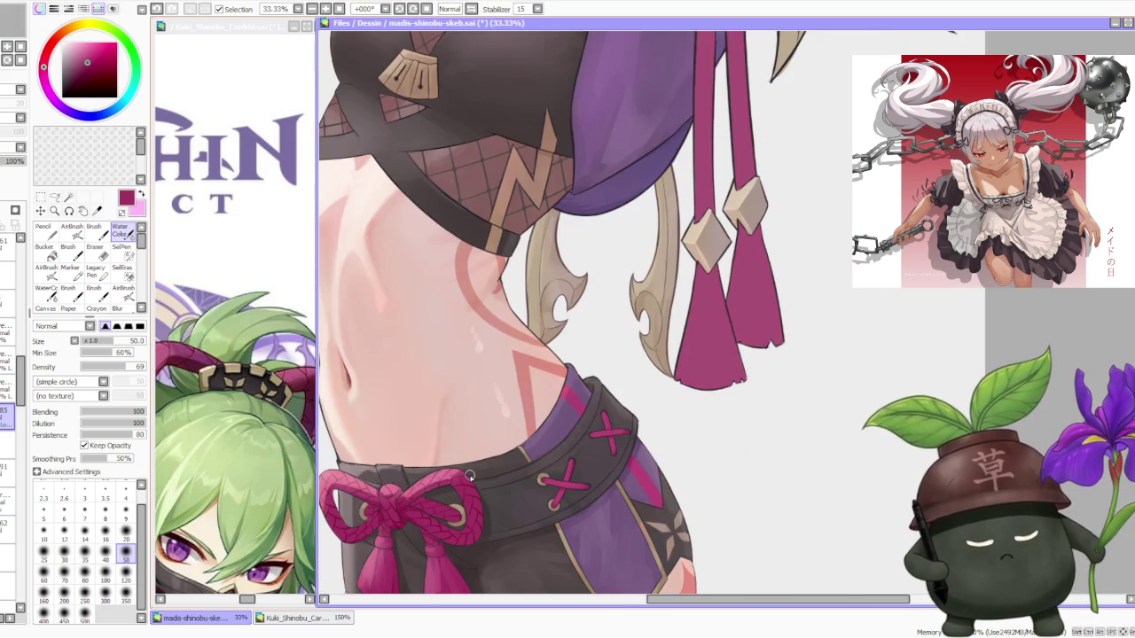
pyautogui.scroll(-3, 470, 476)
pyautogui.scroll(2, 451, 142)
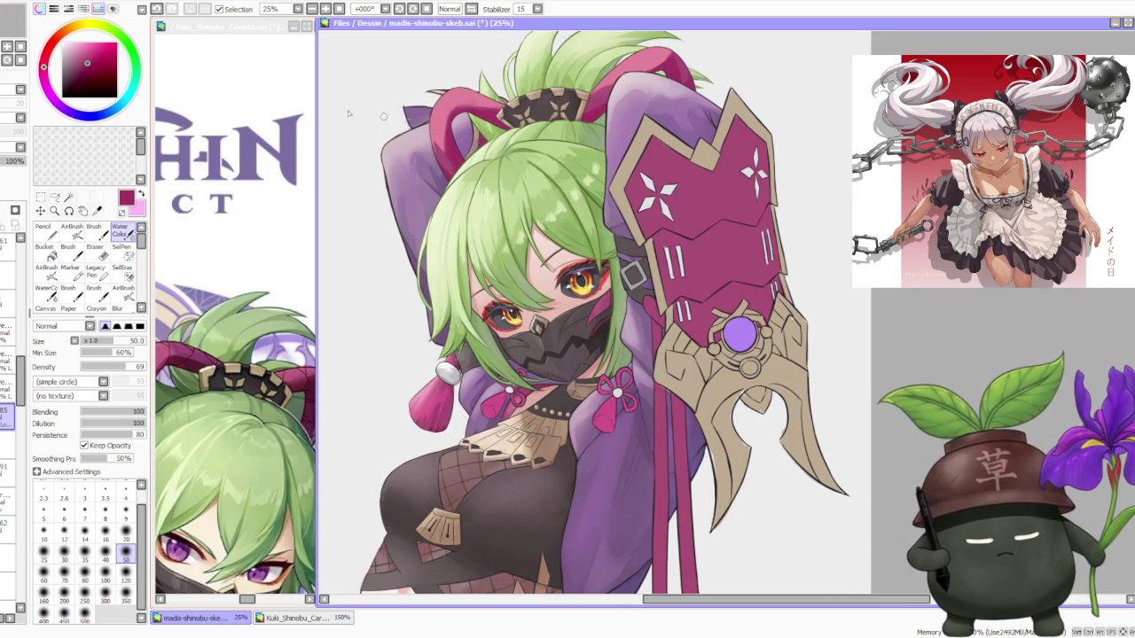
pyautogui.click(93, 229)
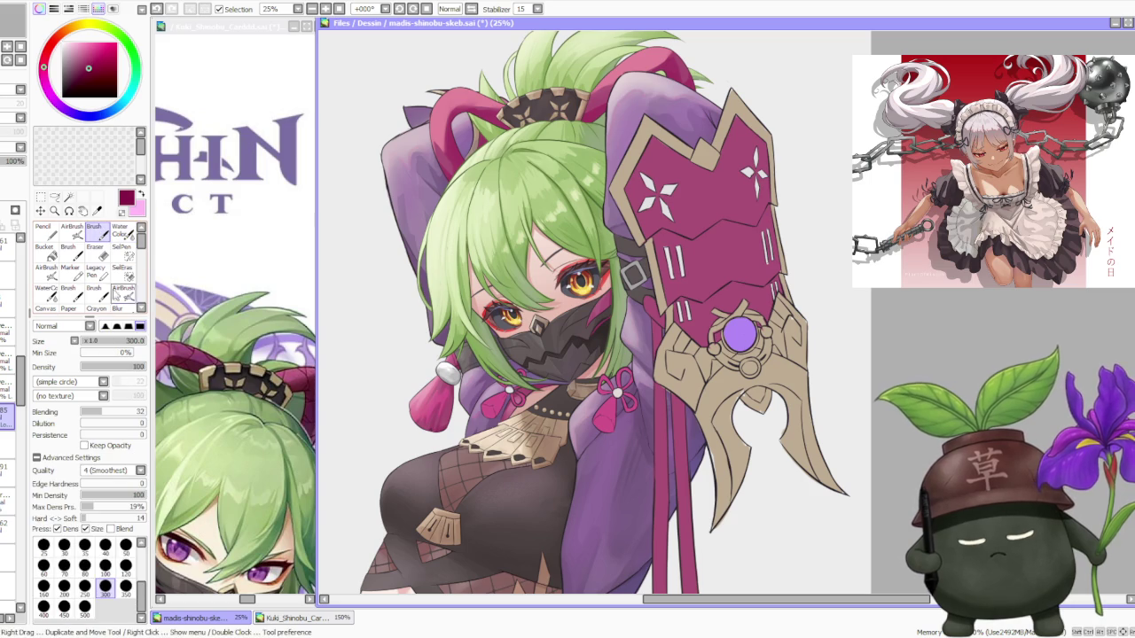
pyautogui.scroll(2, 381, 163)
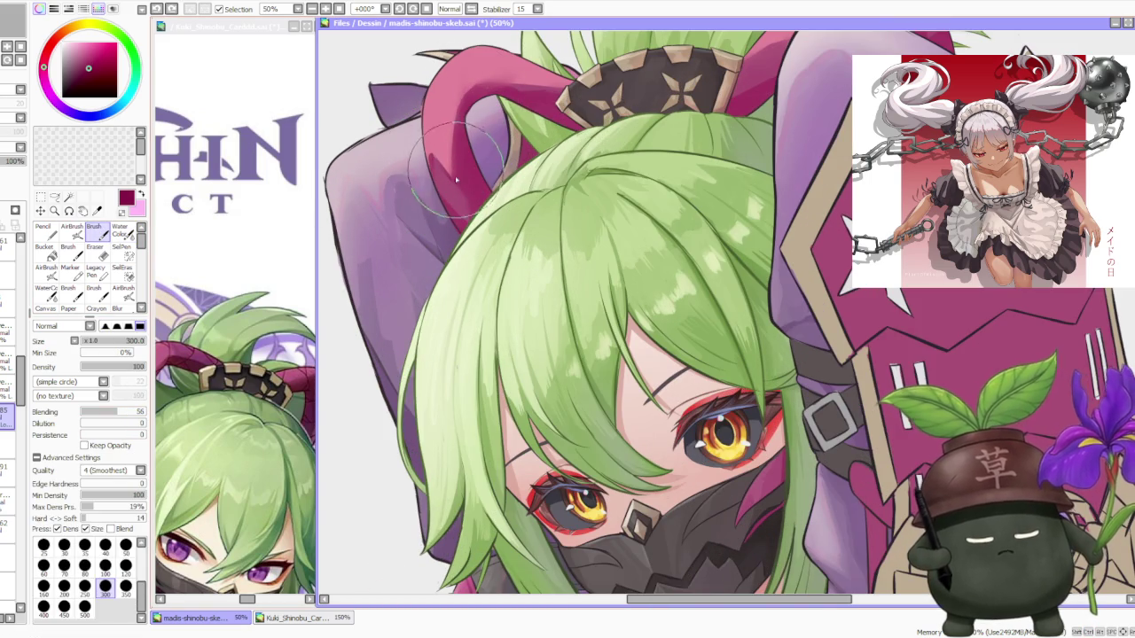
pyautogui.moveTo(487, 86); pyautogui.dragTo(485, 110)
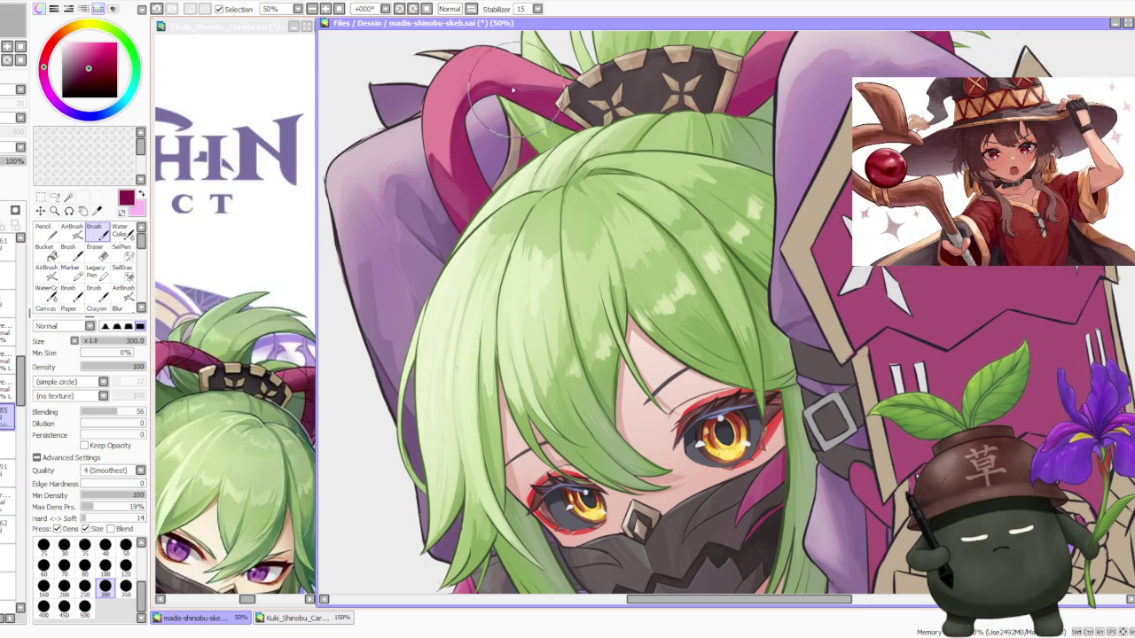
# Rotate the canvas -45° to check the drawing, then set it back upright.
pyautogui.scroll(-2, 557, 92)
pyautogui.scroll(-2, 556, 92)
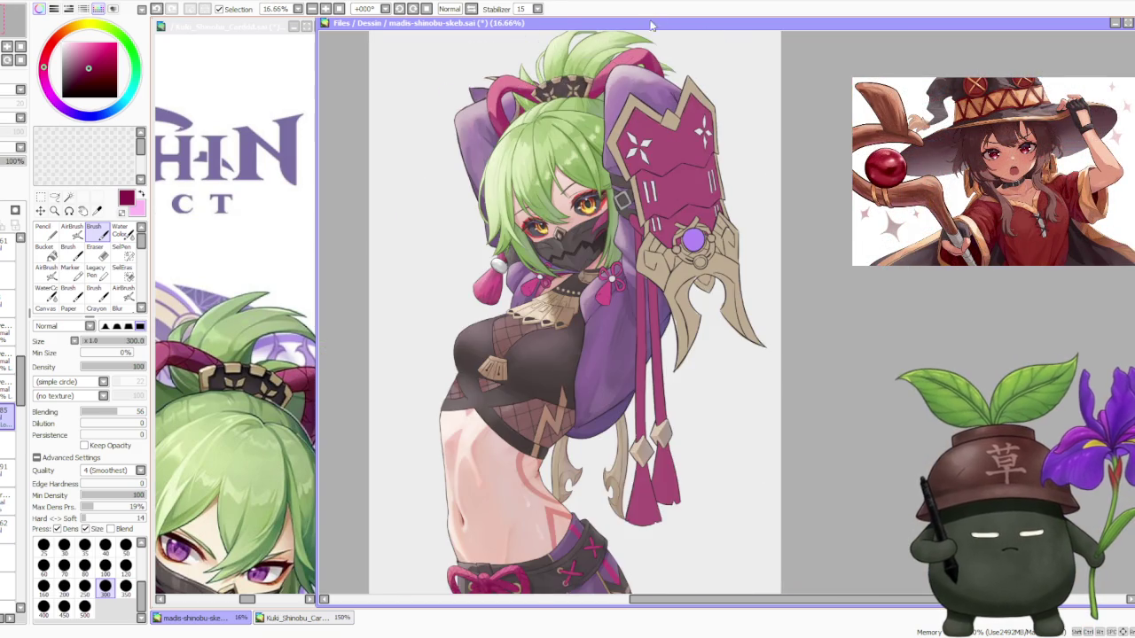
pyautogui.scroll(3, 557, 92)
pyautogui.scroll(-3, 554, 168)
pyautogui.scroll(2, 535, 60)
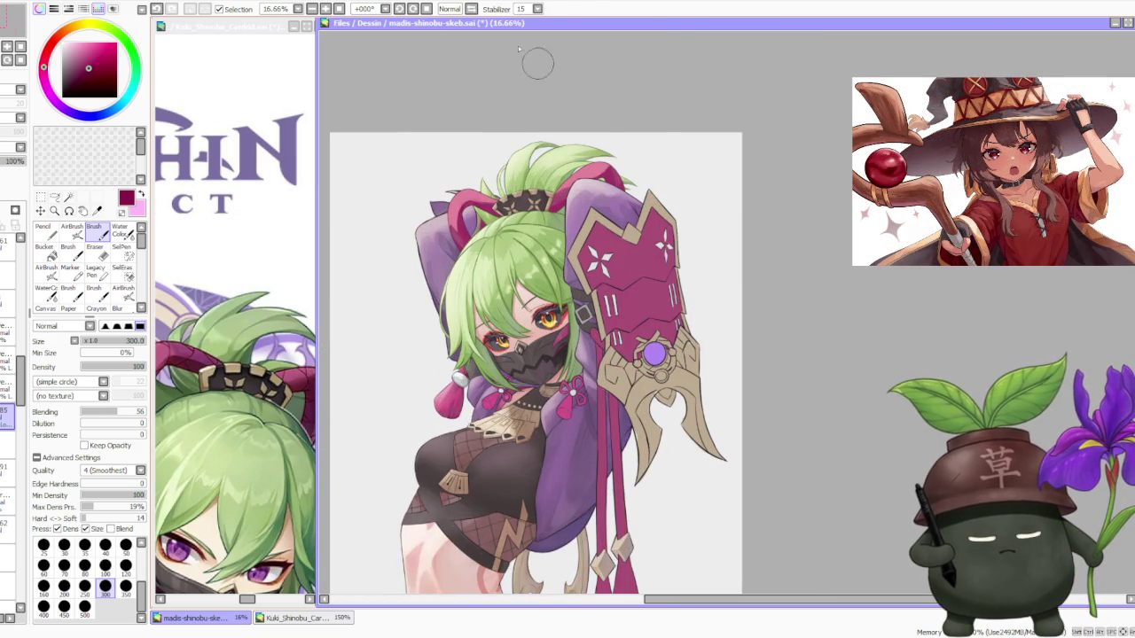
pyautogui.click(399, 9)
pyautogui.click(399, 9)
pyautogui.click(400, 9)
pyautogui.scroll(1, 533, 337)
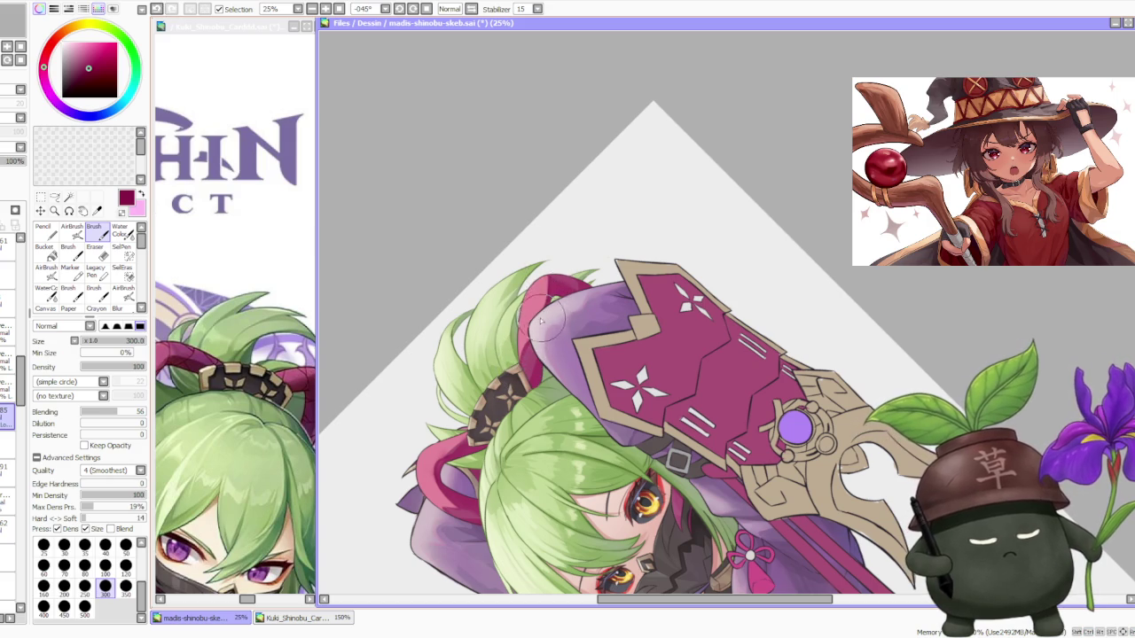
pyautogui.scroll(-2, 548, 269)
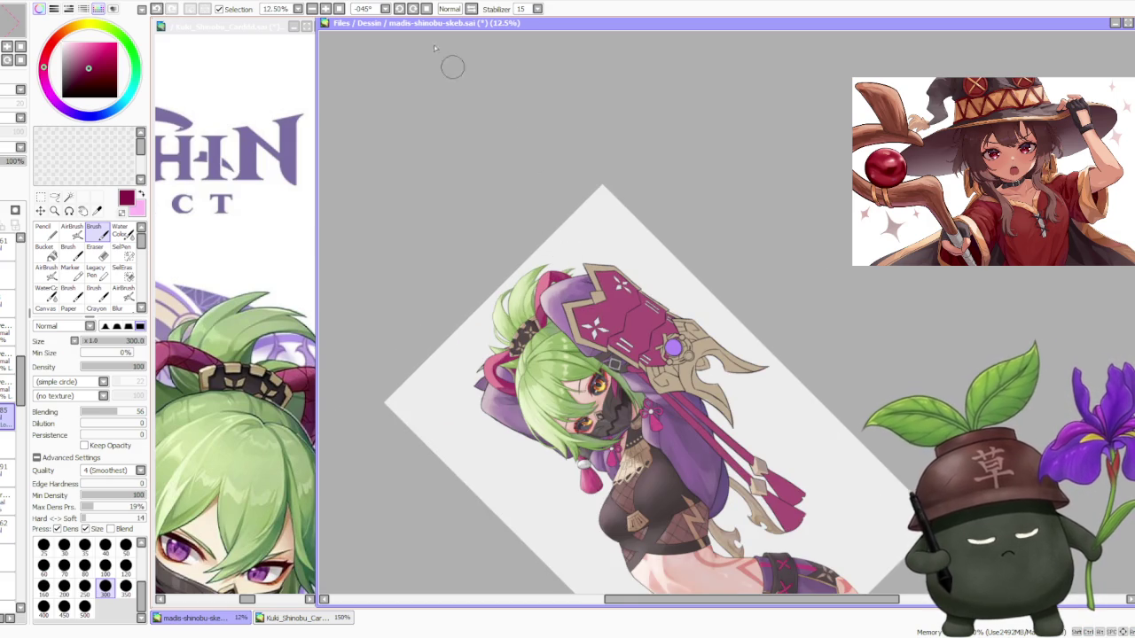
pyautogui.click(426, 8)
# View the Kuki_Shinobu reference, then return and pick a lighter pink from the artwork.
pyautogui.click(311, 8)
pyautogui.click(297, 618)
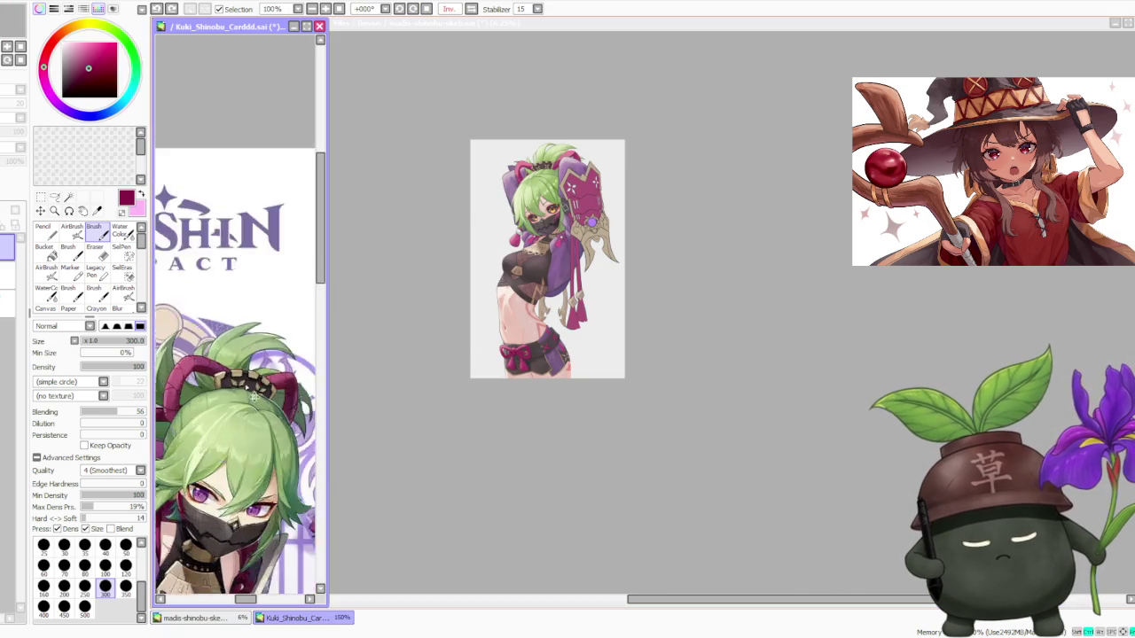
pyautogui.scroll(1, 235, 399)
pyautogui.click(372, 451)
pyautogui.scroll(-2, 493, 299)
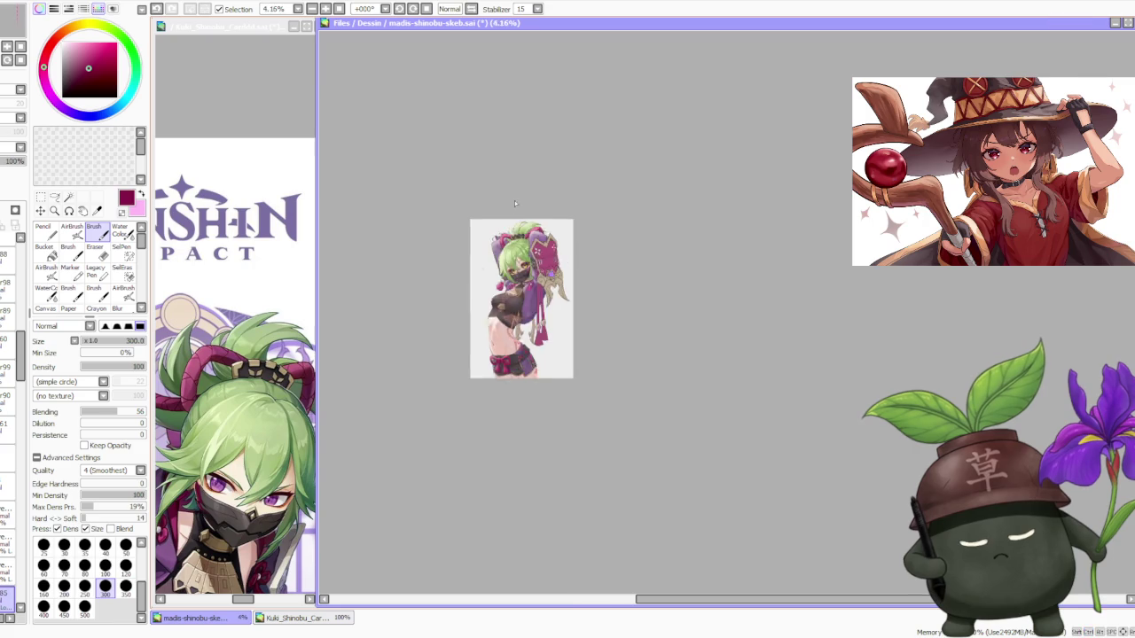
pyautogui.scroll(2, 524, 188)
pyautogui.scroll(1, 479, 266)
pyautogui.keyDown('alt'); pyautogui.click(448, 297); pyautogui.keyUp('alt')
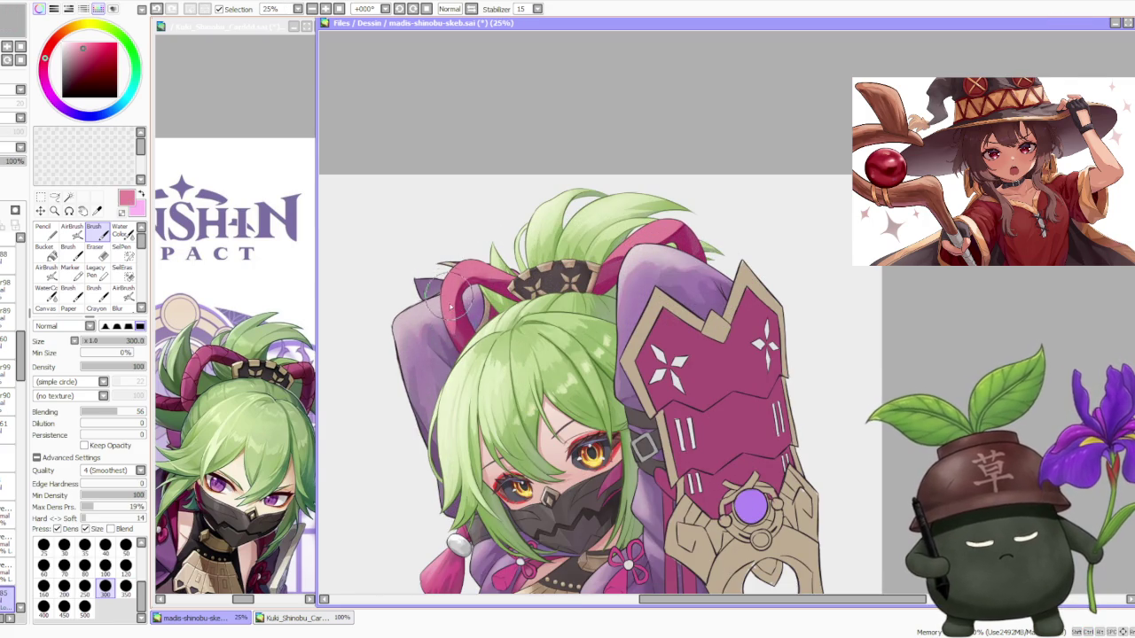
# Sample the tassel's dark magenta and switch to the AirBrush at size 500, density 44.
pyautogui.scroll(-1, 495, 204)
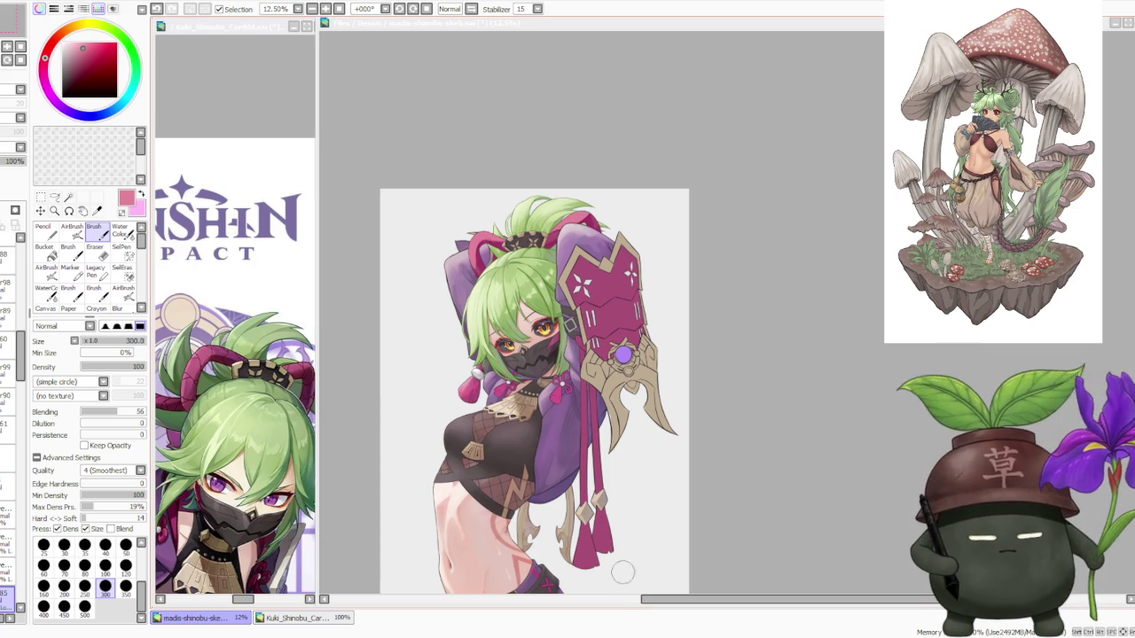
pyautogui.scroll(-1, 637, 408)
pyautogui.scroll(1, 698, 264)
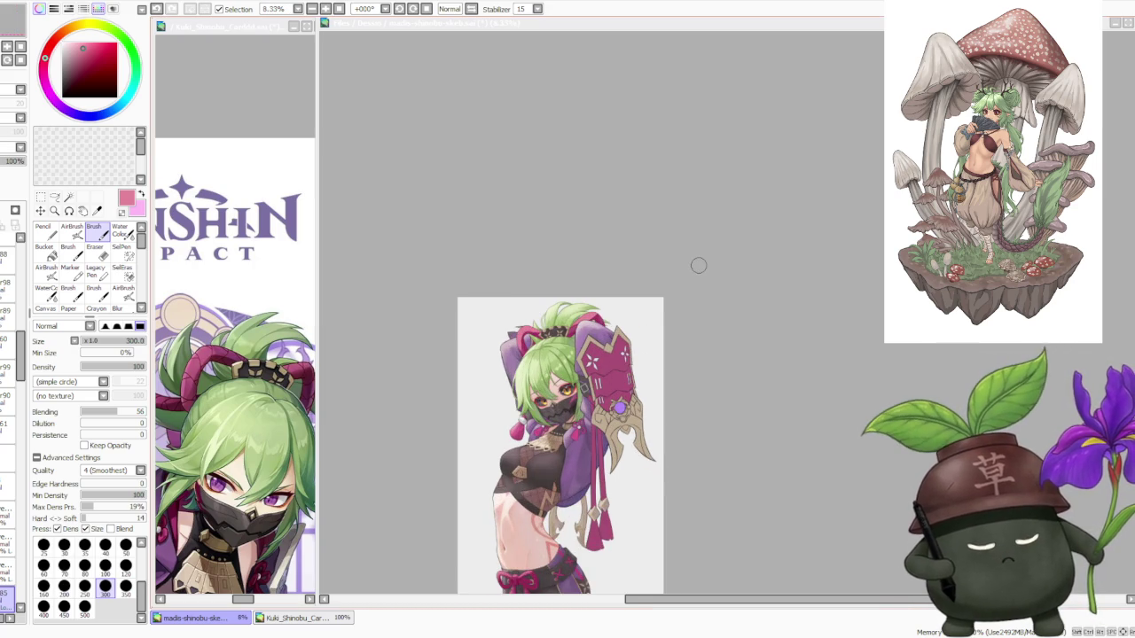
pyautogui.keyDown('alt'); pyautogui.click(602, 474); pyautogui.keyUp('alt')
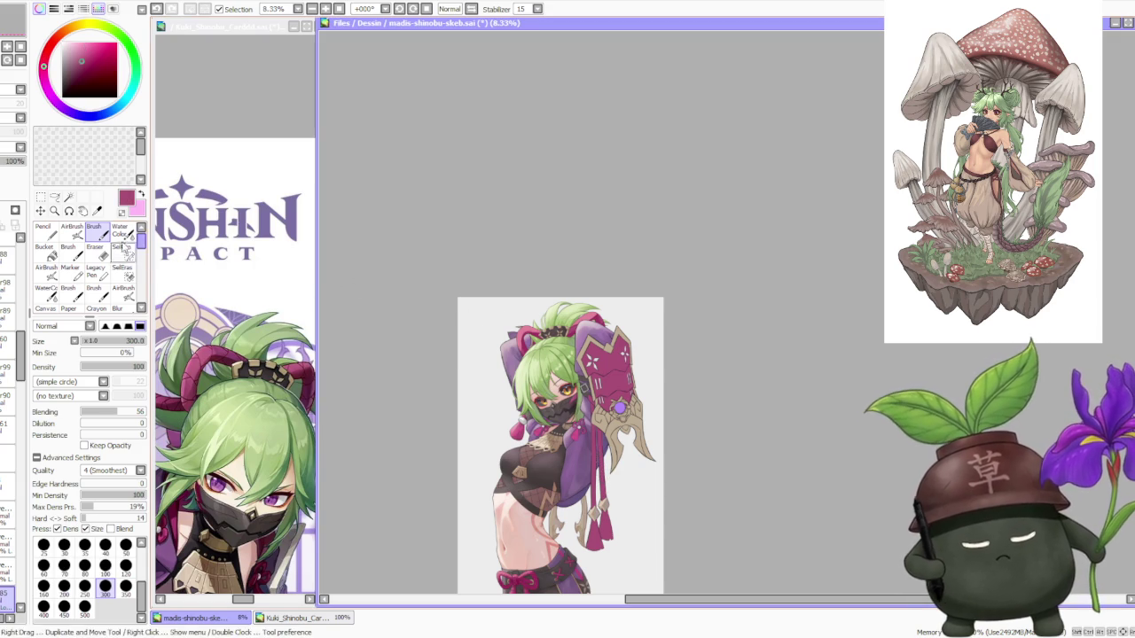
pyautogui.click(72, 231)
pyautogui.scroll(1, 606, 304)
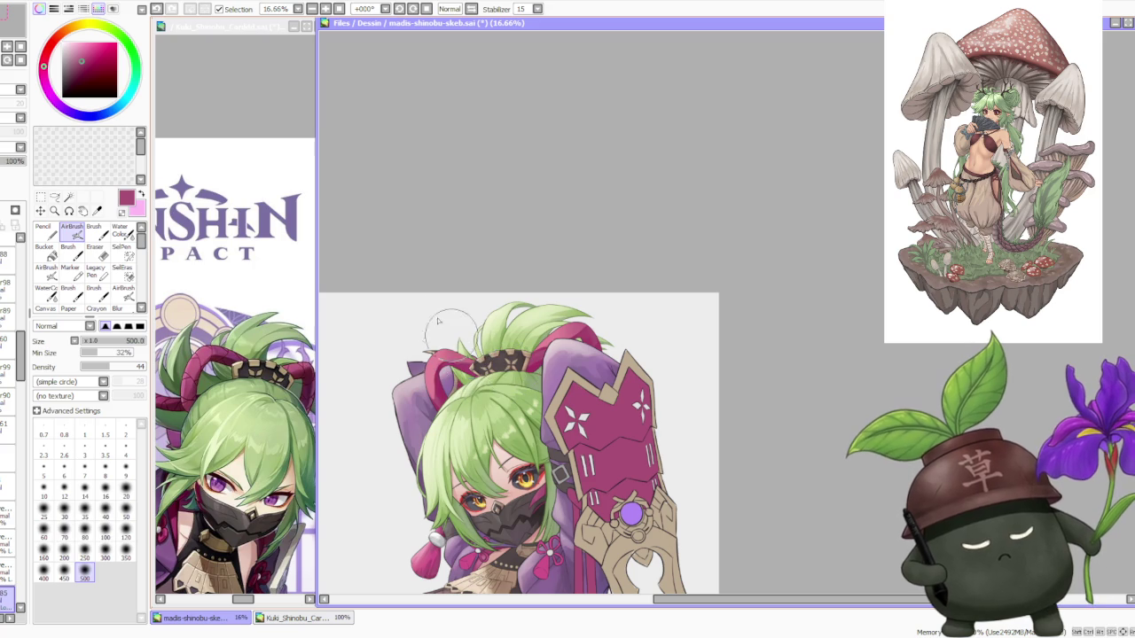
# Sample a lighter pink from the ribbon and set the brush size to 350.
pyautogui.scroll(-2, 411, 346)
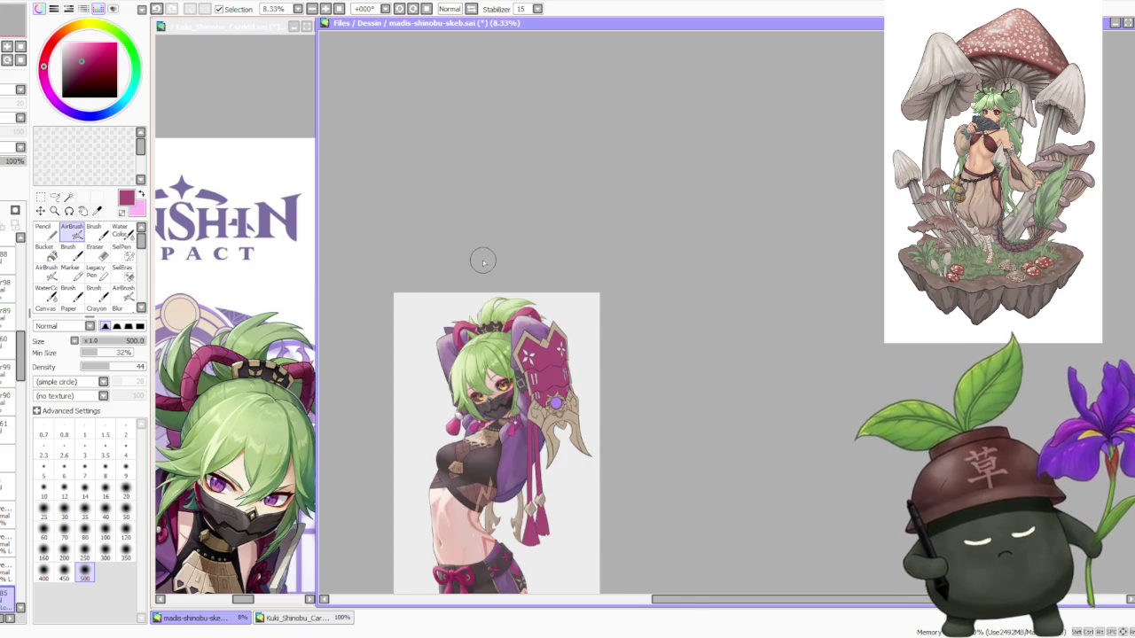
pyautogui.scroll(1, 417, 355)
pyautogui.scroll(1, 426, 373)
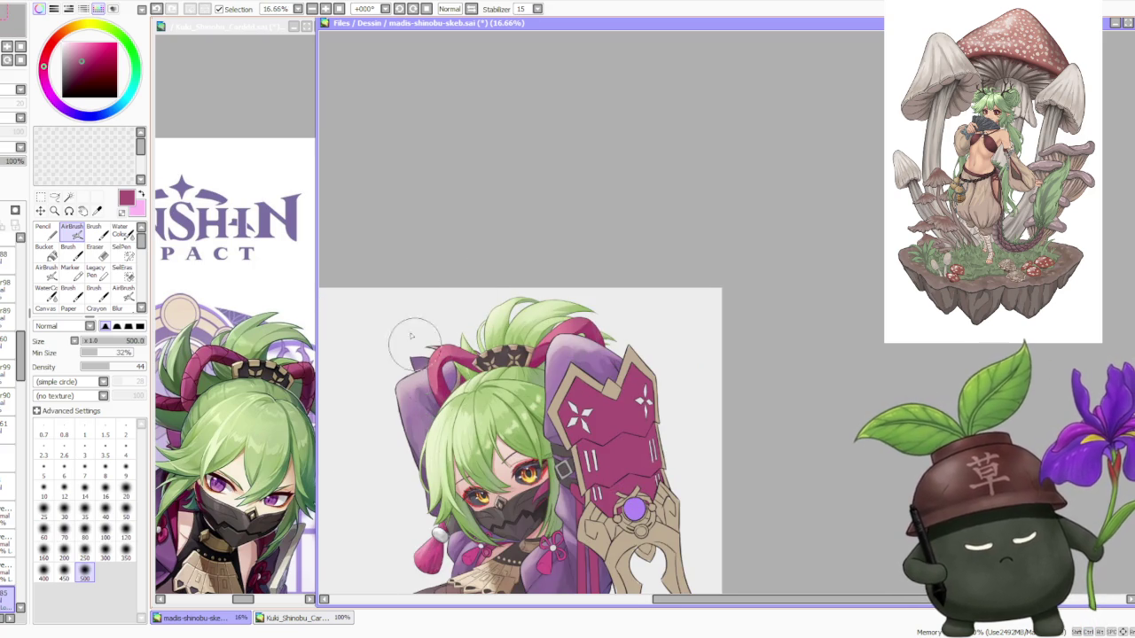
pyautogui.keyDown('alt'); pyautogui.click(439, 353); pyautogui.keyUp('alt')
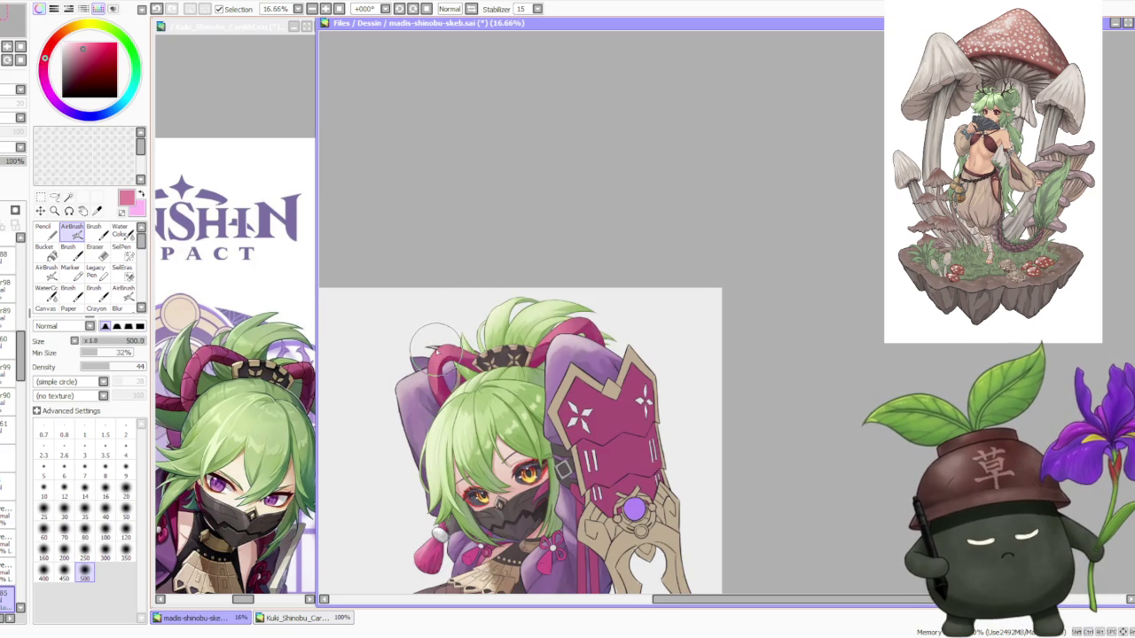
pyautogui.scroll(1, 468, 331)
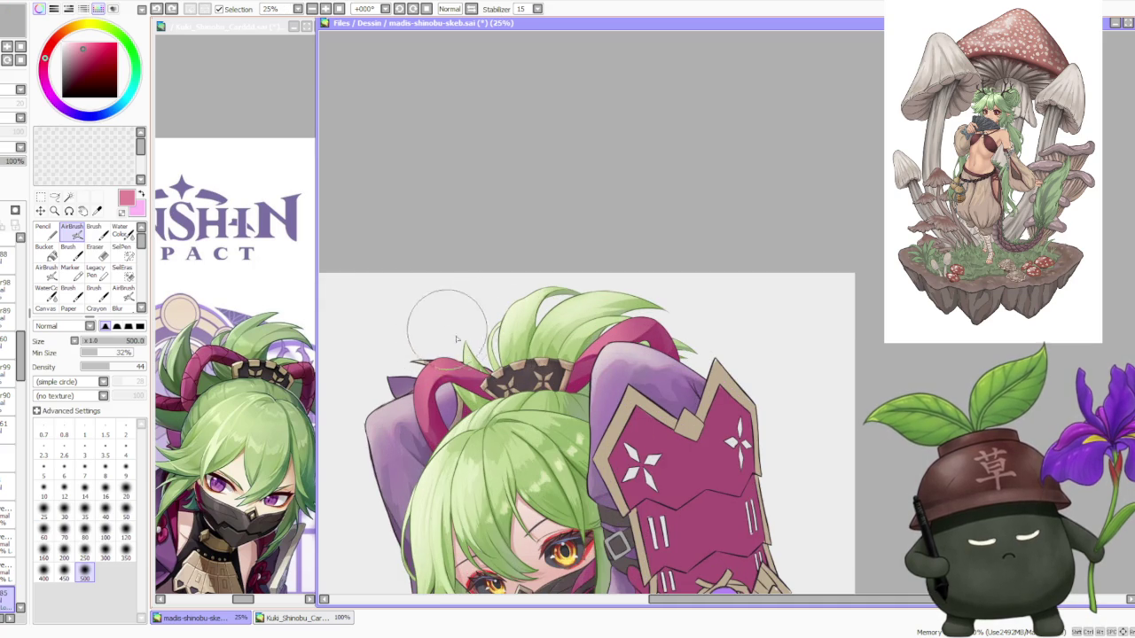
pyautogui.click(125, 553)
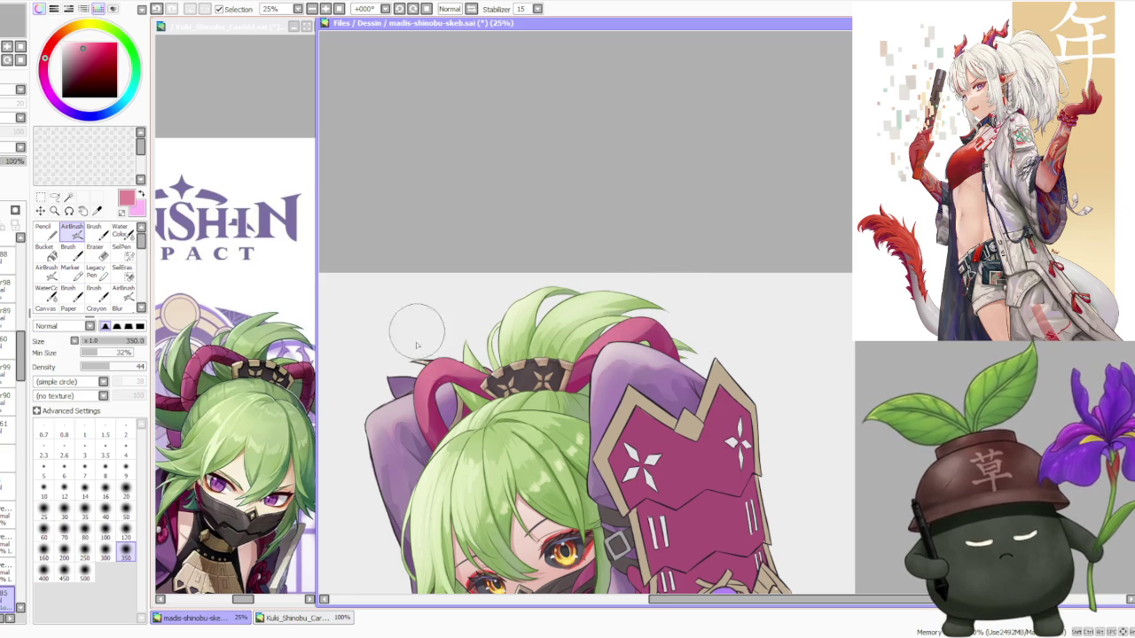
# Sample the hair green, then load a deep crimson and zoom in on the artwork.
pyautogui.scroll(-1, 454, 302)
pyautogui.scroll(-1, 451, 278)
pyautogui.scroll(1, 434, 185)
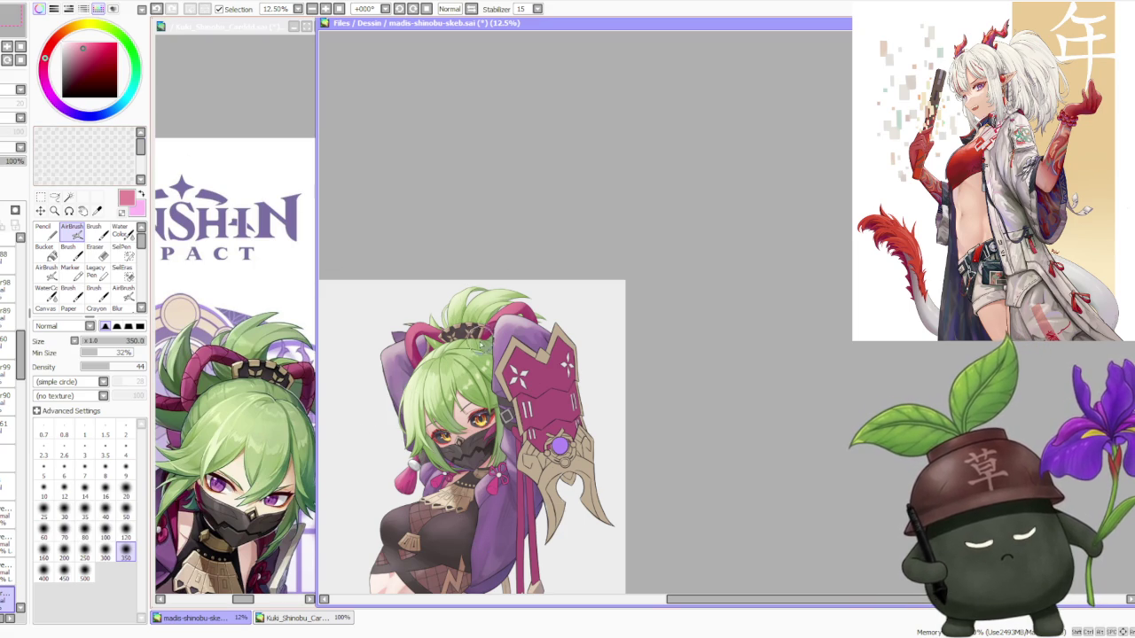
pyautogui.keyDown('alt'); pyautogui.click(457, 306); pyautogui.keyUp('alt')
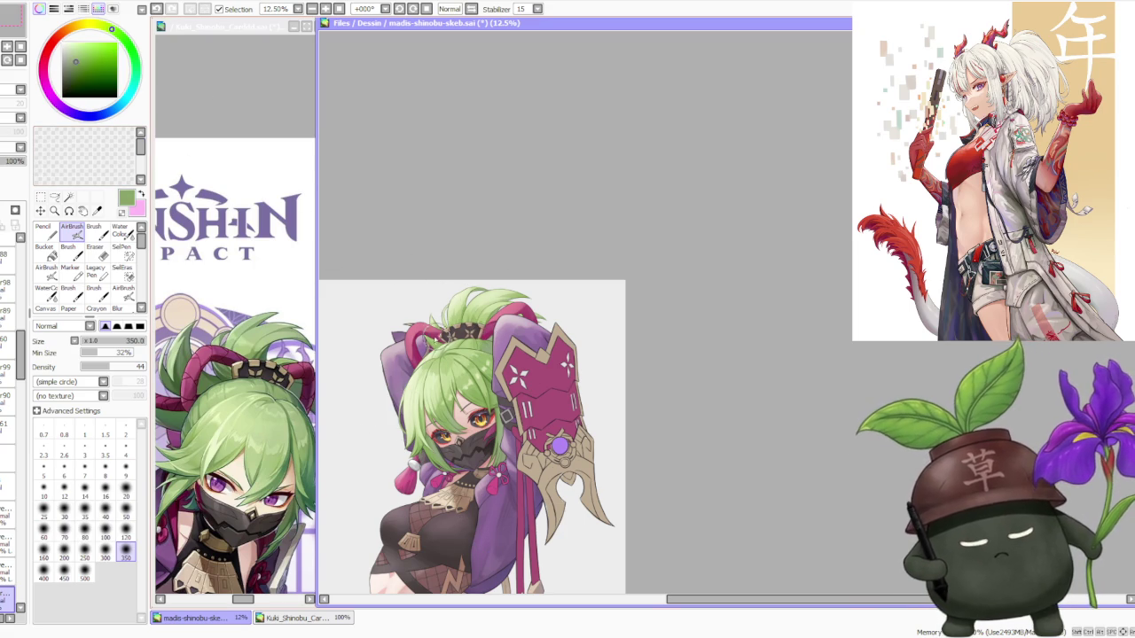
pyautogui.keyDown('alt'); pyautogui.click(213, 353); pyautogui.keyUp('alt')
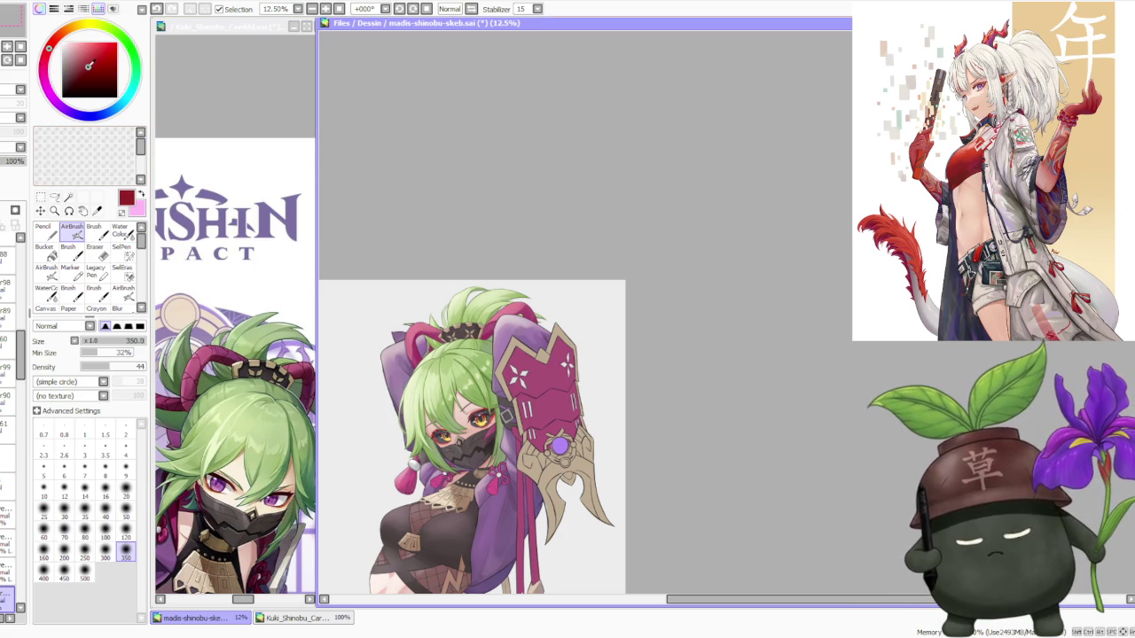
pyautogui.hotkey('ctrl', '+')
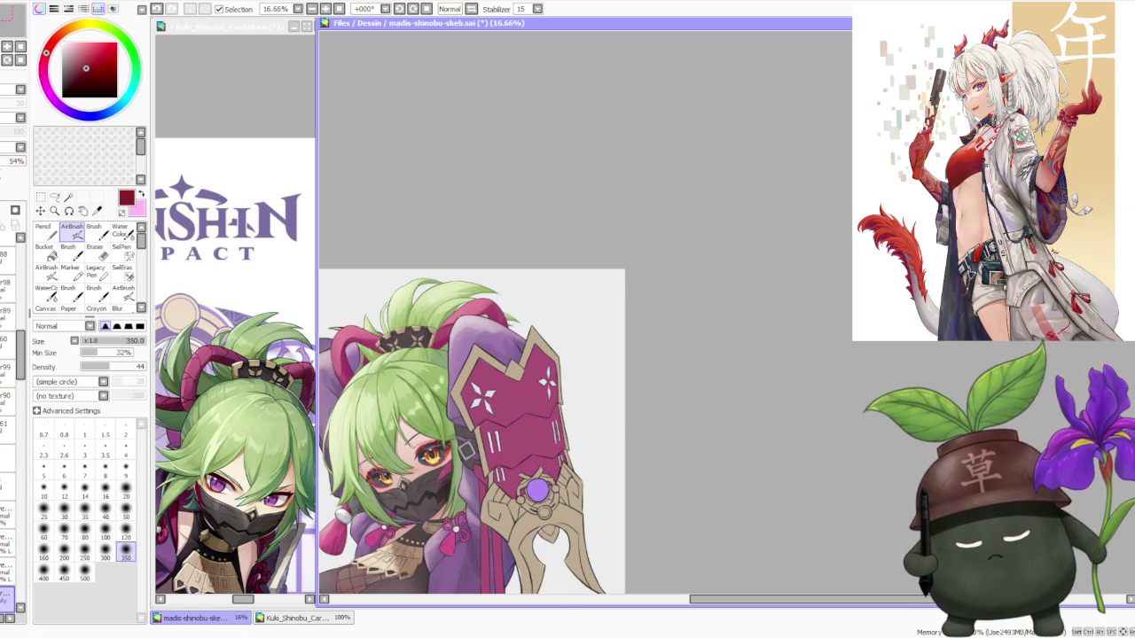
pyautogui.click(95, 233)
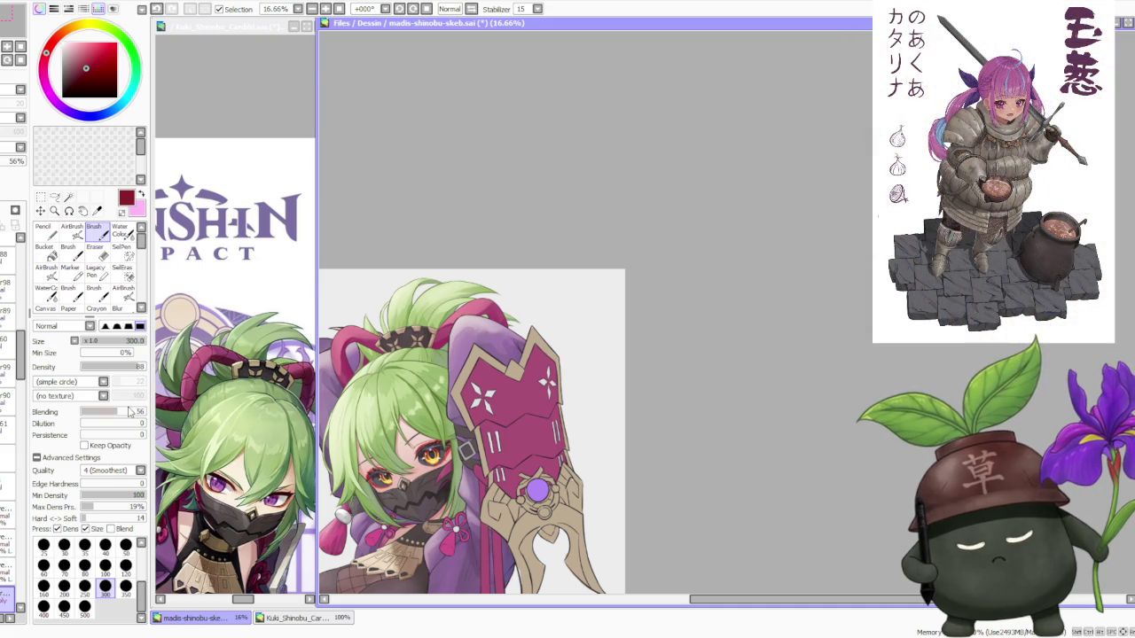
# Undo and redo the recent hair strokes to compare the edit.
pyautogui.scroll(1, 459, 293)
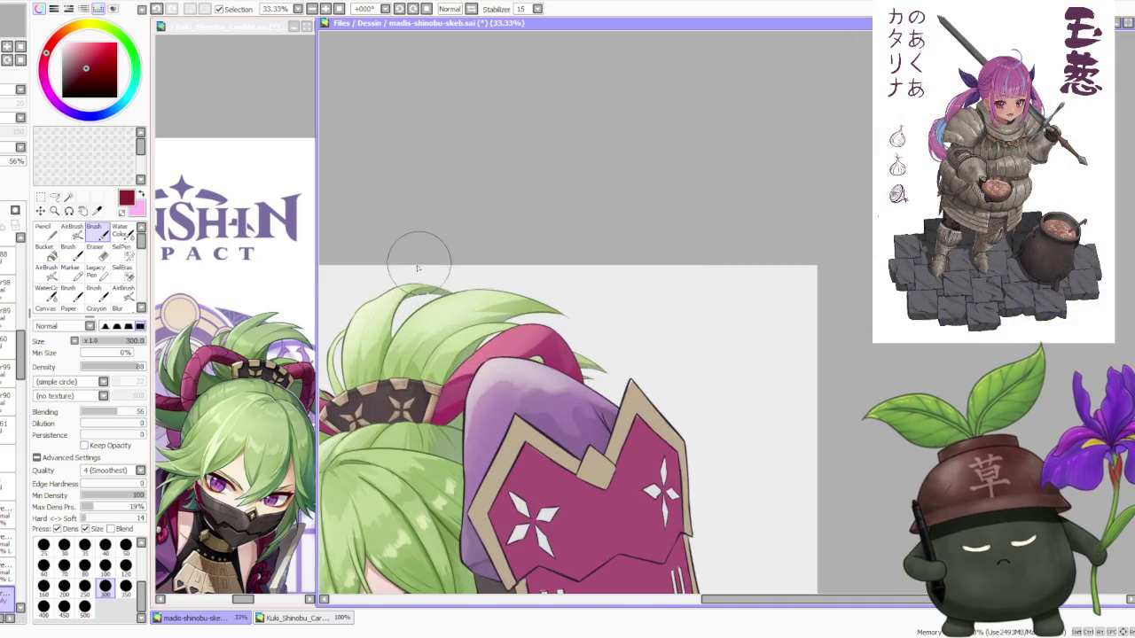
pyautogui.scroll(1, 461, 337)
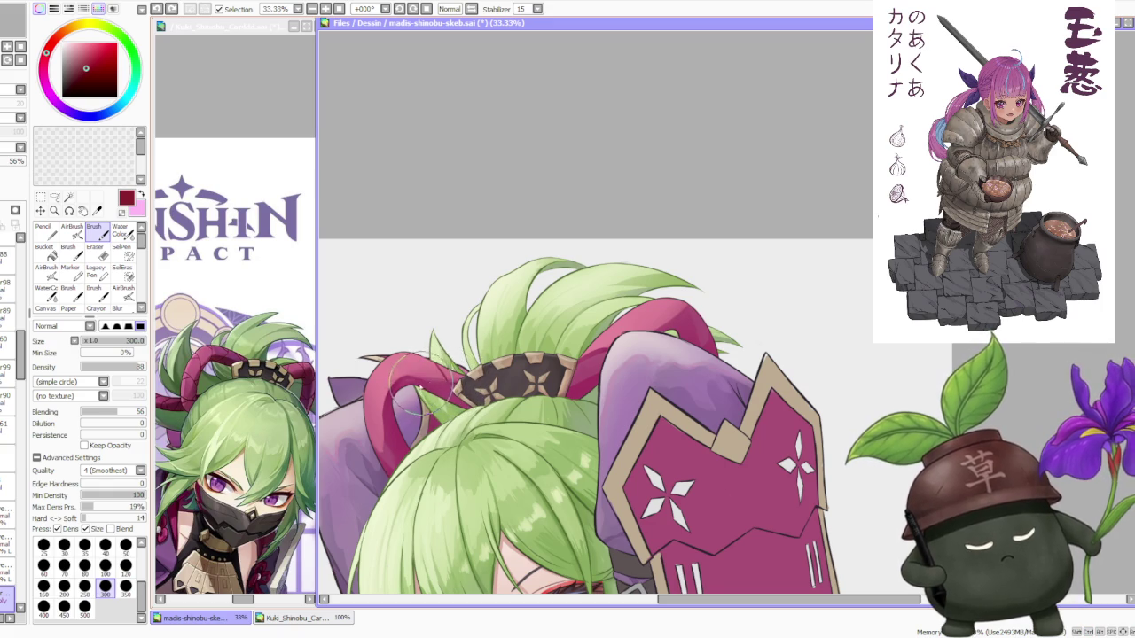
pyautogui.hotkey('ctrl', 'z')
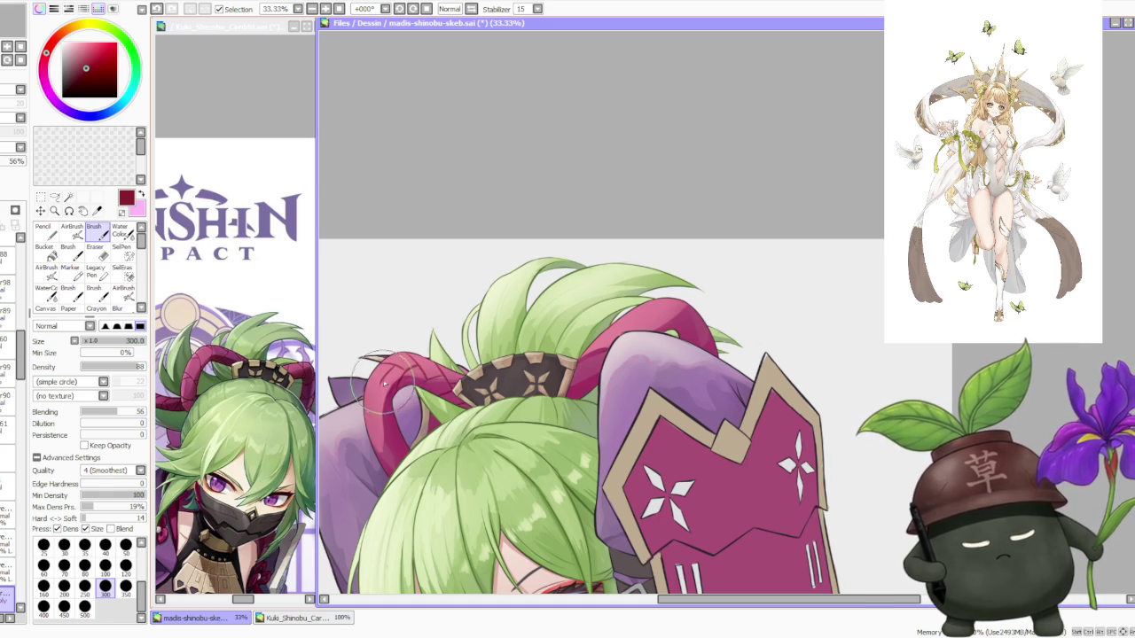
pyautogui.hotkey('ctrl', 'z')
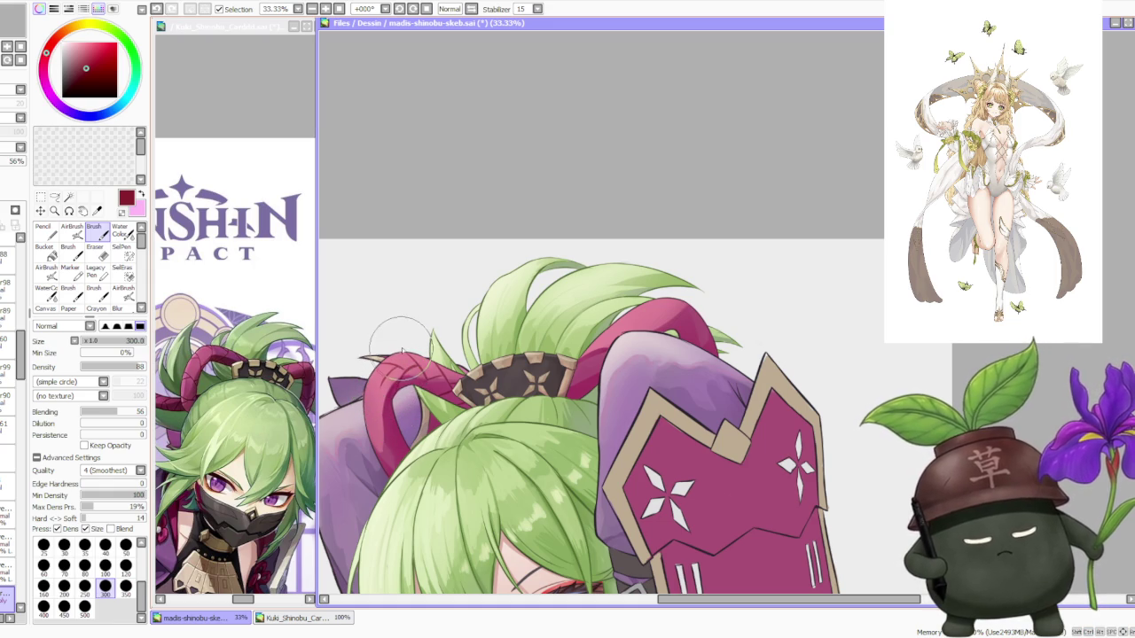
pyautogui.hotkey('ctrl', 'y')
pyautogui.hotkey('ctrl', 'z')
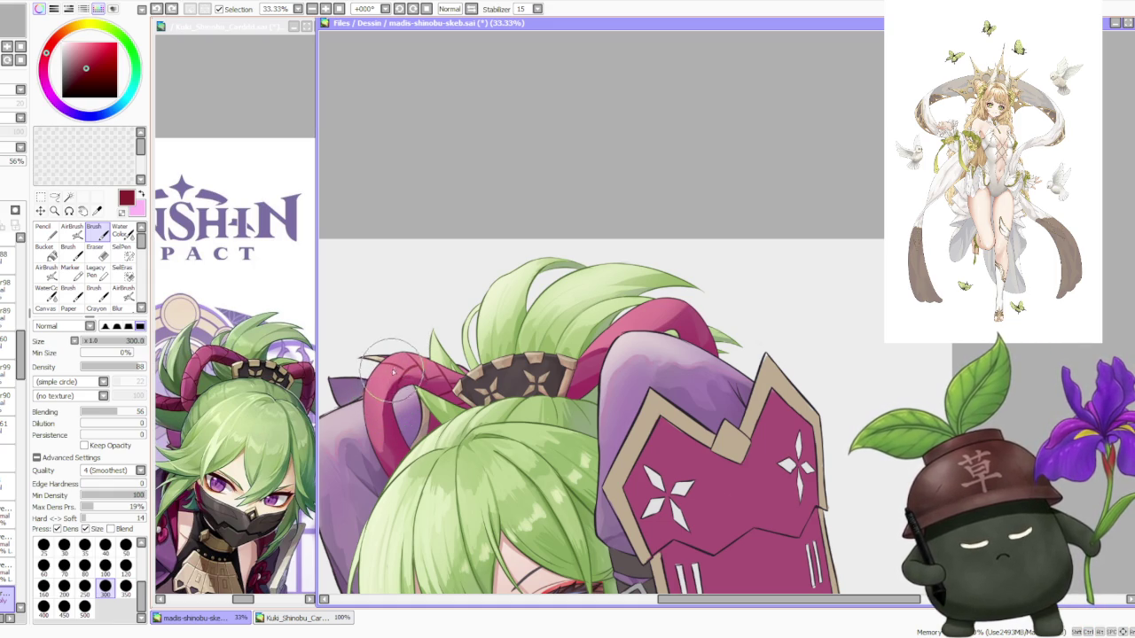
pyautogui.hotkey('ctrl', 'y')
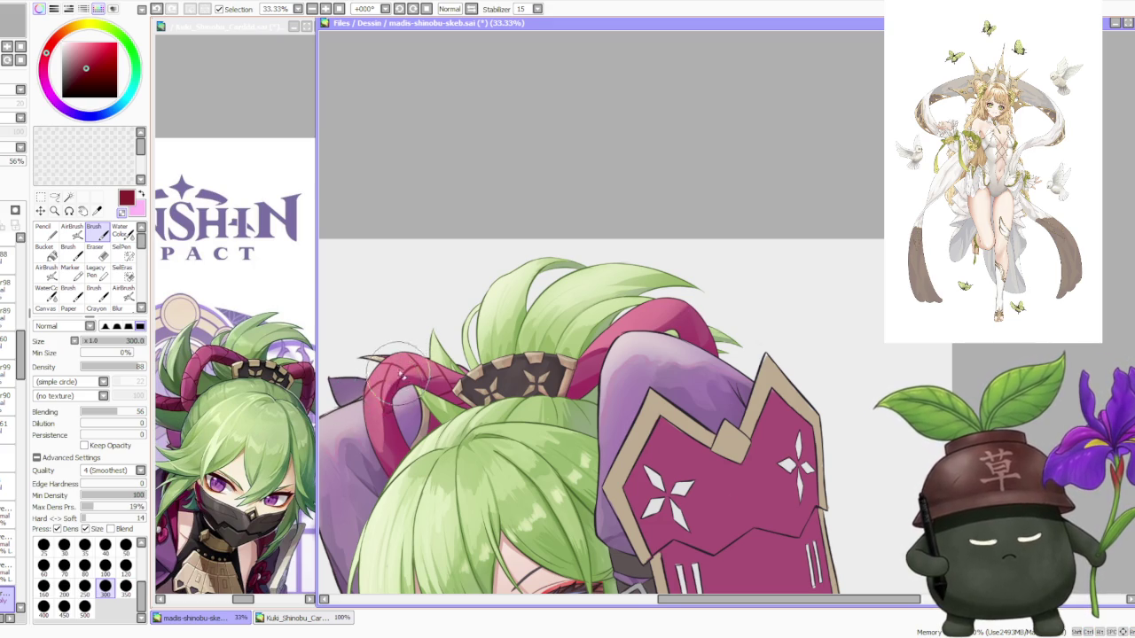
# Paint dark crimson shading along the red ribbon, redoing the lower stroke.
pyautogui.scroll(-3, 401, 379)
pyautogui.scroll(2, 401, 381)
pyautogui.scroll(2, 403, 399)
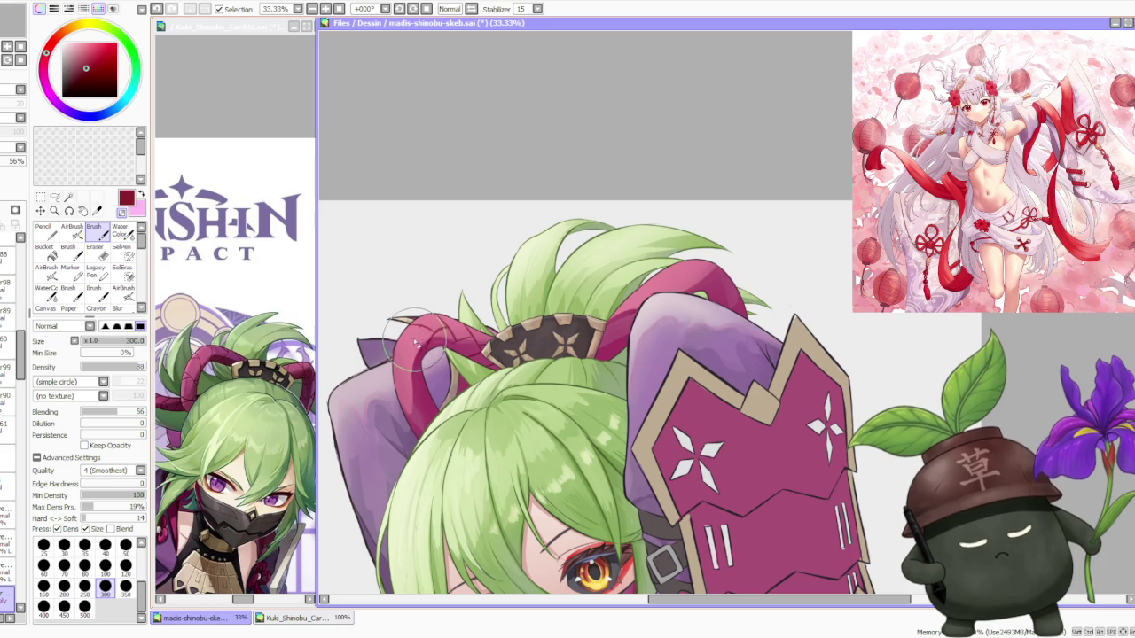
pyautogui.moveTo(408, 361)
pyautogui.mouseDown()
pyautogui.moveTo(421, 336)
pyautogui.moveTo(407, 364)
pyautogui.mouseUp()
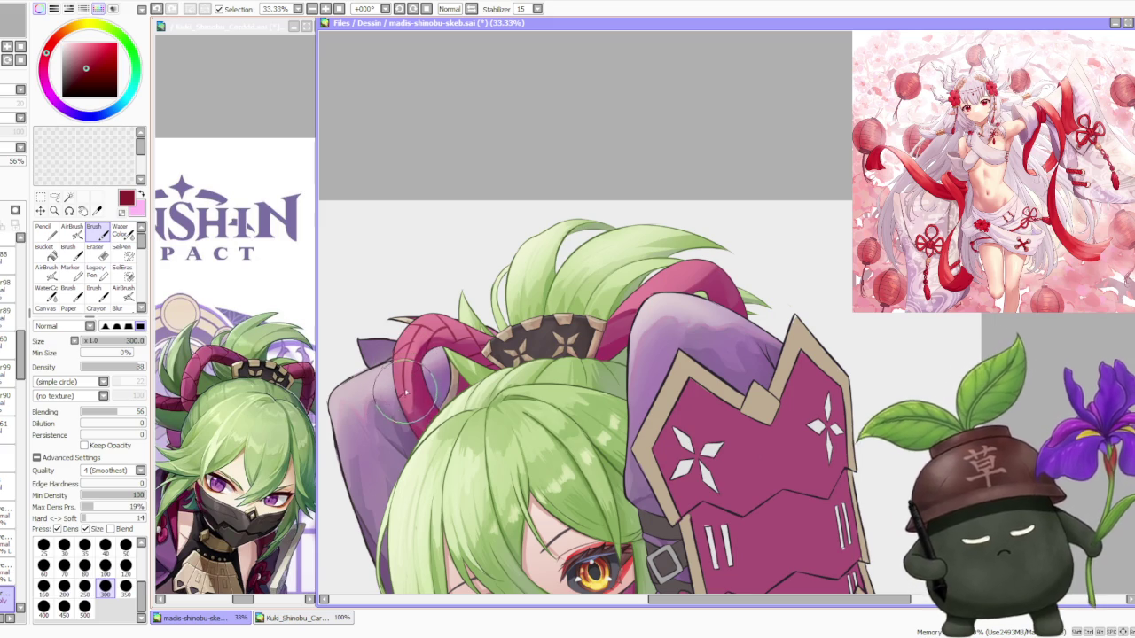
pyautogui.moveTo(406, 394); pyautogui.dragTo(422, 411)
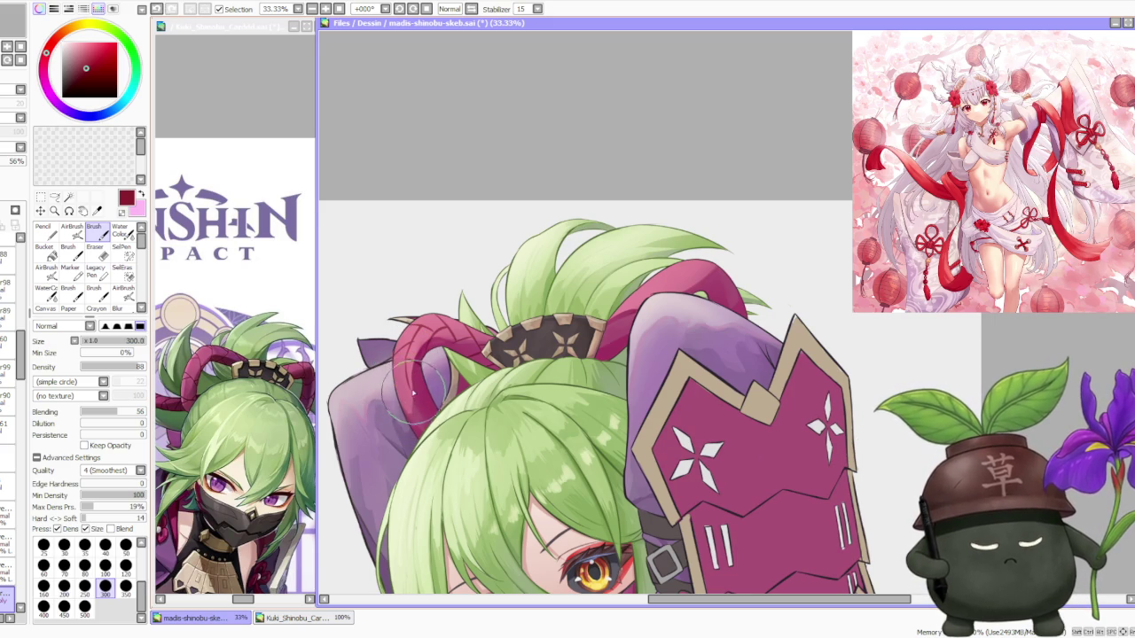
pyautogui.hotkey('ctrl', 'z')
pyautogui.moveTo(423, 406); pyautogui.dragTo(436, 399)
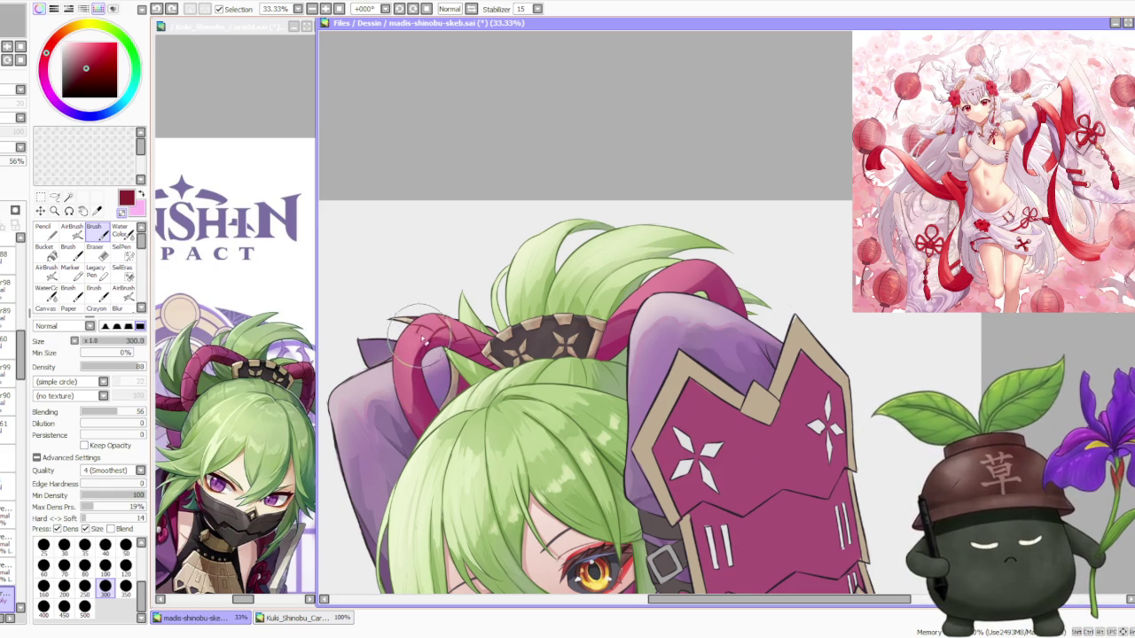
pyautogui.moveTo(422, 334); pyautogui.dragTo(406, 328)
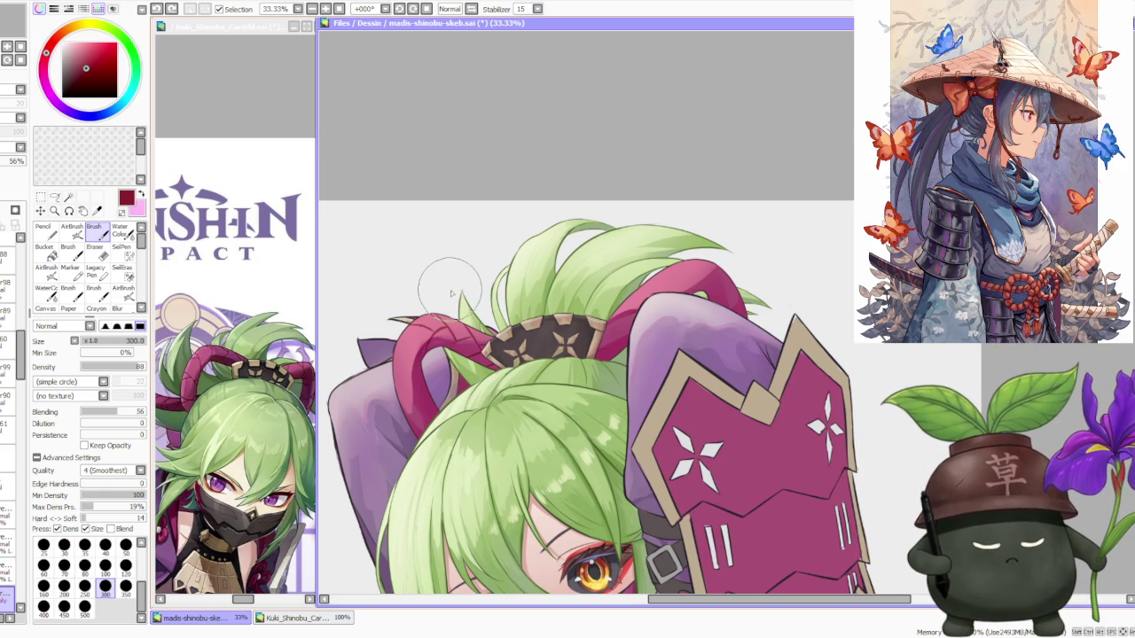
pyautogui.scroll(-3, 457, 294)
pyautogui.scroll(-2, 467, 282)
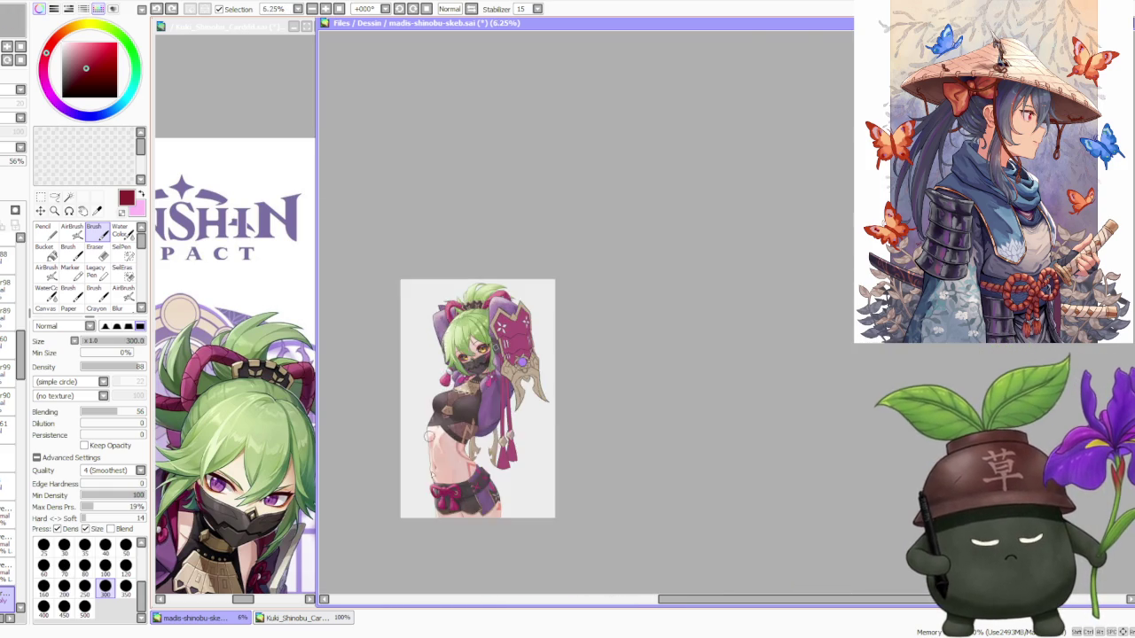
pyautogui.scroll(4, 470, 373)
pyautogui.scroll(2, 476, 426)
pyautogui.scroll(-2, 468, 405)
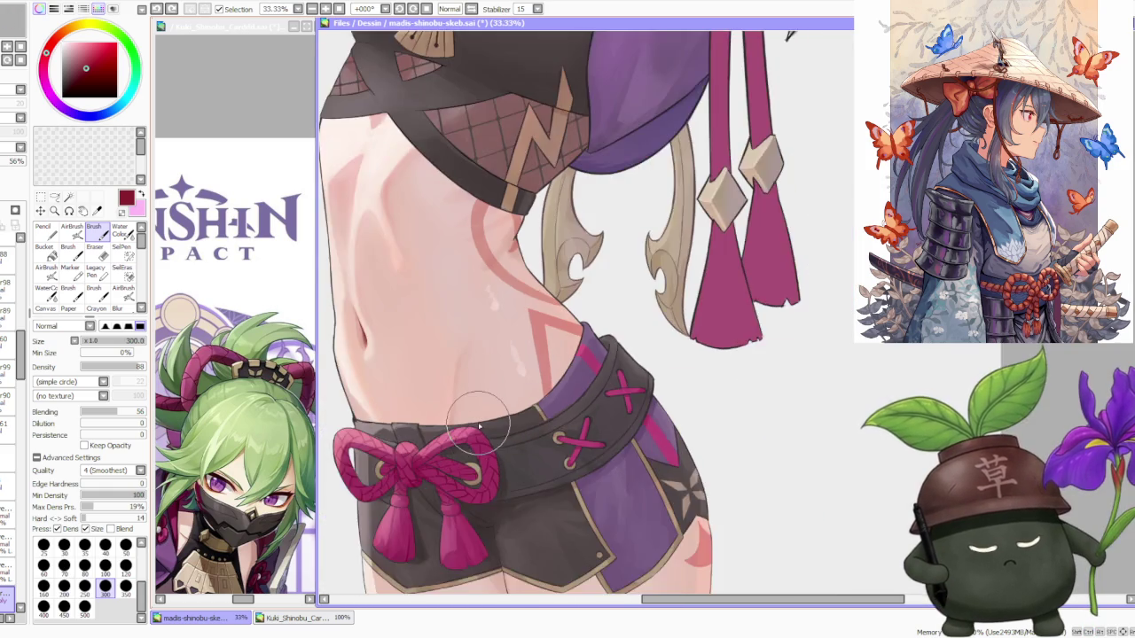
pyautogui.scroll(-2, 483, 266)
pyautogui.scroll(-2, 502, 89)
pyautogui.scroll(4, 503, 90)
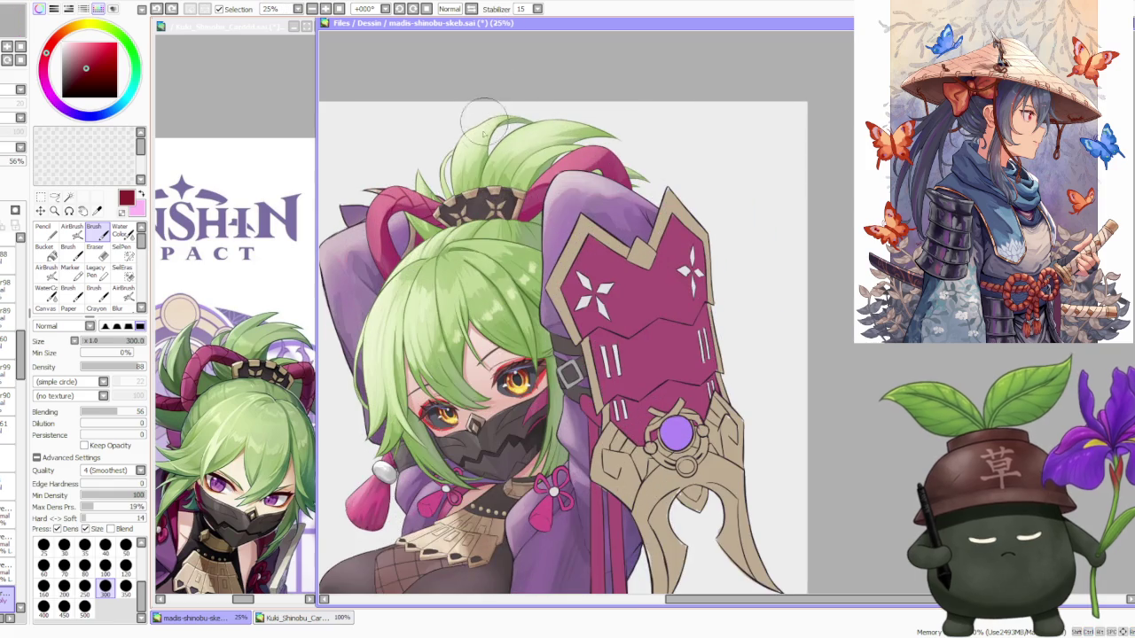
pyautogui.scroll(1, 373, 176)
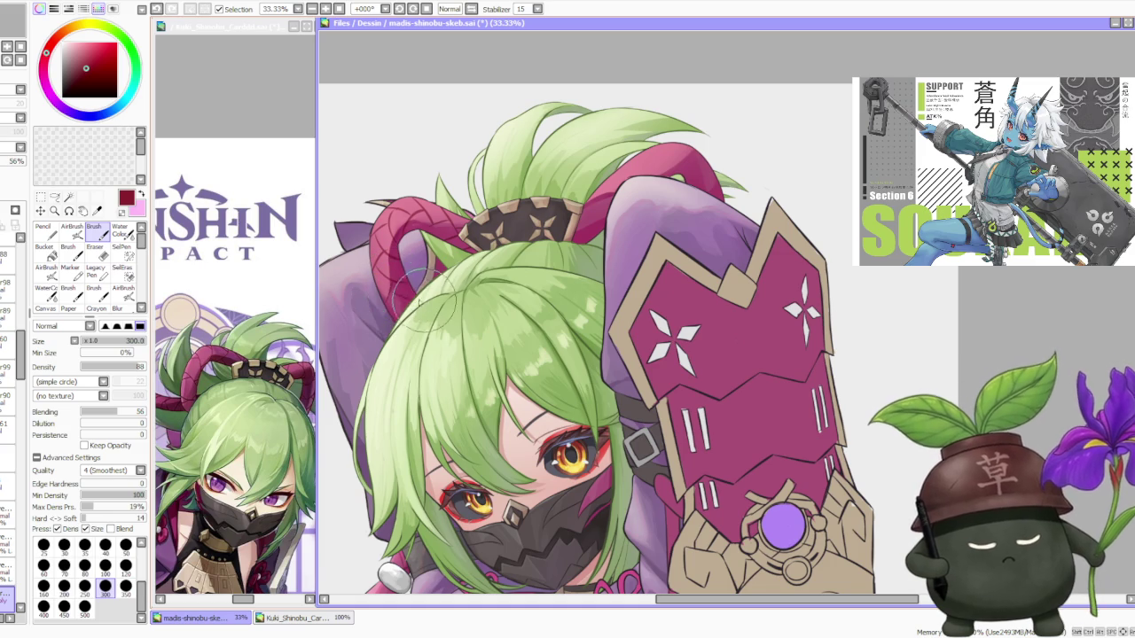
pyautogui.scroll(-2, 383, 282)
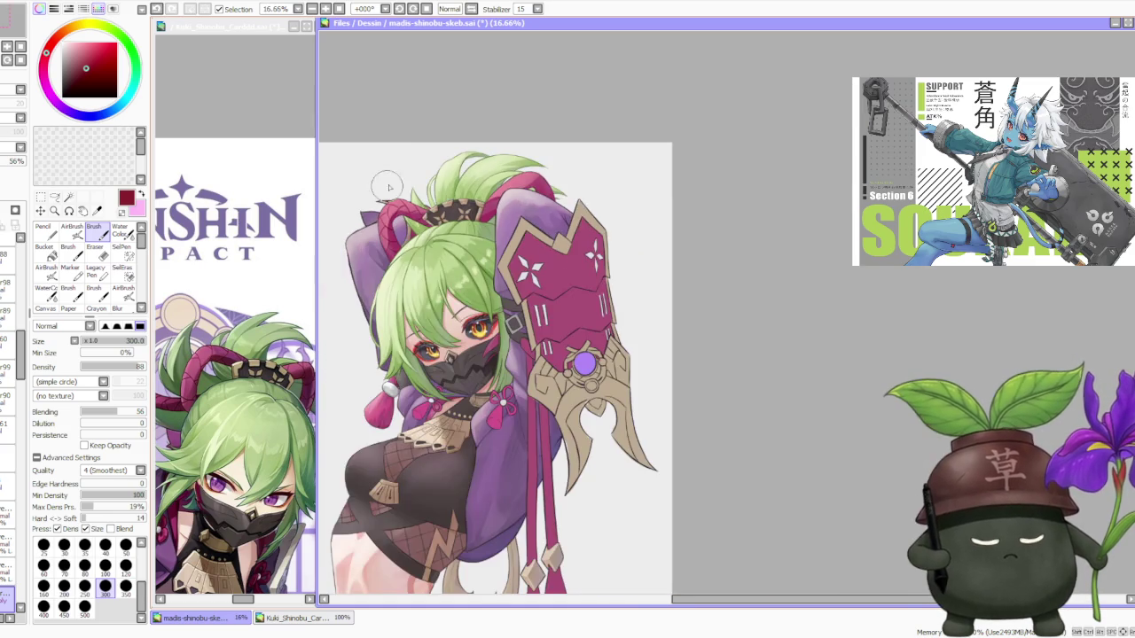
pyautogui.scroll(2, 386, 266)
pyautogui.scroll(1, 388, 257)
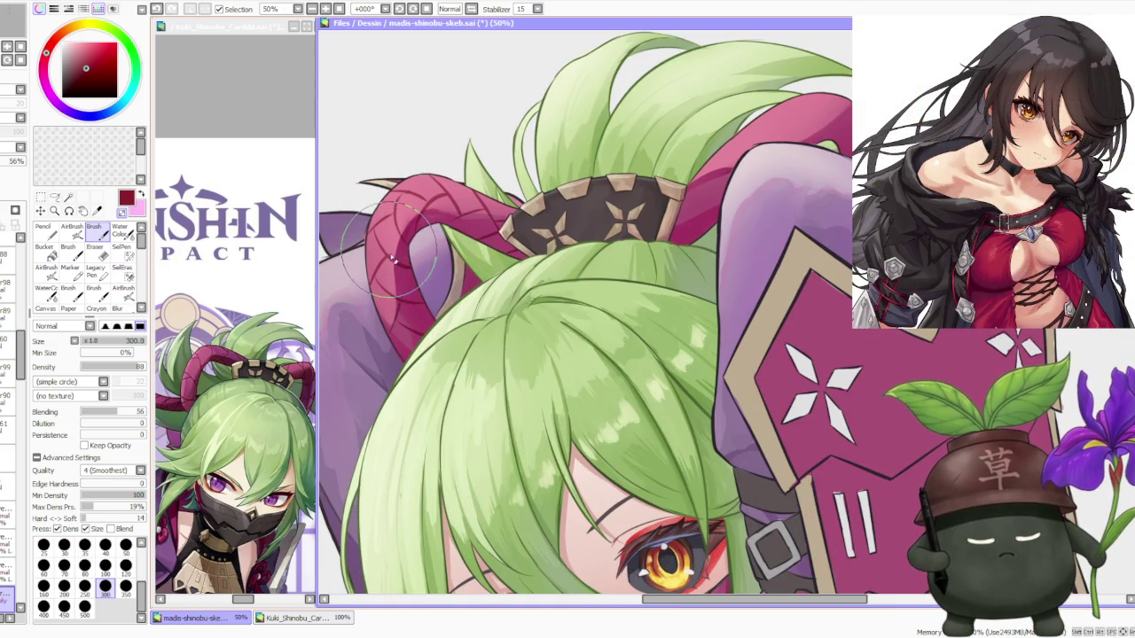
# Undo the last stroke near the hair and darken the tip of the hair strand.
pyautogui.scroll(-3, 387, 251)
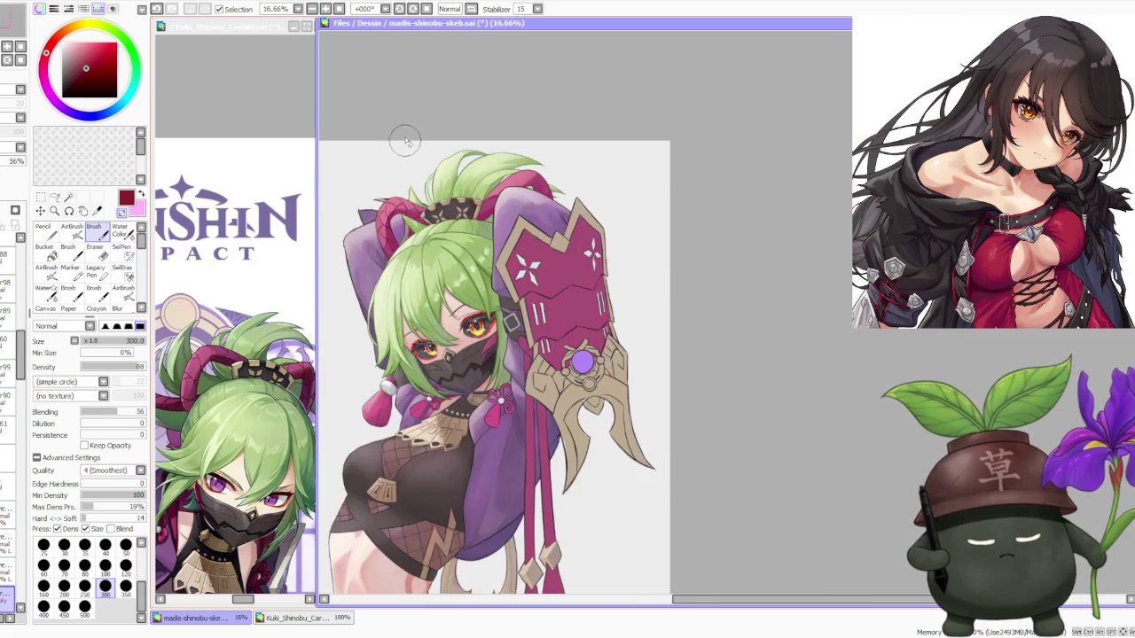
pyautogui.scroll(-2, 405, 145)
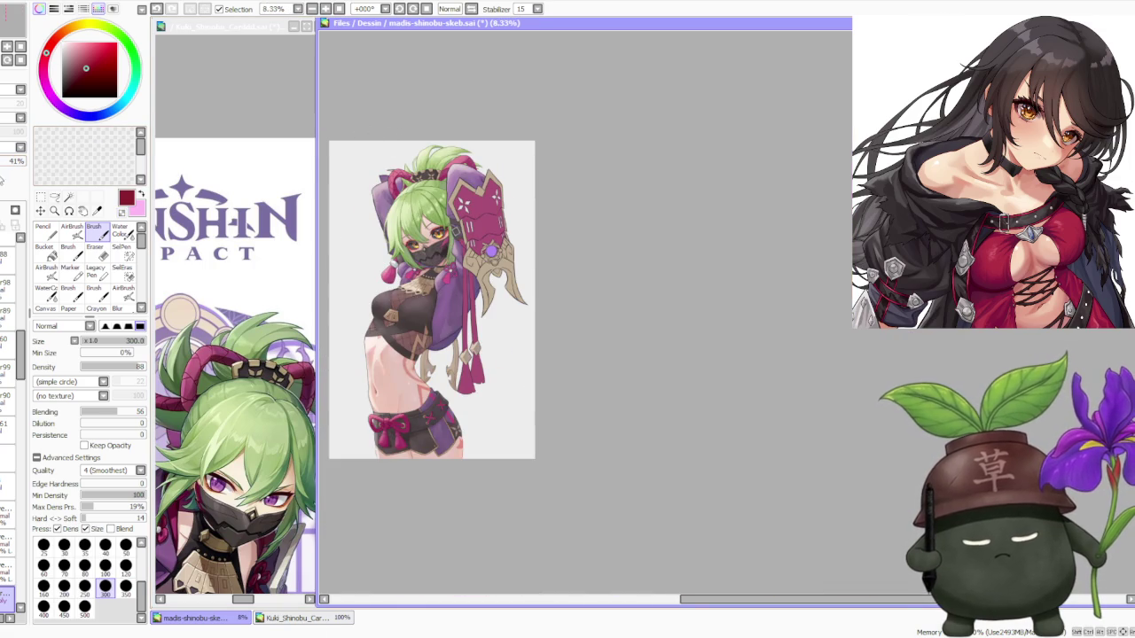
pyautogui.scroll(3, 394, 151)
pyautogui.scroll(-2, 399, 164)
pyautogui.scroll(2, 479, 124)
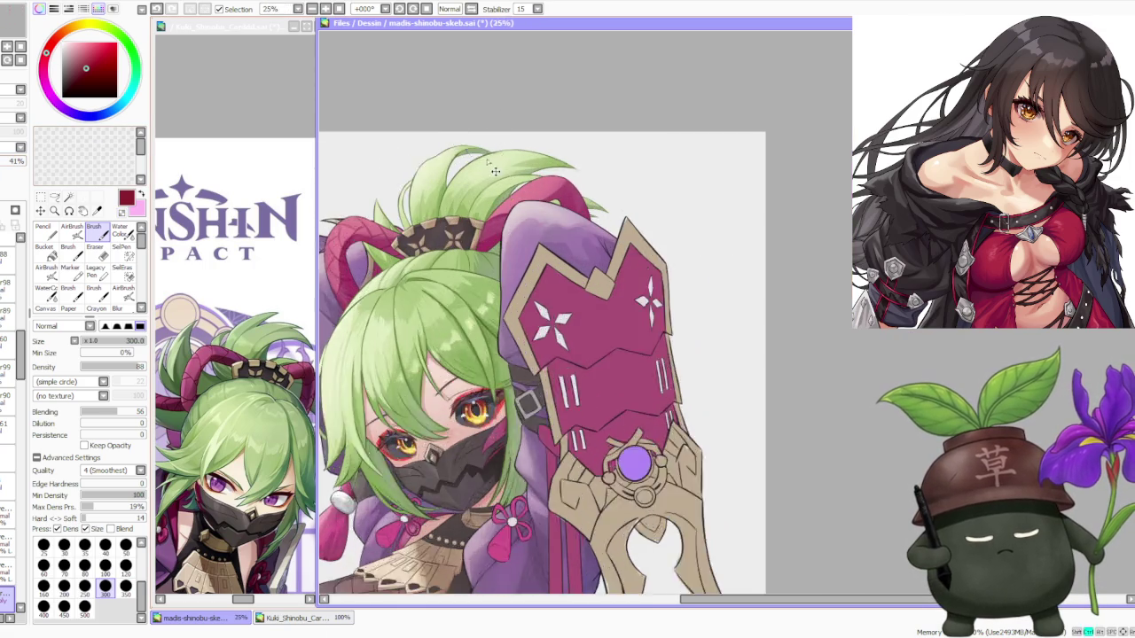
pyautogui.scroll(1, 492, 261)
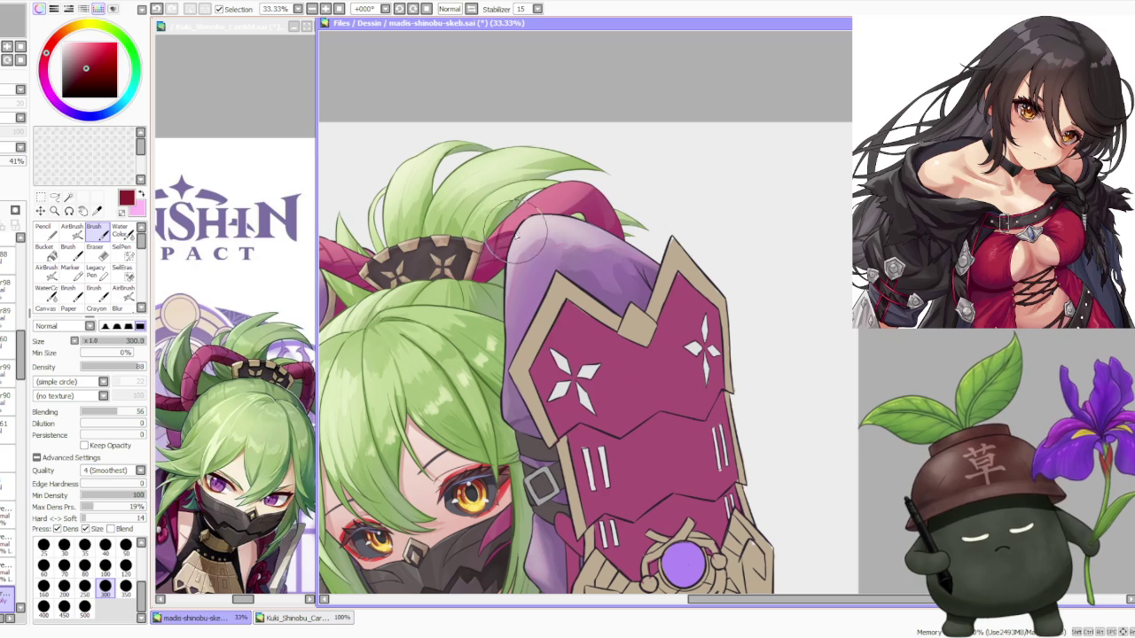
pyautogui.hotkey('ctrl', 'z')
pyautogui.hotkey('ctrl', 'z')
pyautogui.hotkey('ctrl', 'z')
pyautogui.hotkey('ctrl', 'z')
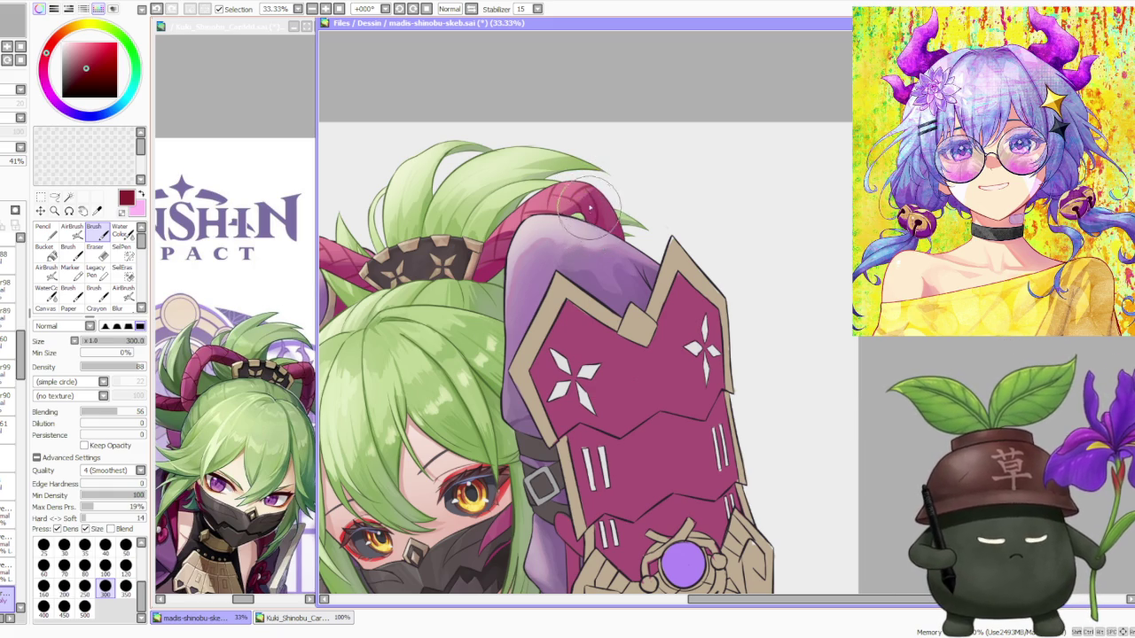
pyautogui.moveTo(608, 210); pyautogui.dragTo(623, 238)
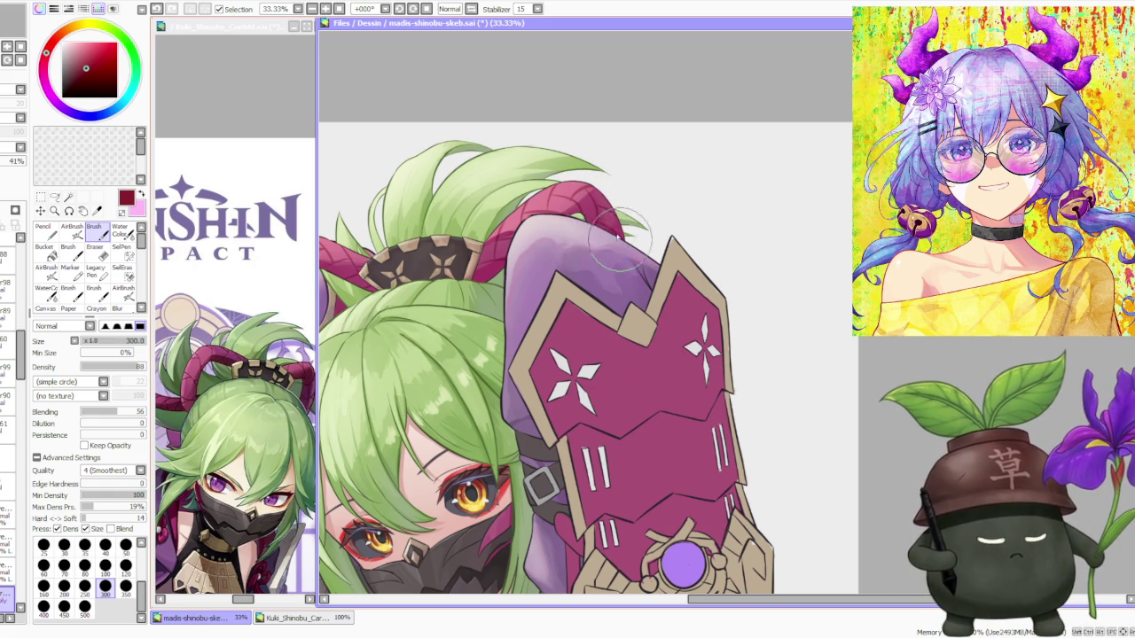
# Review the whole figure, then switch to the airbrush at size 350, density 44, 32% minimum.
pyautogui.scroll(-3, 588, 151)
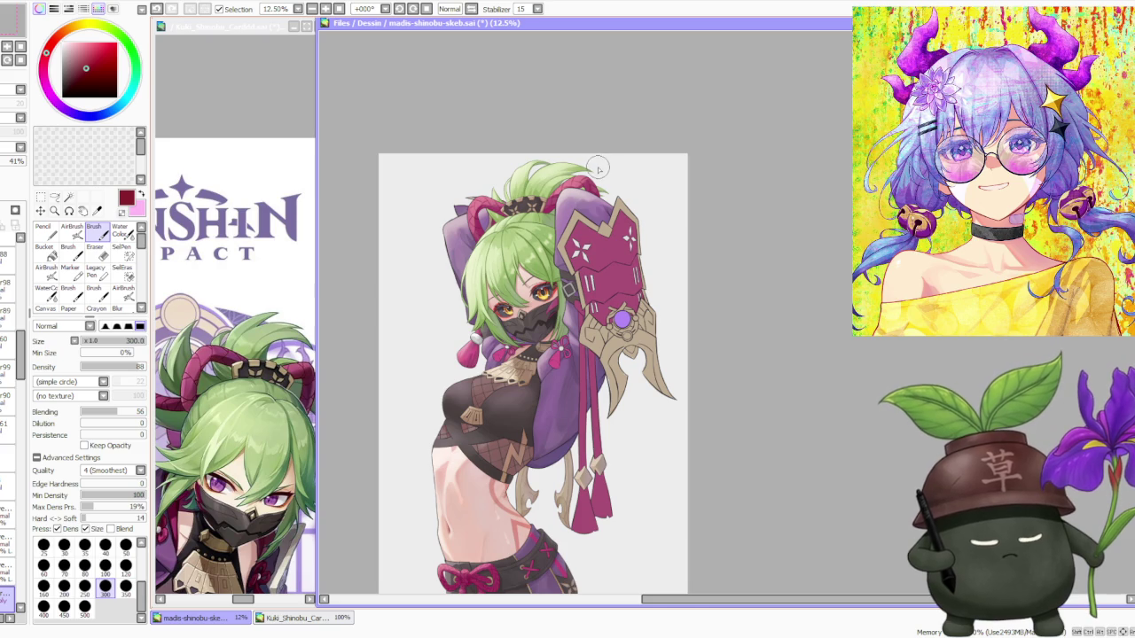
pyautogui.scroll(1, 598, 169)
pyautogui.scroll(2, 597, 155)
pyautogui.scroll(-1, 585, 164)
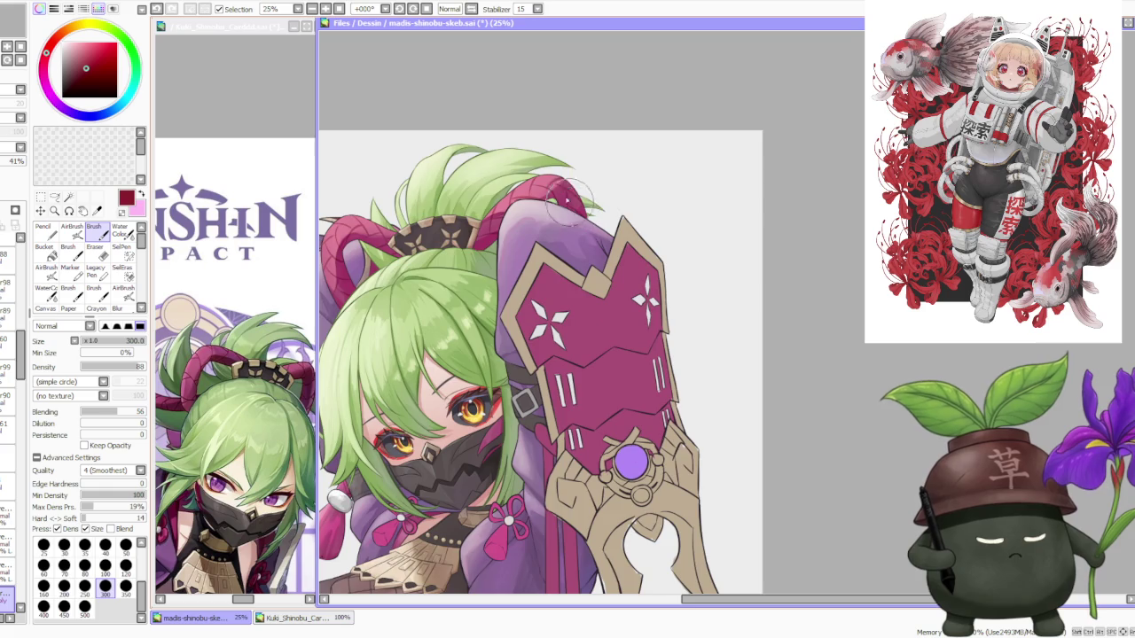
pyautogui.scroll(-1, 553, 164)
pyautogui.scroll(-1, 574, 145)
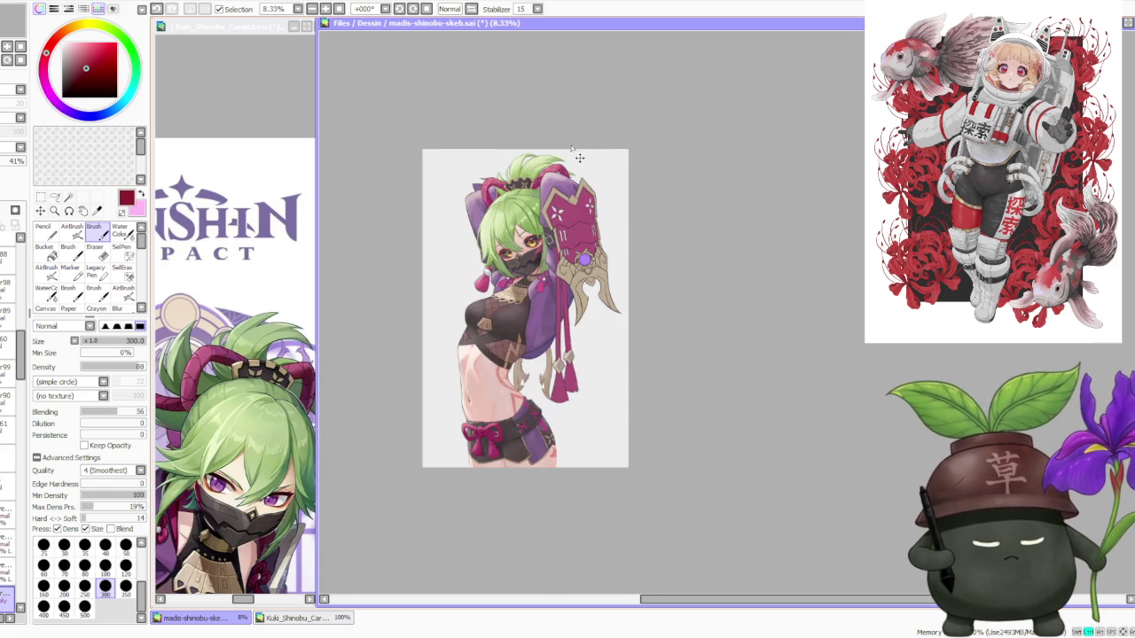
pyautogui.scroll(-1, 574, 145)
pyautogui.scroll(4, 572, 149)
pyautogui.scroll(-1, 569, 152)
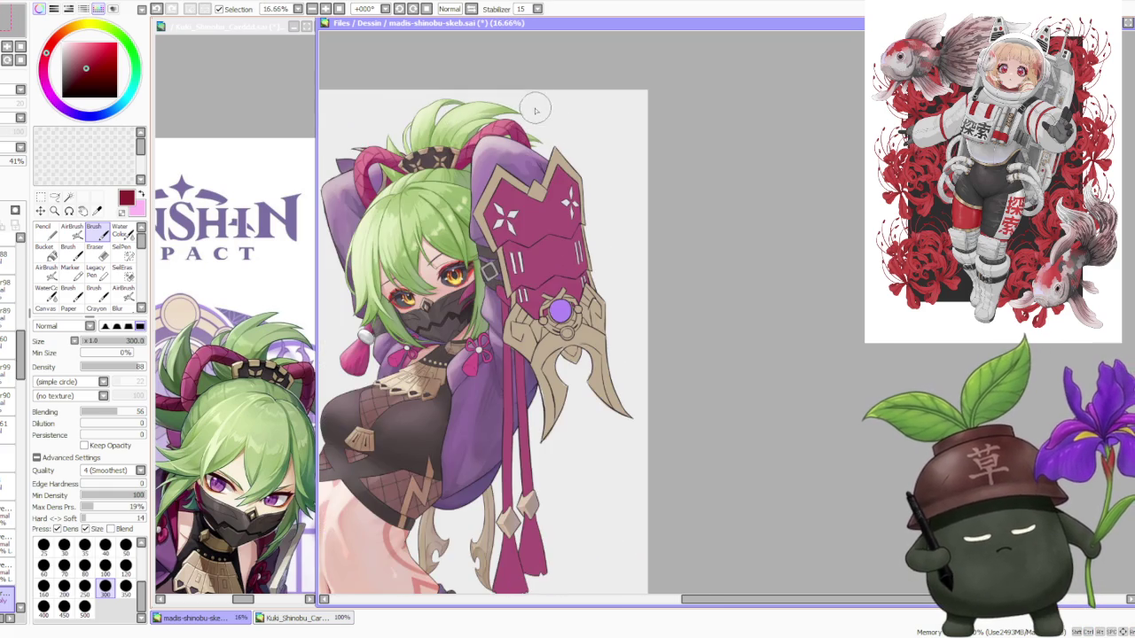
pyautogui.scroll(-1, 532, 97)
pyautogui.scroll(-1, 519, 94)
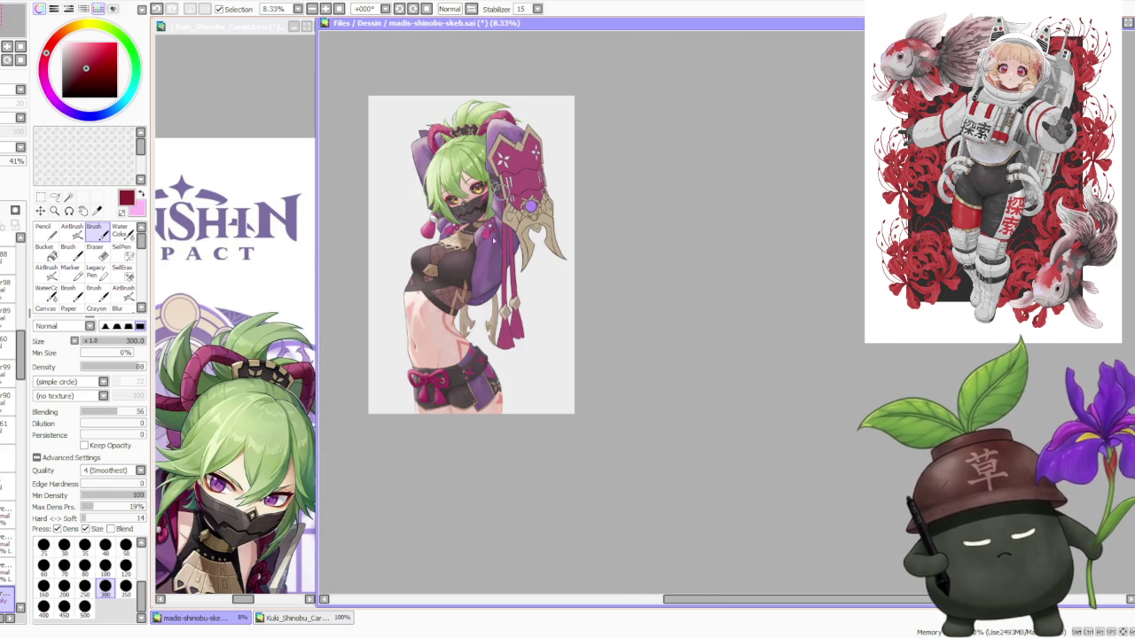
pyautogui.scroll(1, 468, 362)
pyautogui.scroll(2, 470, 368)
pyautogui.scroll(1, 479, 376)
pyautogui.scroll(-3, 470, 380)
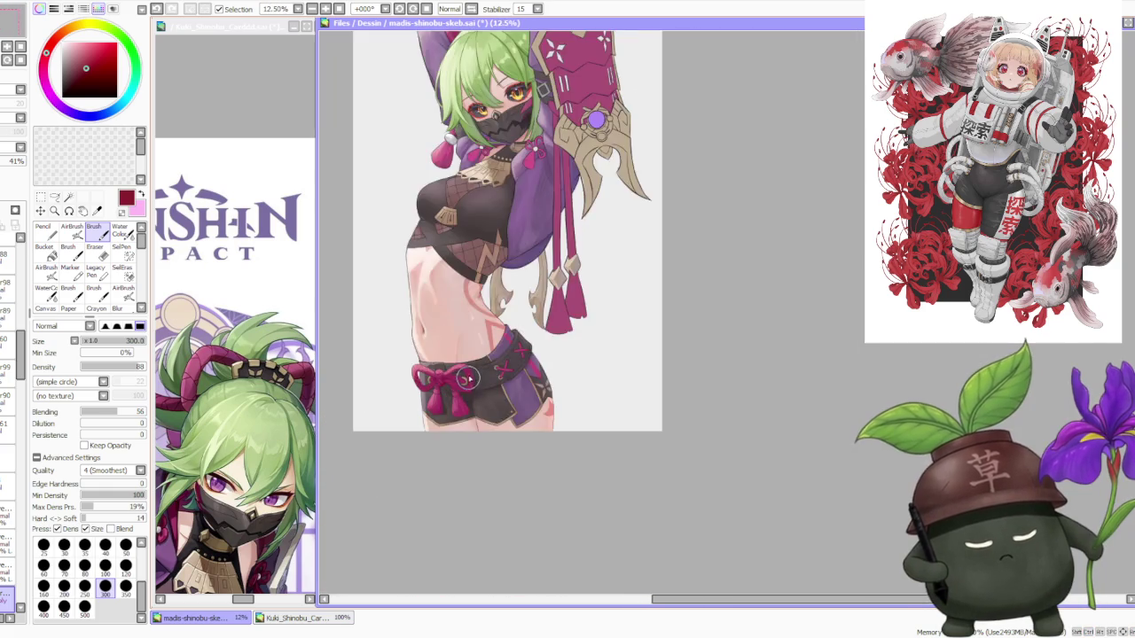
pyautogui.scroll(-2, 464, 380)
pyautogui.scroll(4, 502, 217)
pyautogui.scroll(-1, 502, 218)
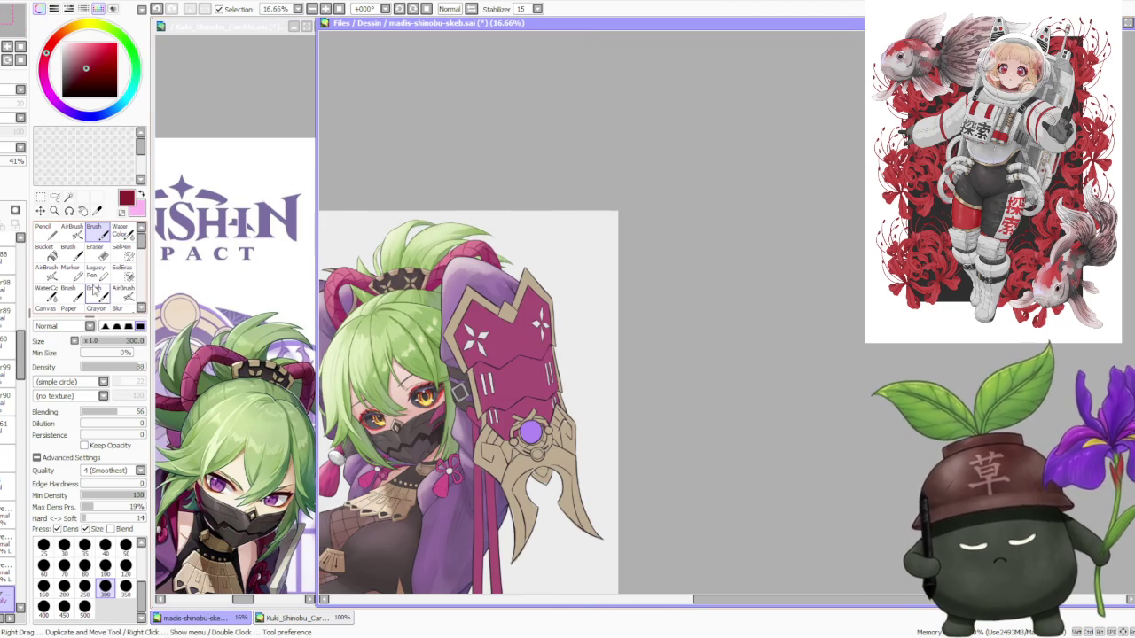
pyautogui.click(72, 229)
pyautogui.scroll(1, 337, 284)
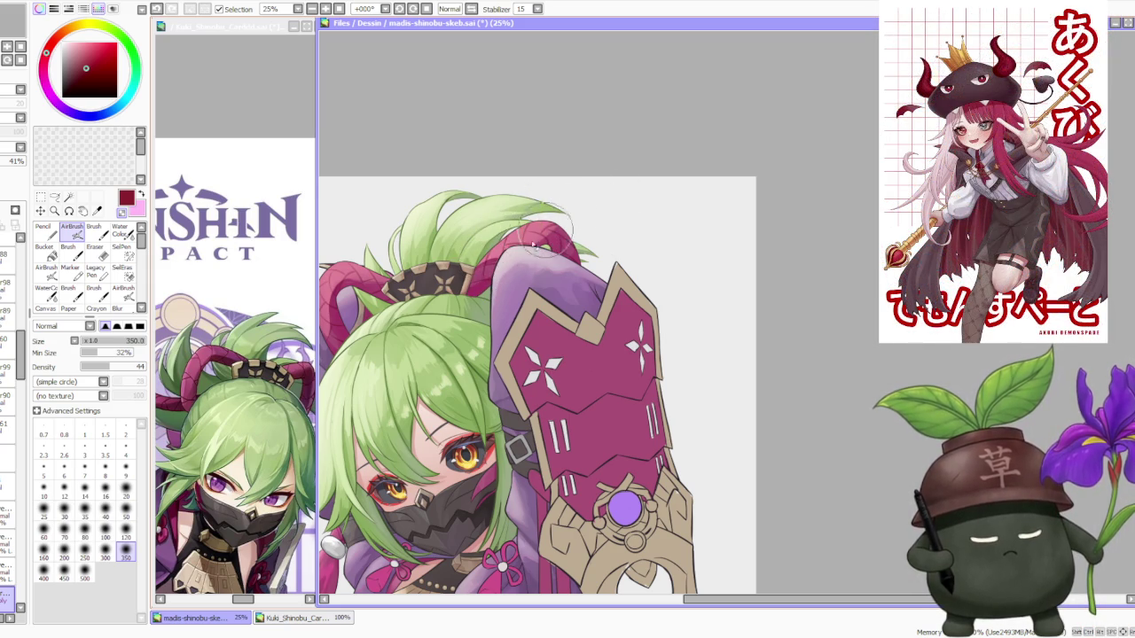
# Sample the waist ribbon's pink as the painting colour.
pyautogui.scroll(-3, 521, 217)
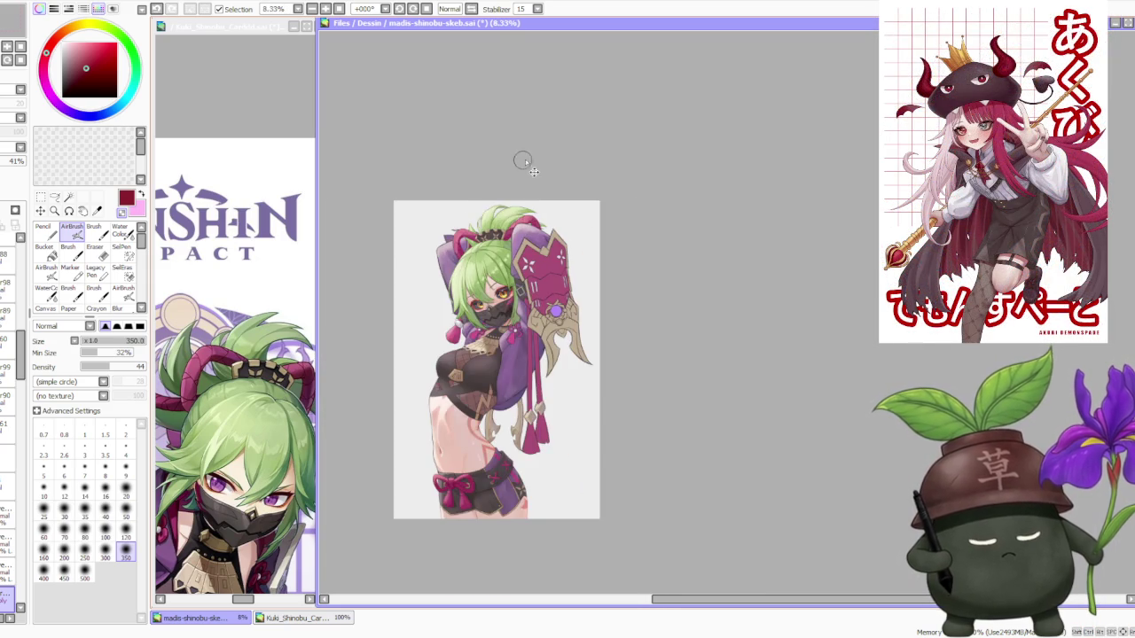
pyautogui.scroll(3, 540, 166)
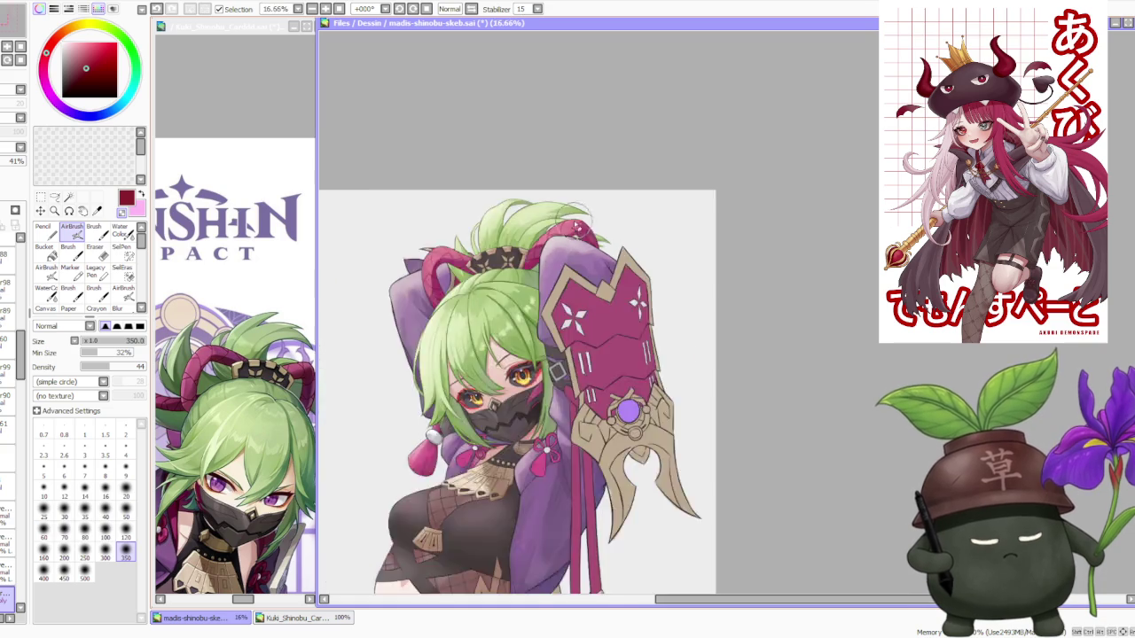
pyautogui.scroll(-3, 624, 146)
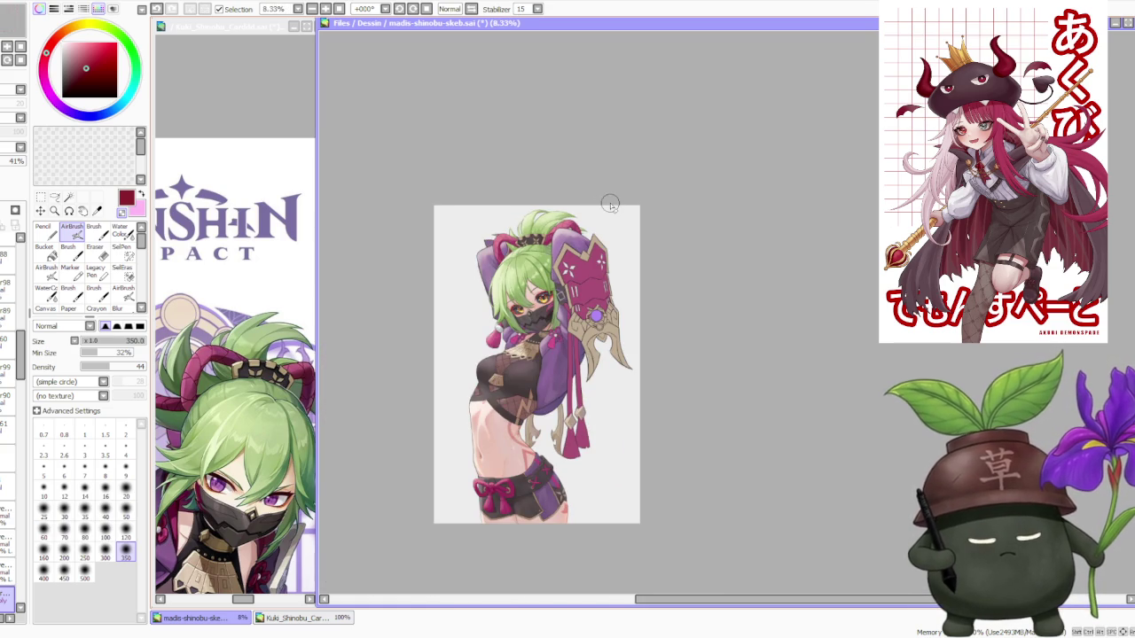
pyautogui.scroll(2, 603, 381)
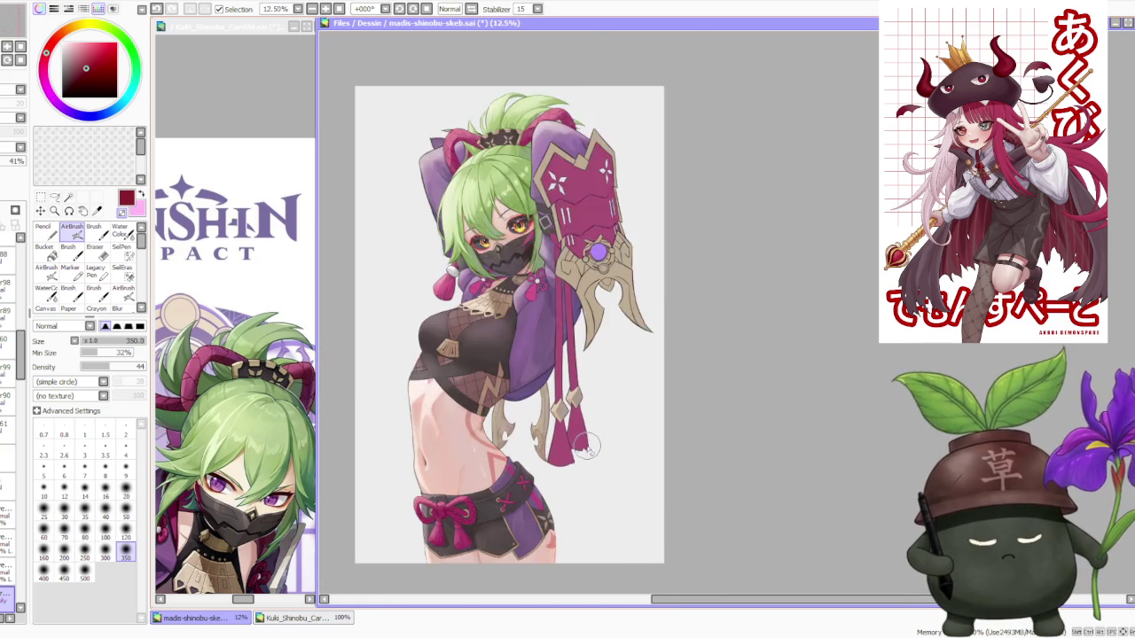
pyautogui.scroll(-5, 27, 367)
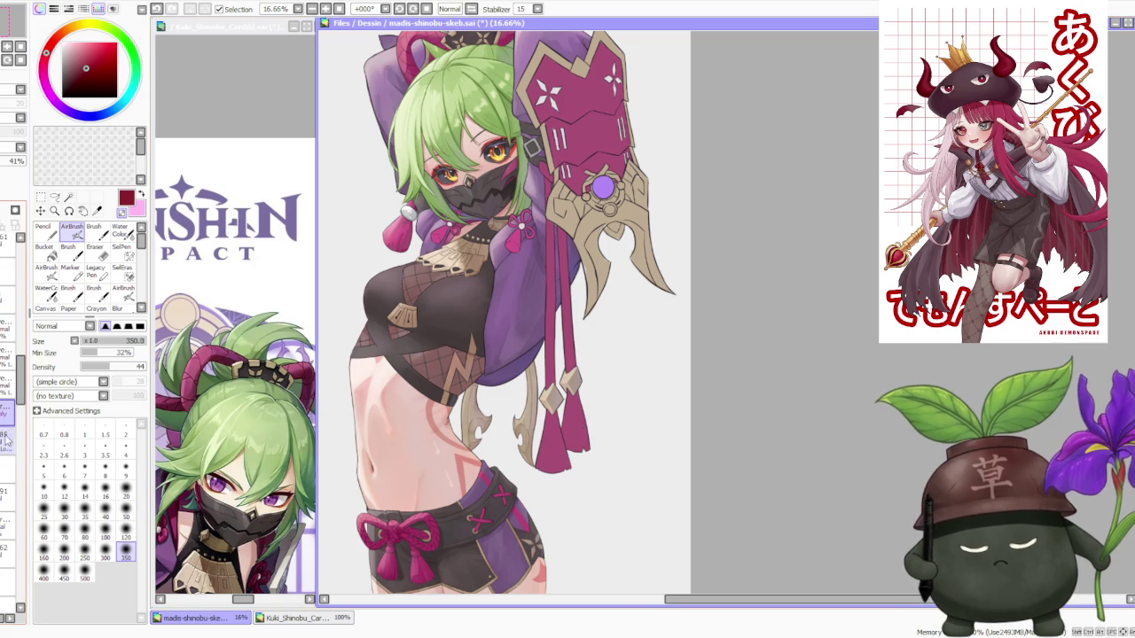
pyautogui.keyDown('alt'); pyautogui.click(404, 542); pyautogui.keyUp('alt')
# Enlarge the airbrush to size 500, keeping density 44 and 32% minimum size.
pyautogui.scroll(-1, 410, 535)
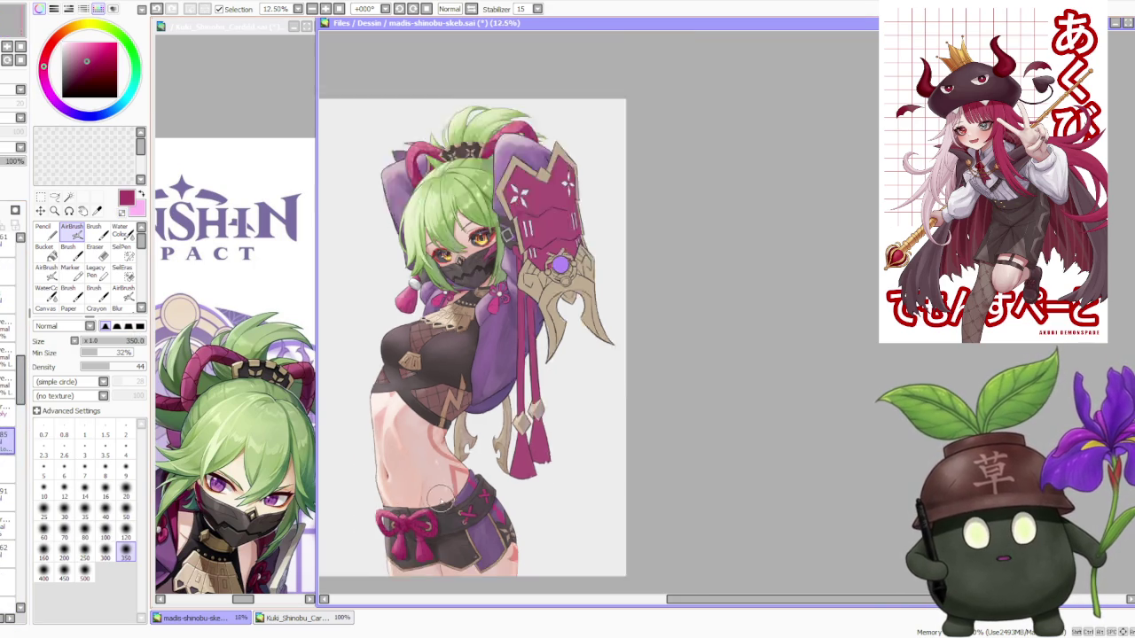
pyautogui.scroll(-1, 491, 389)
pyautogui.scroll(2, 475, 251)
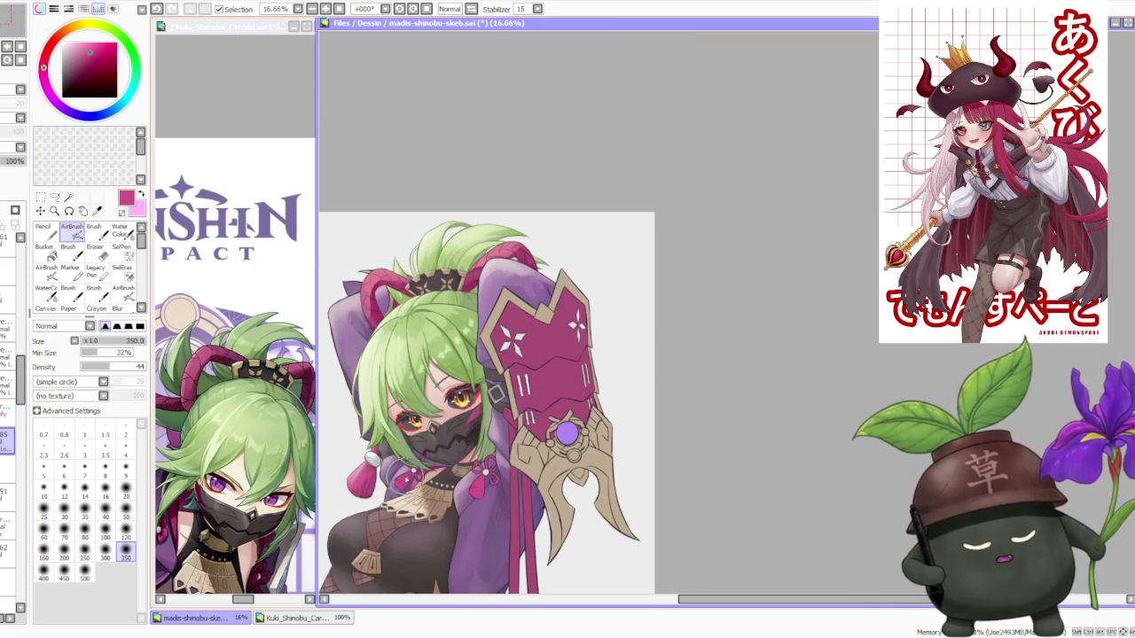
pyautogui.click(84, 577)
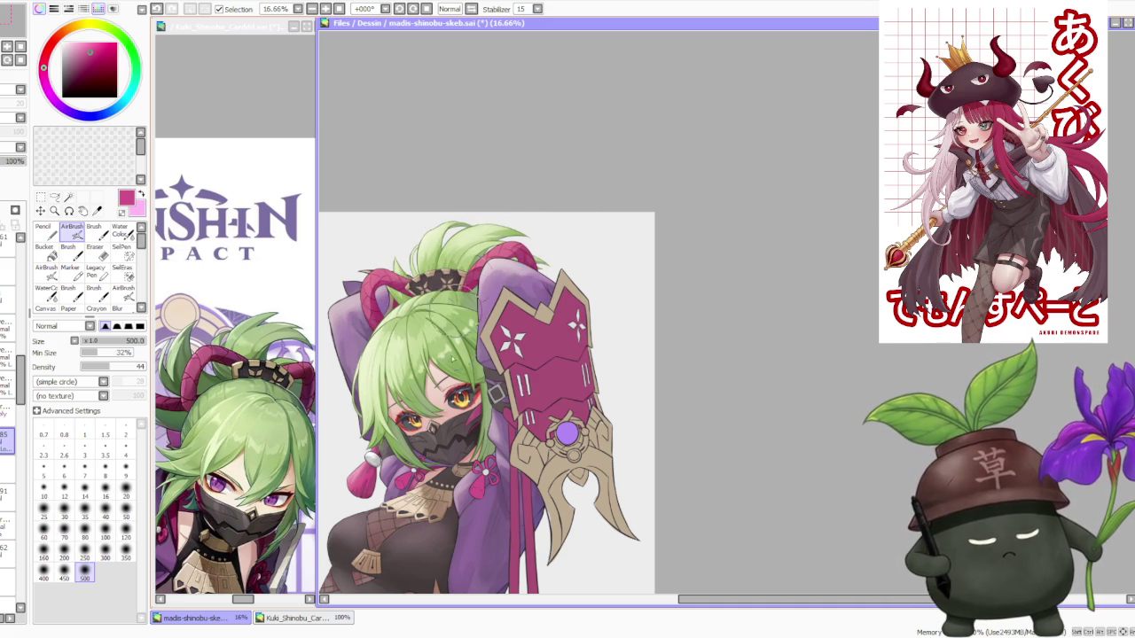
pyautogui.scroll(-1, 522, 271)
pyautogui.scroll(-1, 539, 184)
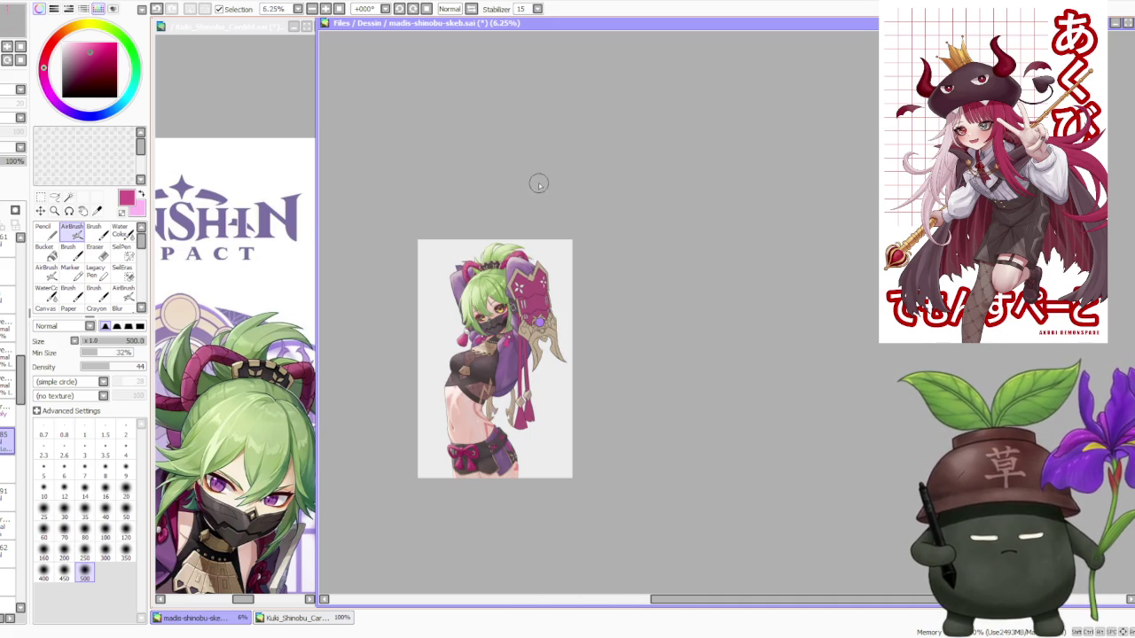
pyautogui.scroll(2, 536, 233)
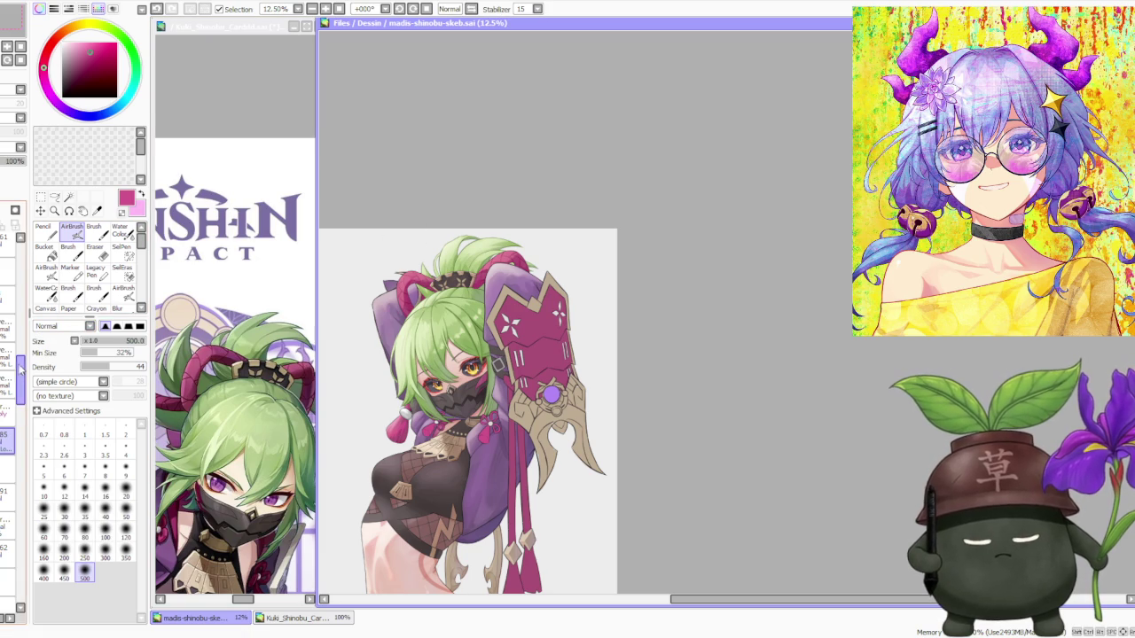
pyautogui.scroll(3, 21, 365)
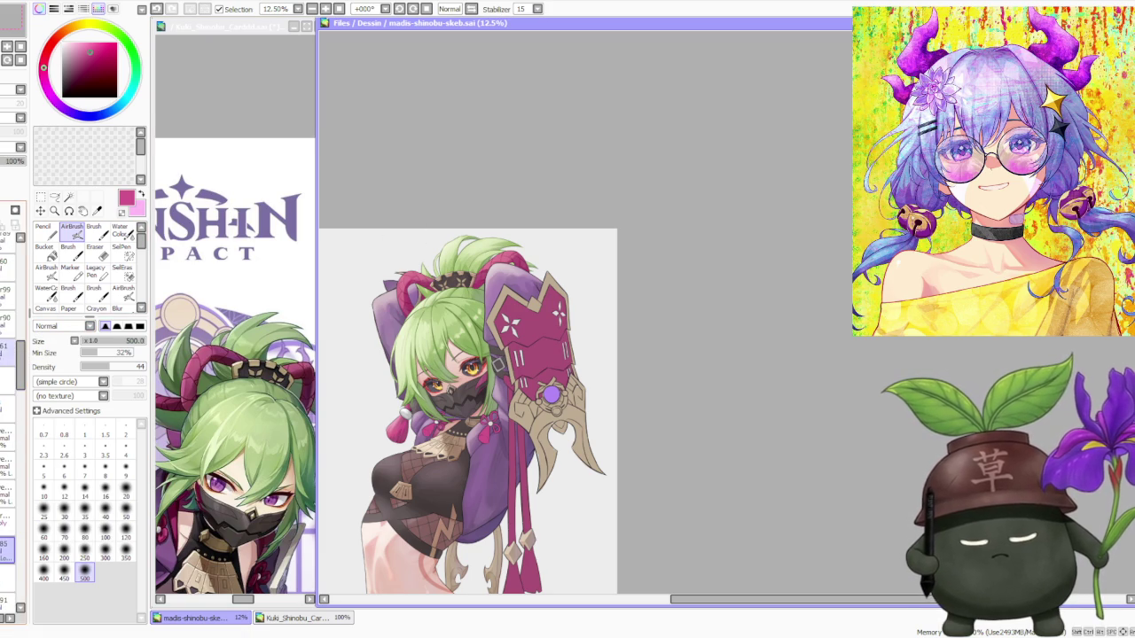
pyautogui.scroll(2, 13, 372)
pyautogui.scroll(2, 13, 373)
pyautogui.scroll(1, 14, 372)
pyautogui.scroll(1, 13, 372)
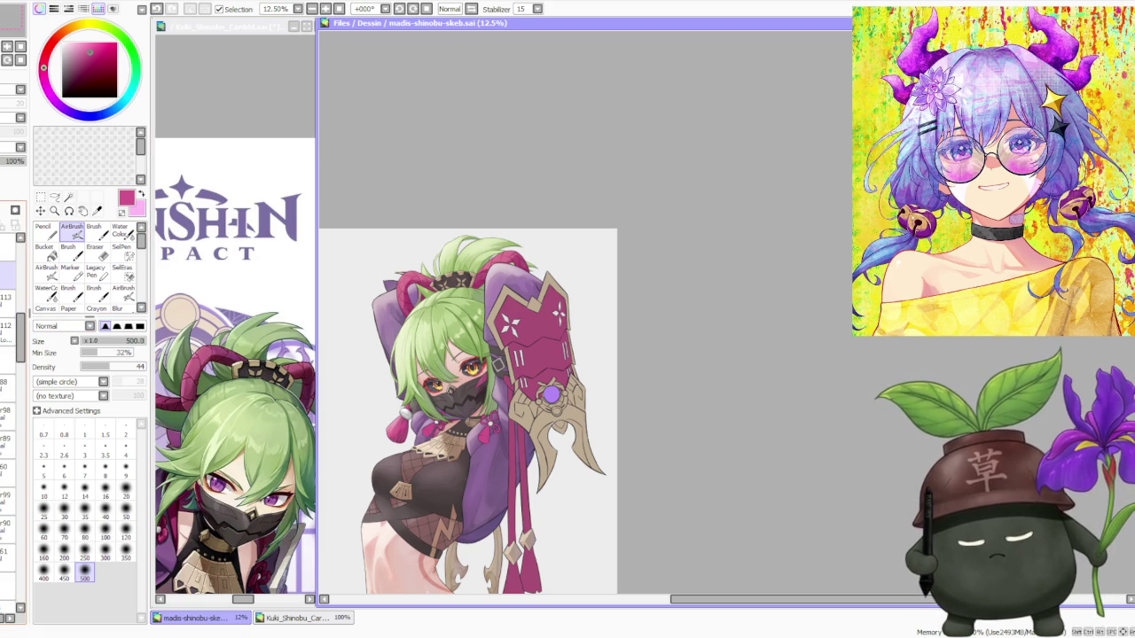
pyautogui.scroll(-1, 484, 205)
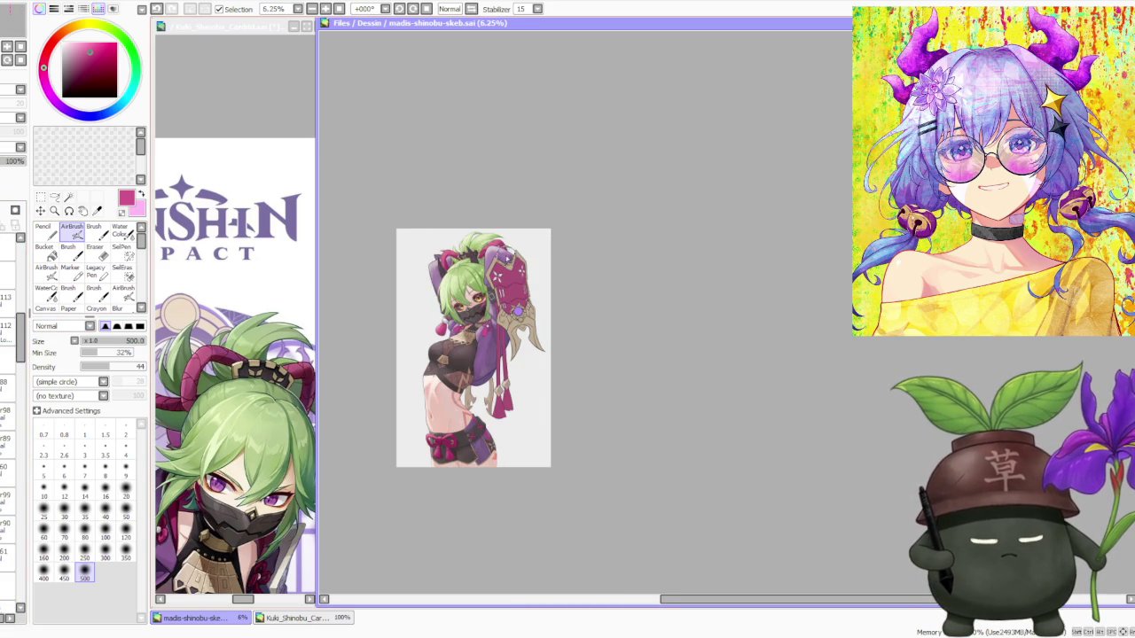
pyautogui.scroll(1, 507, 256)
pyautogui.scroll(1, 477, 238)
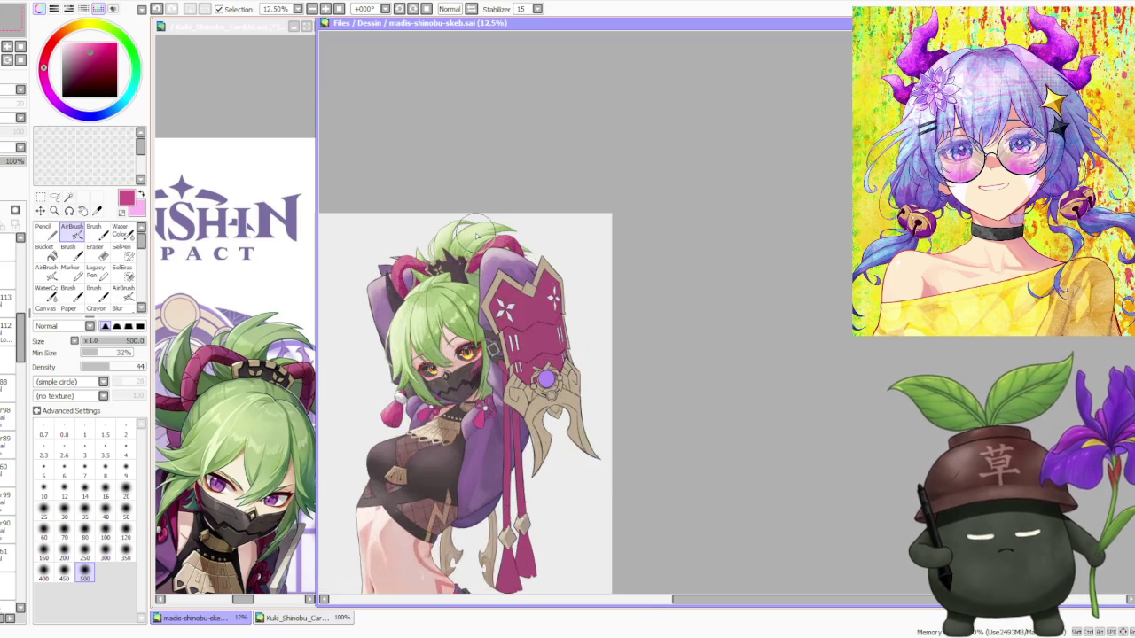
# Try an orange-red painting colour, then change it to purple.
pyautogui.scroll(1, 477, 238)
pyautogui.scroll(-2, 6, 368)
pyautogui.scroll(-2, 9, 371)
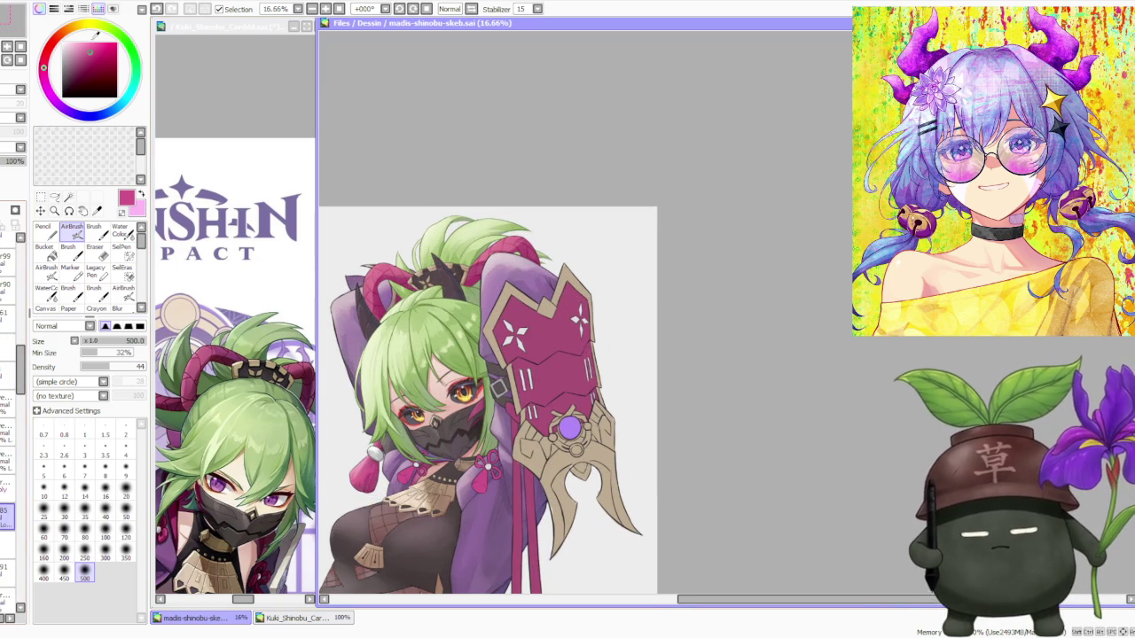
pyautogui.click(58, 35)
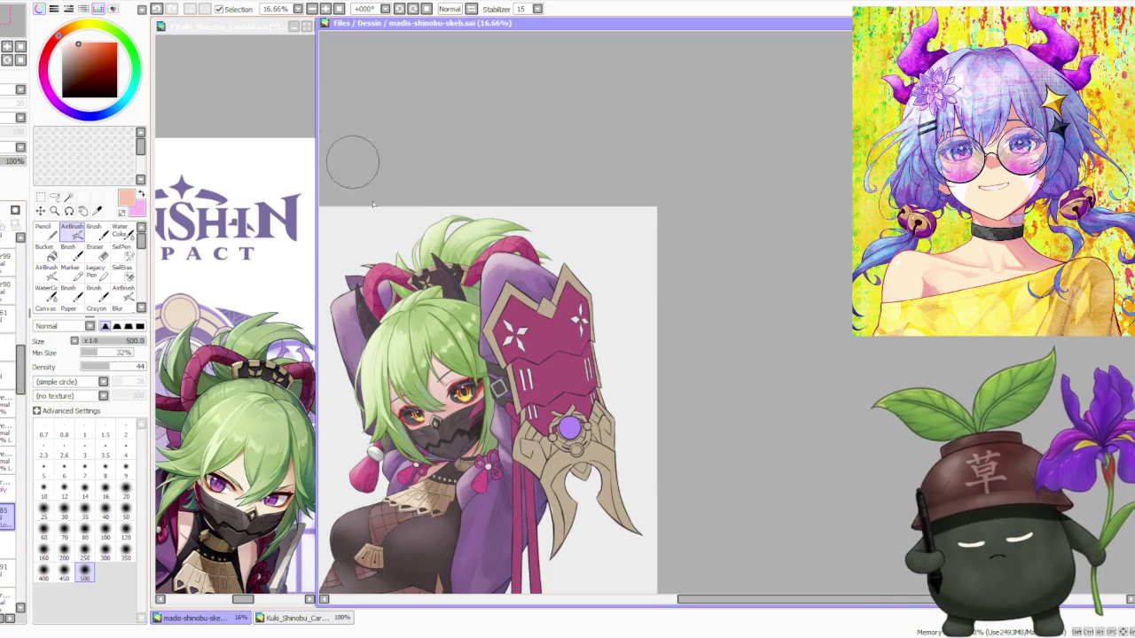
pyautogui.scroll(1, 379, 259)
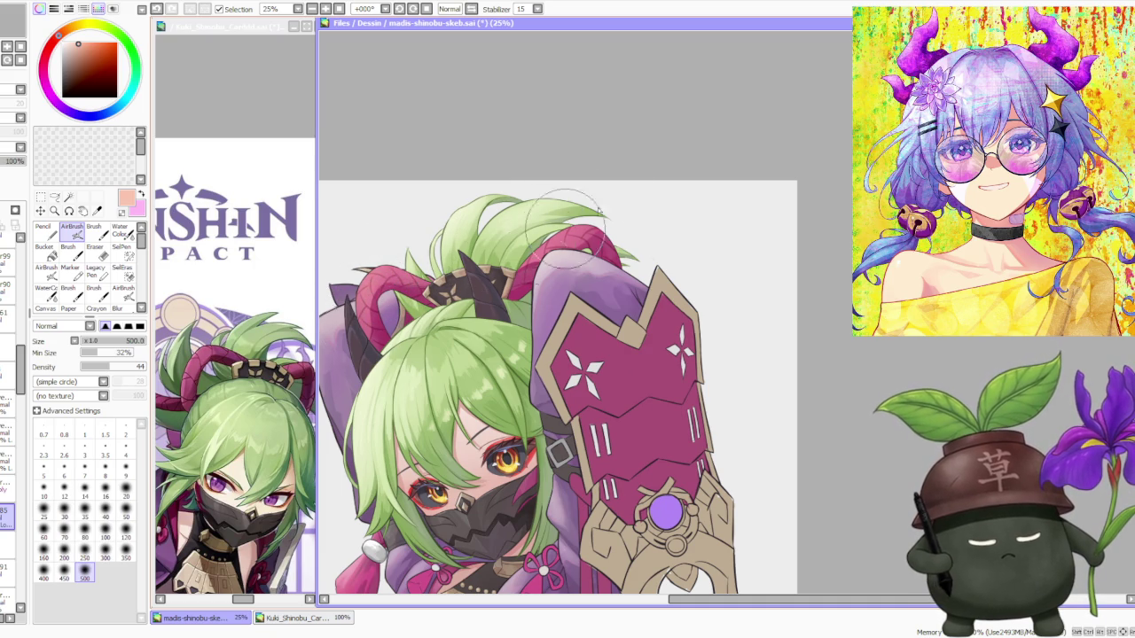
pyautogui.click(62, 105)
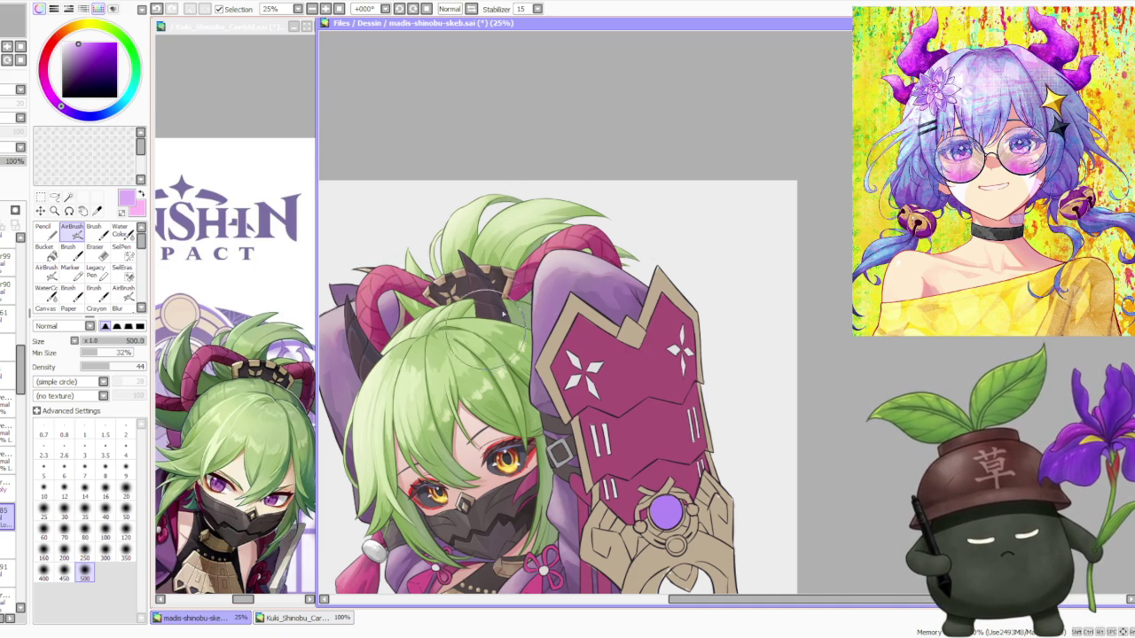
# Select the layer just above the current one in the layer panel.
pyautogui.scroll(-2, 701, 231)
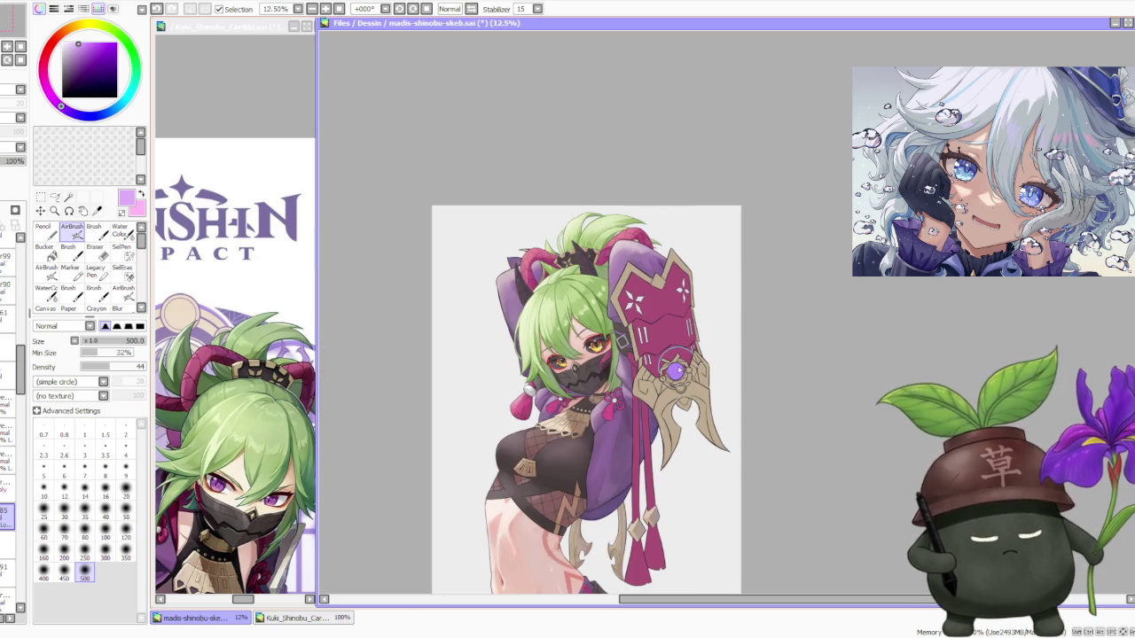
pyautogui.scroll(2, 676, 371)
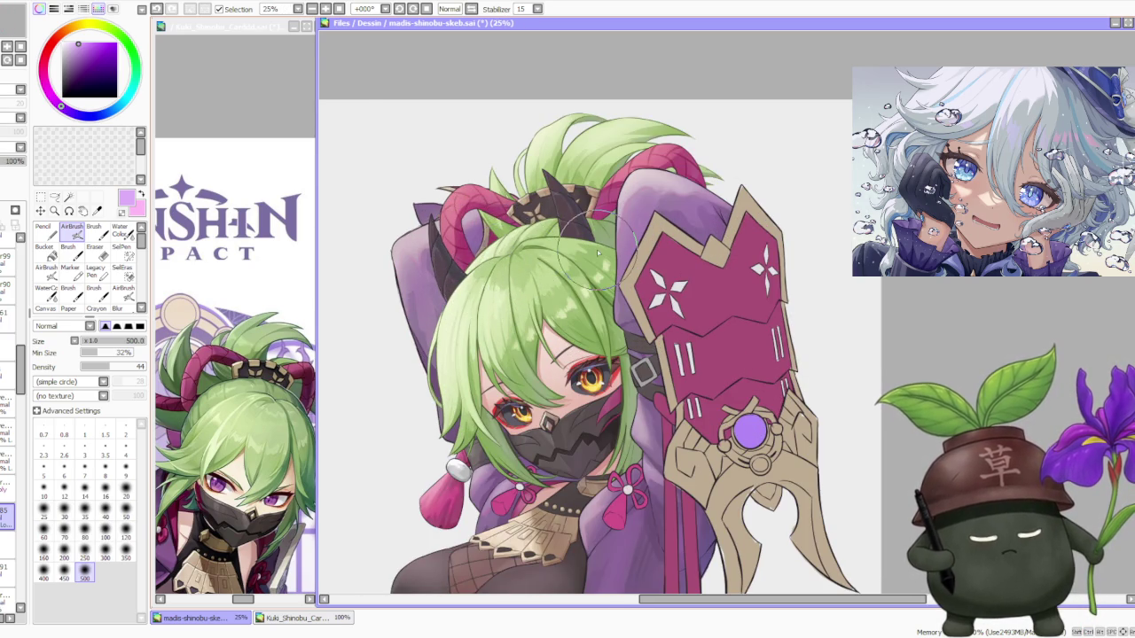
pyautogui.scroll(-1, 598, 254)
pyautogui.scroll(4, 562, 199)
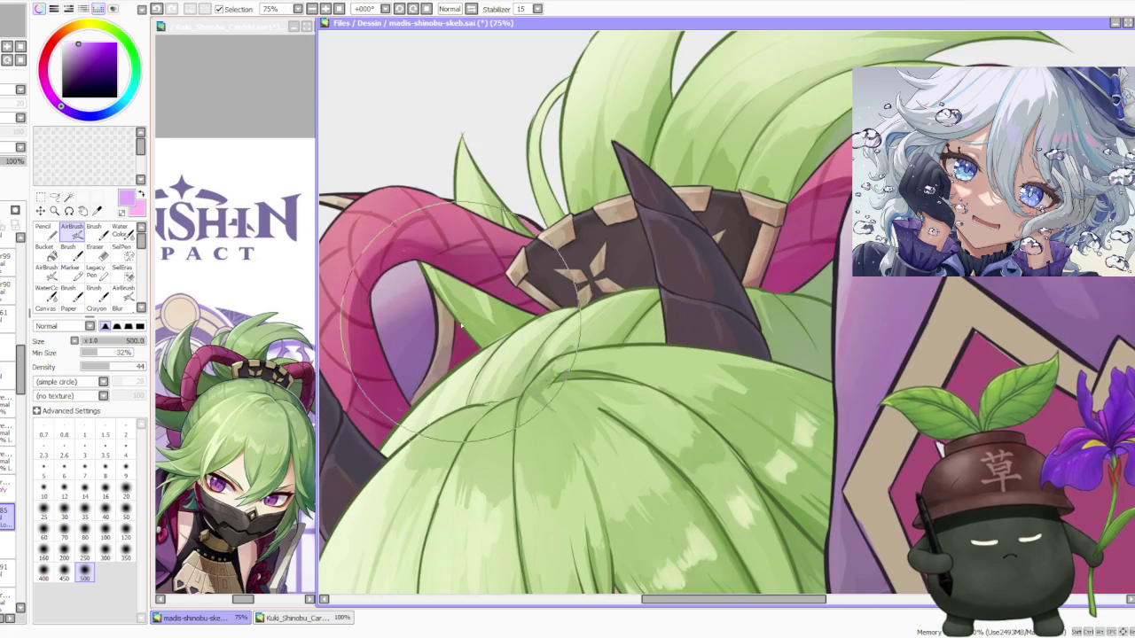
pyautogui.scroll(-3, 382, 275)
pyautogui.scroll(-2, 381, 275)
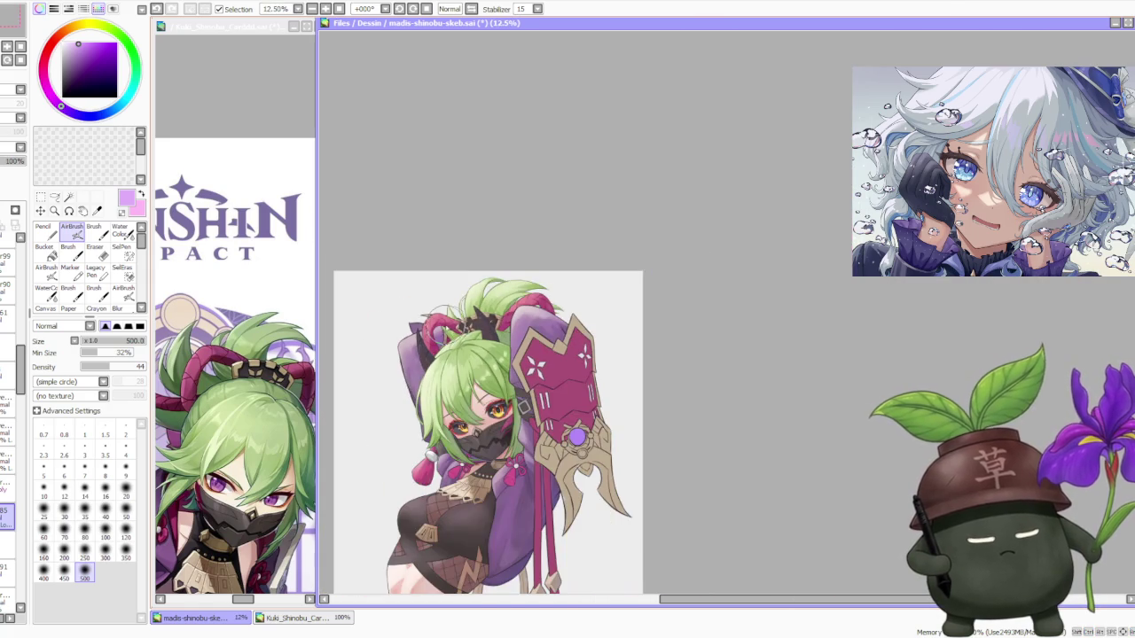
pyautogui.scroll(-1, 381, 275)
pyautogui.scroll(-1, 381, 275)
pyautogui.scroll(1, 525, 385)
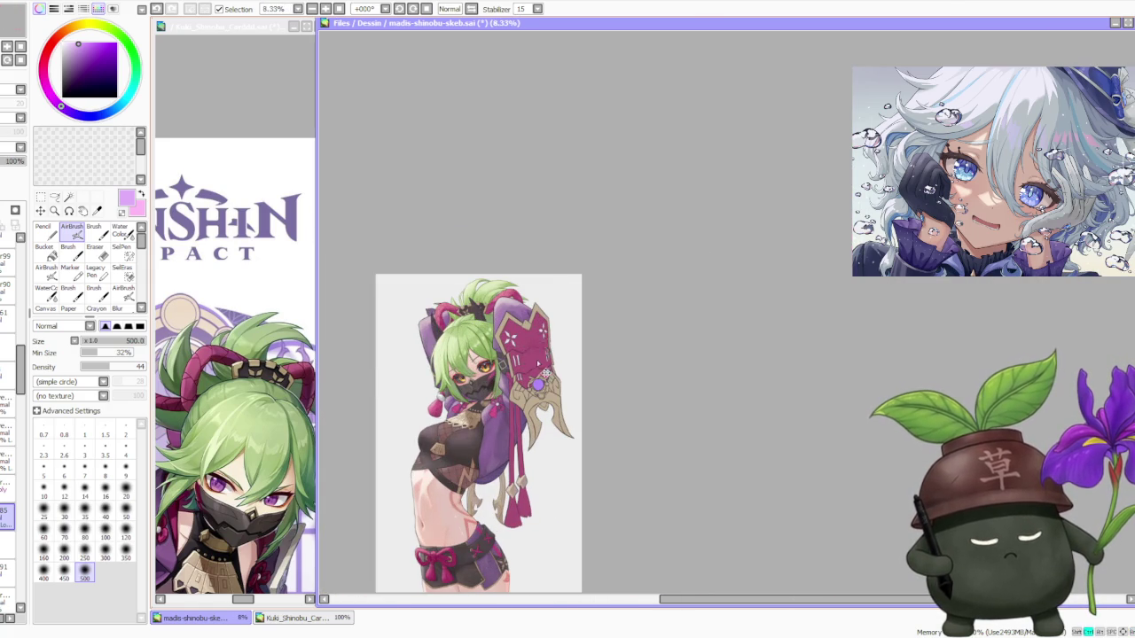
pyautogui.scroll(2, 537, 359)
pyautogui.scroll(-1, 535, 361)
pyautogui.scroll(-1, 532, 364)
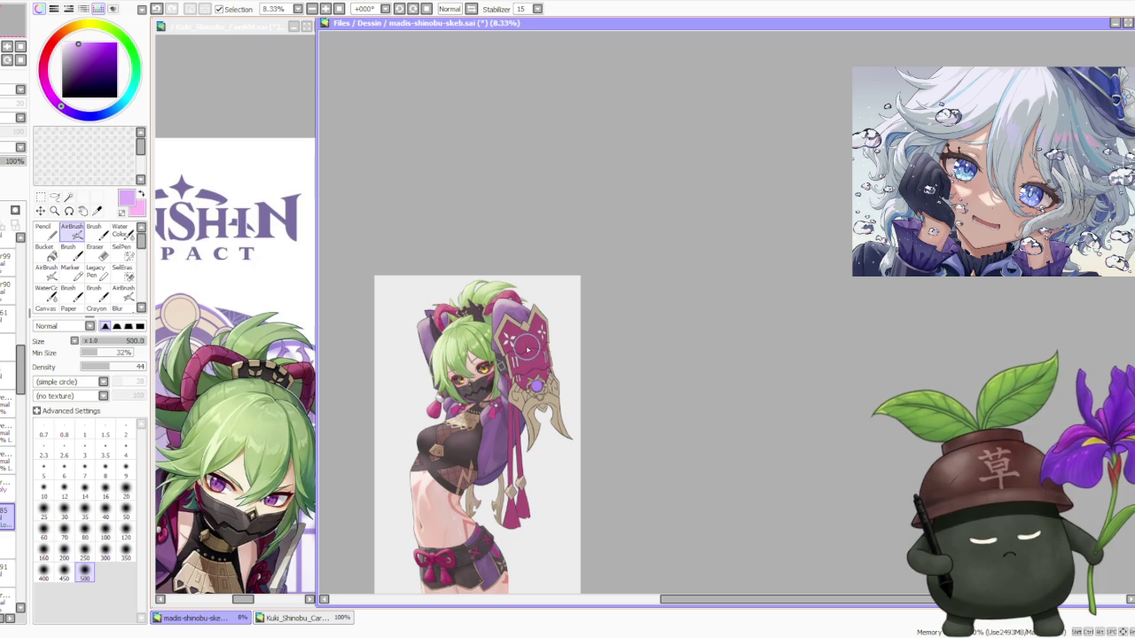
pyautogui.scroll(3, 542, 467)
pyautogui.scroll(-1, 532, 456)
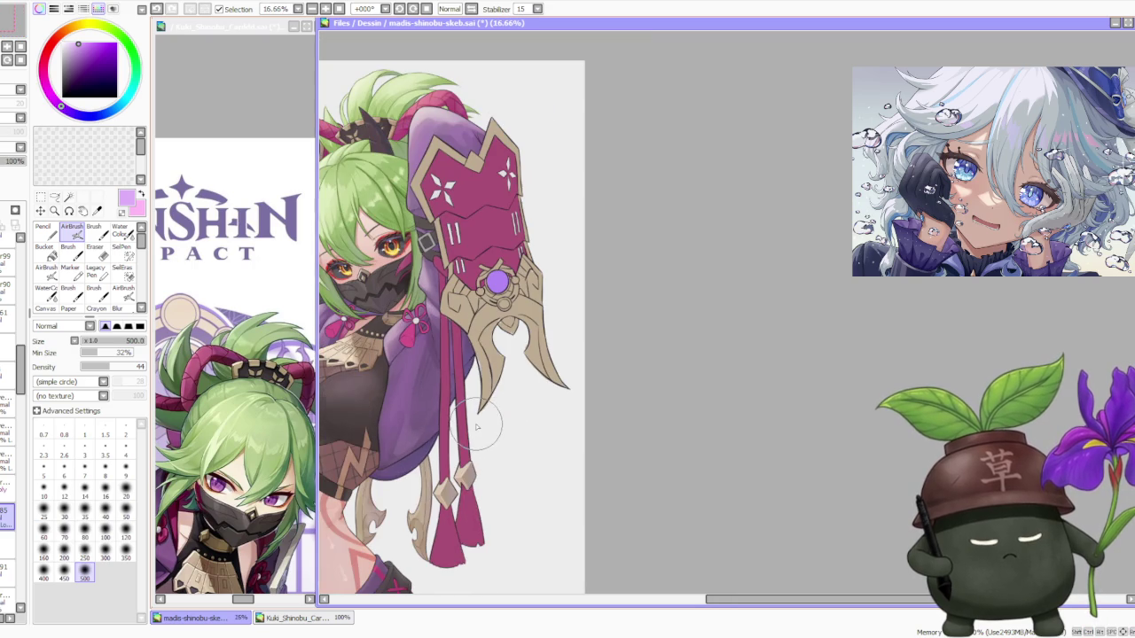
pyautogui.moveTo(23, 367); pyautogui.dragTo(27, 306)
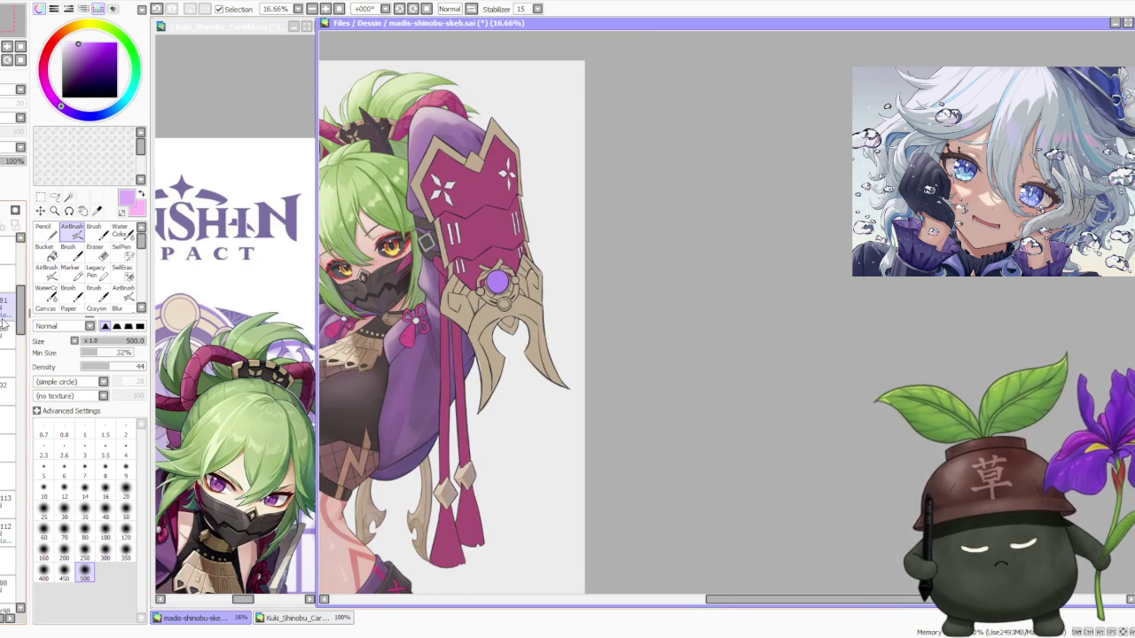
pyautogui.click(10, 306)
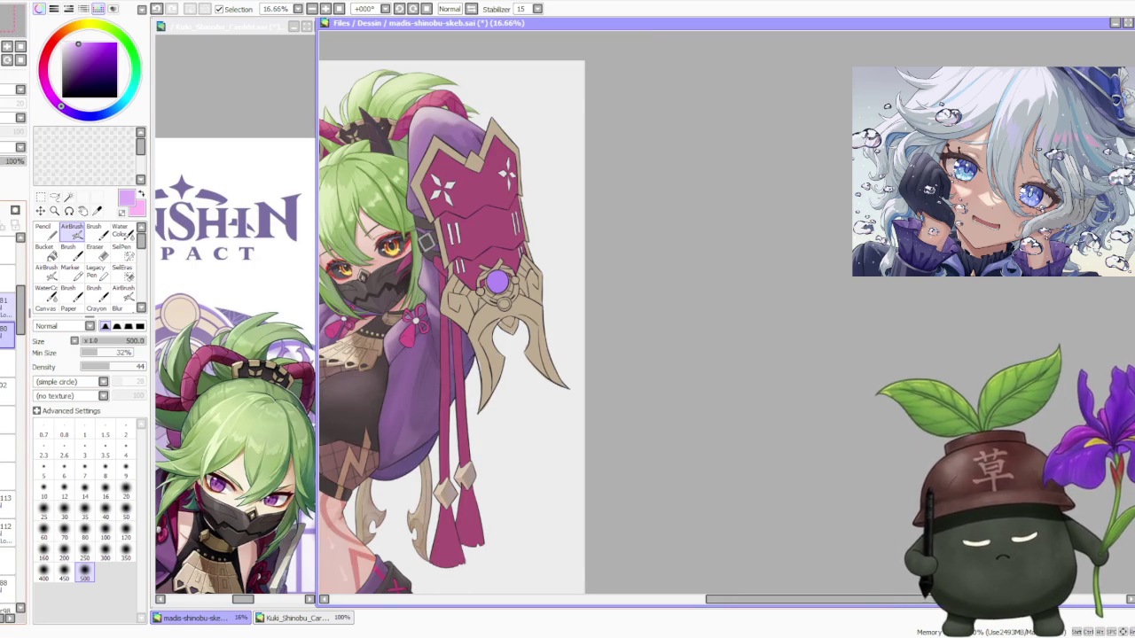
# Bring the Kuki_Shinobu_Carddd.sai reference forward so the full character card art is visible.
pyautogui.scroll(3, 490, 386)
pyautogui.scroll(-4, 461, 399)
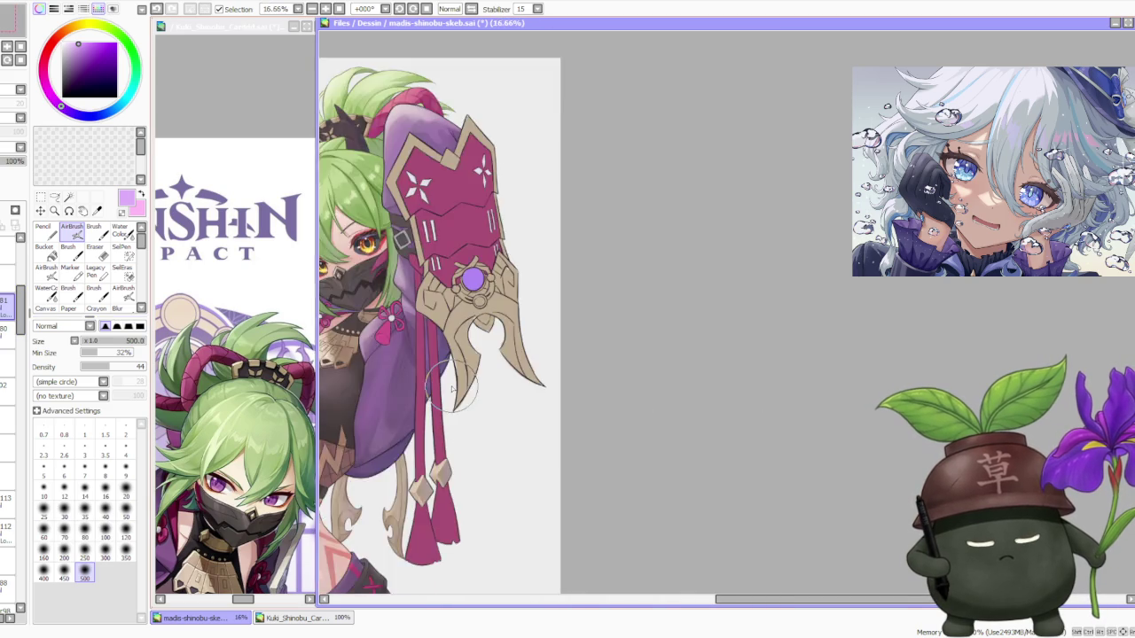
pyautogui.scroll(-2, 441, 426)
pyautogui.scroll(3, 452, 424)
pyautogui.scroll(1, 479, 418)
pyautogui.scroll(-3, 479, 427)
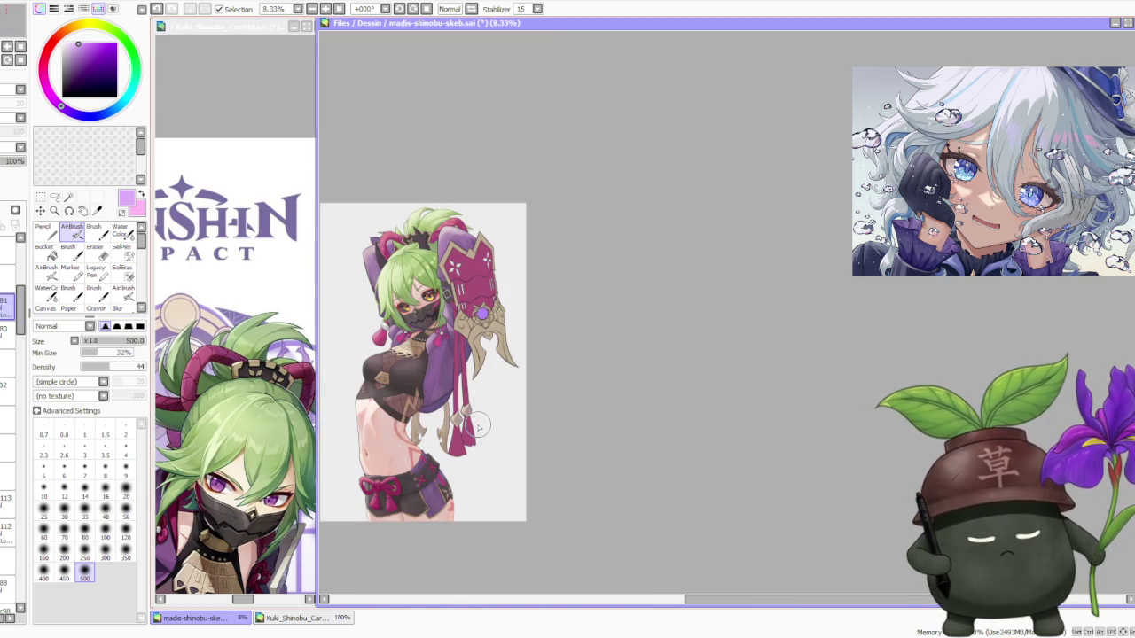
pyautogui.scroll(-1, 479, 426)
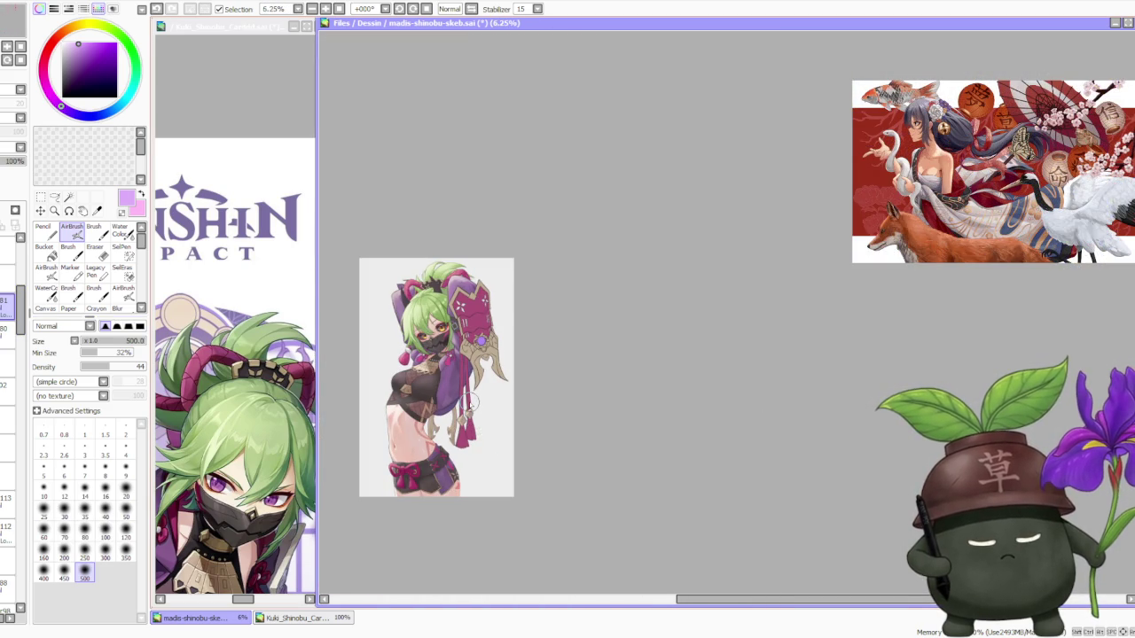
pyautogui.scroll(2, 469, 400)
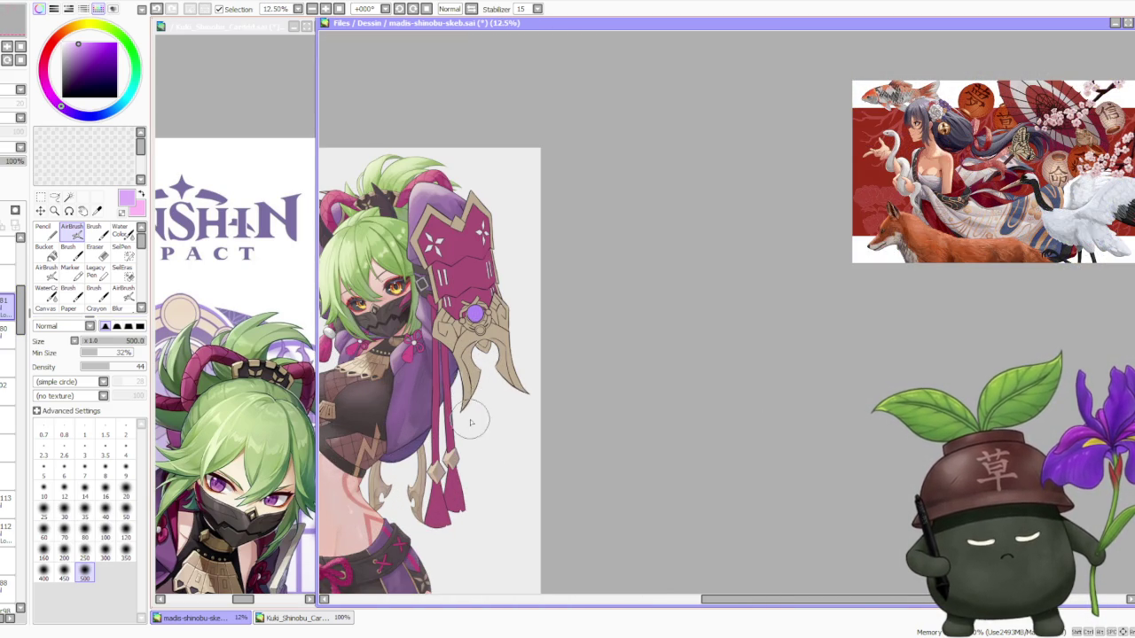
pyautogui.scroll(3, 462, 419)
pyautogui.scroll(-1, 462, 419)
pyautogui.scroll(-1, 443, 408)
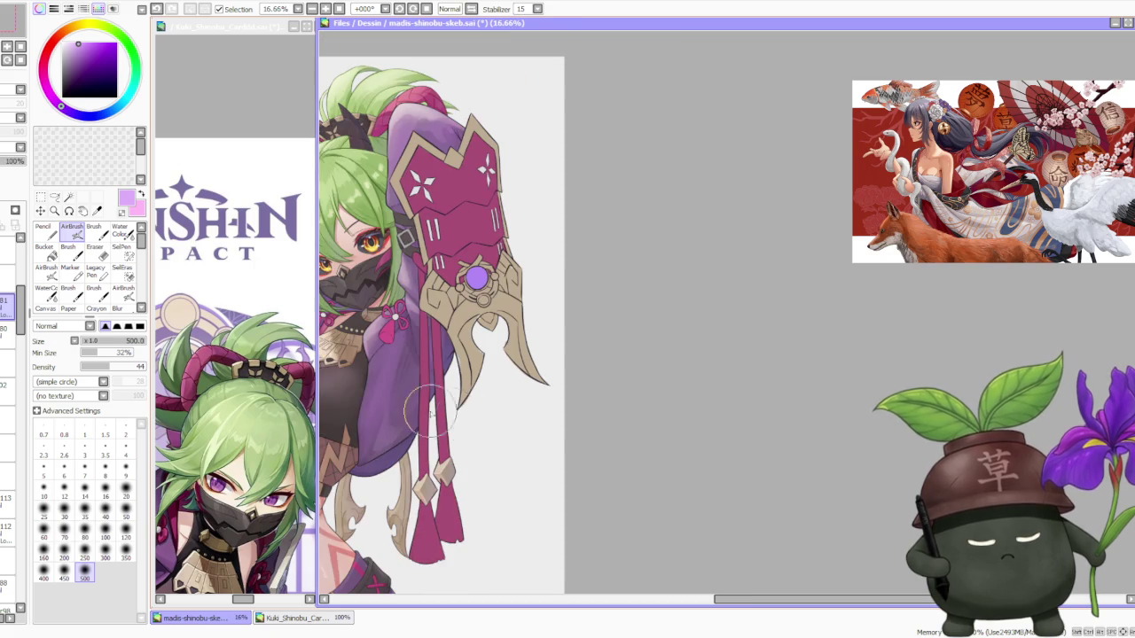
pyautogui.click(235, 417)
pyautogui.scroll(-1, 235, 417)
pyautogui.scroll(-1, 235, 416)
pyautogui.scroll(1, 235, 417)
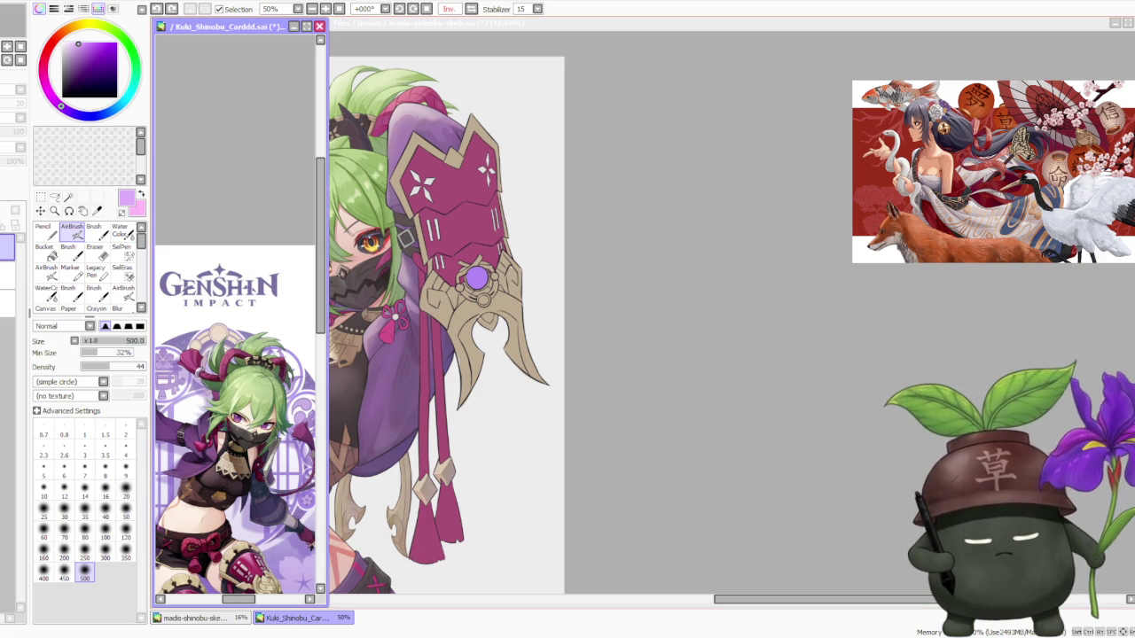
# Back on the illustration, sample a dark magenta from the drawing and switch to the regular Brush.
pyautogui.click(637, 255)
pyautogui.scroll(-1, 630, 251)
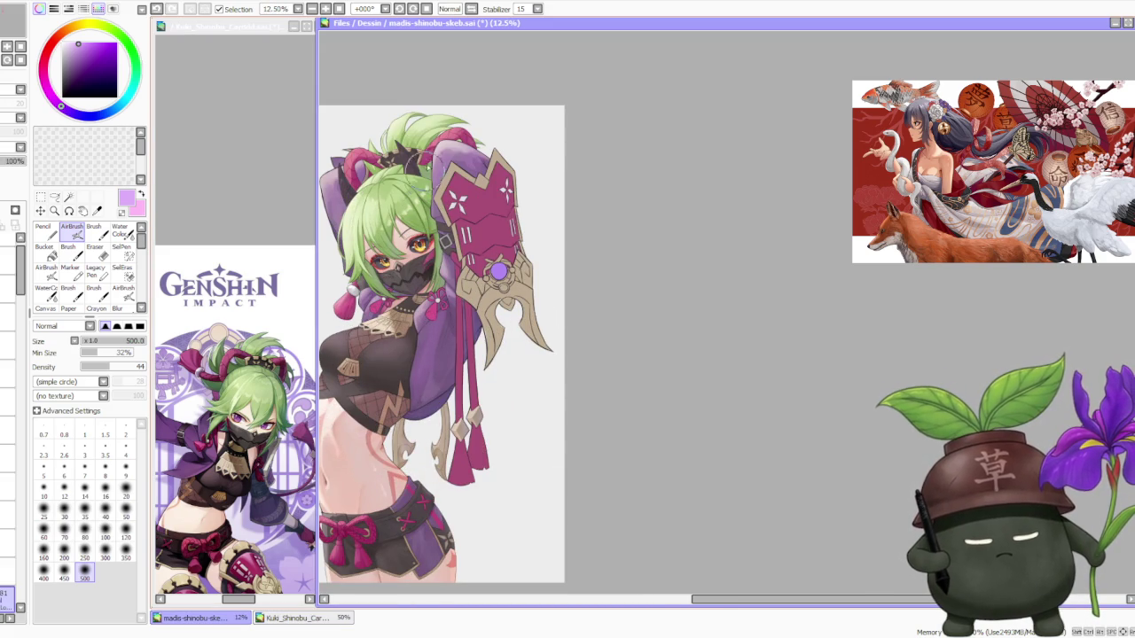
pyautogui.keyDown('alt'); pyautogui.click(350, 146); pyautogui.keyUp('alt')
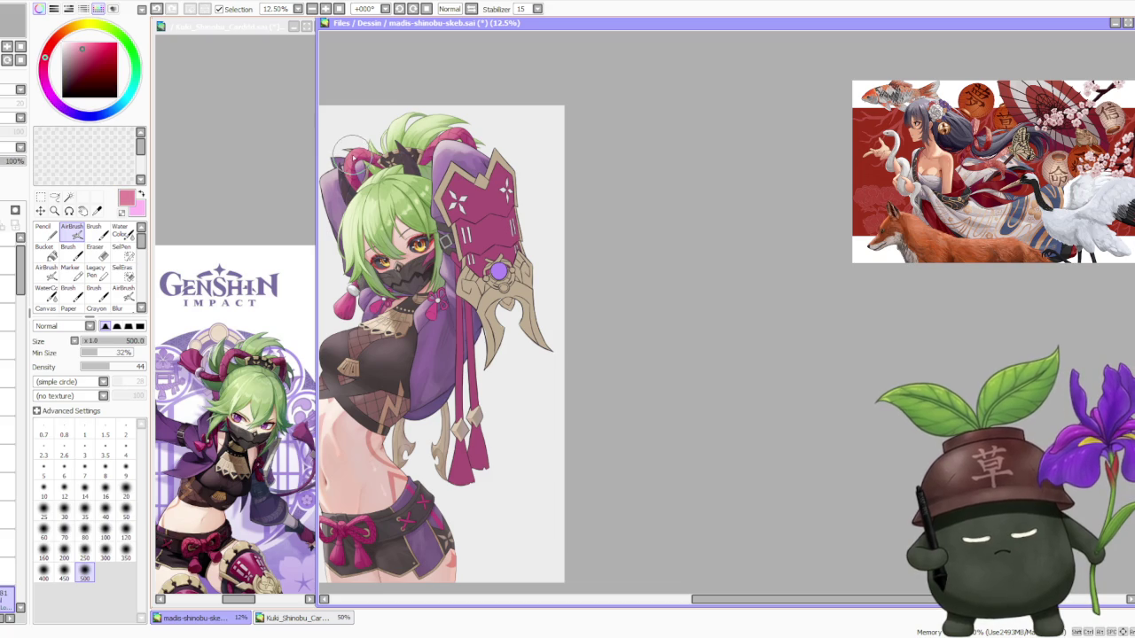
pyautogui.keyDown('alt'); pyautogui.click(474, 133); pyautogui.keyUp('alt')
pyautogui.press('b')
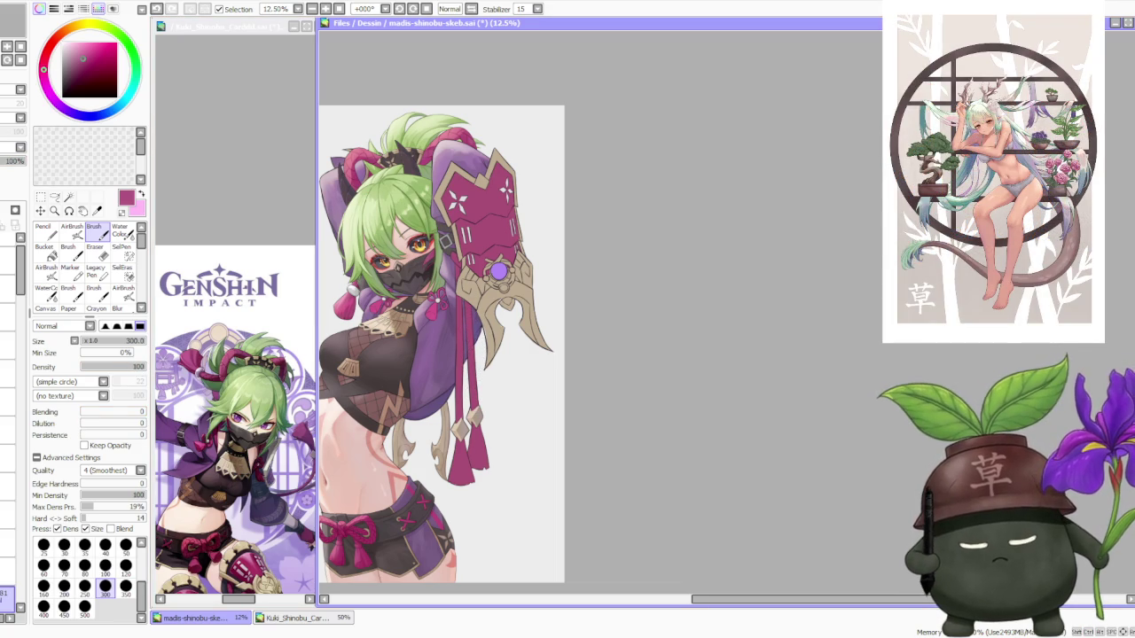
pyautogui.scroll(-5, 9, 297)
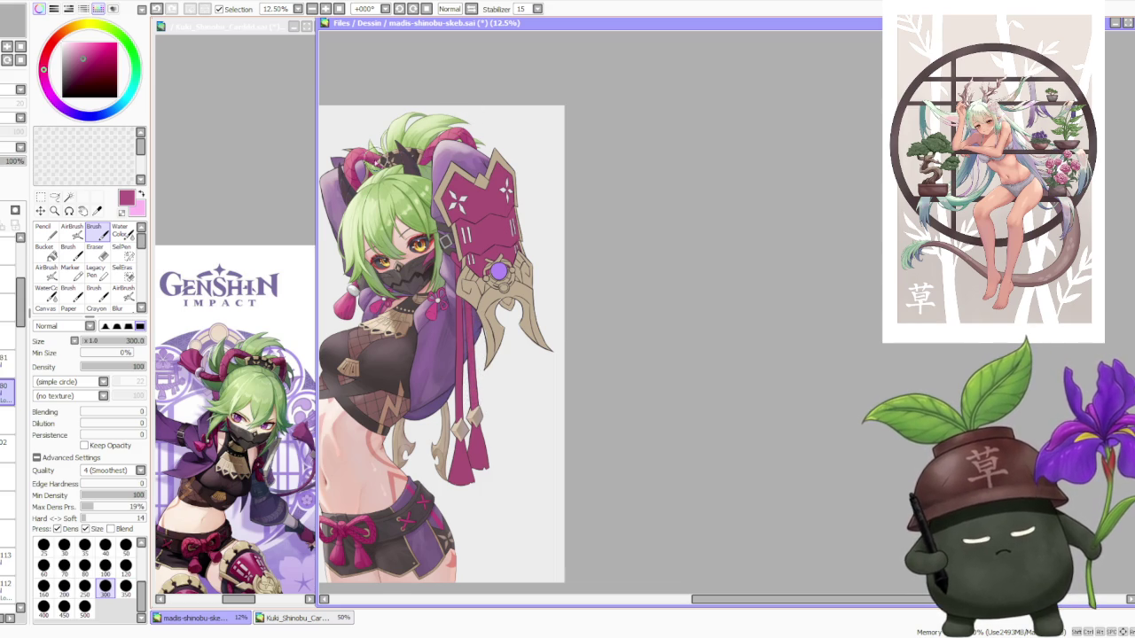
pyautogui.keyDown('alt'); pyautogui.click(354, 172); pyautogui.keyUp('alt')
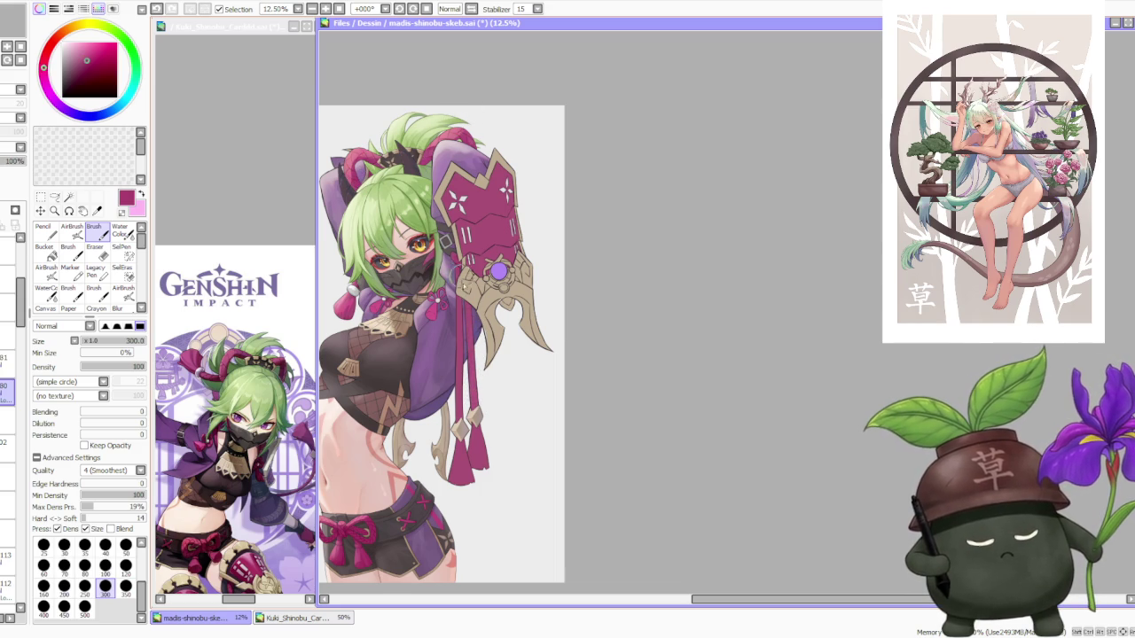
# Toggle undo and redo to compare the gauntlet with and without its latest marks.
pyautogui.hotkey('ctrl', 'z')
pyautogui.hotkey('ctrl', 'y')
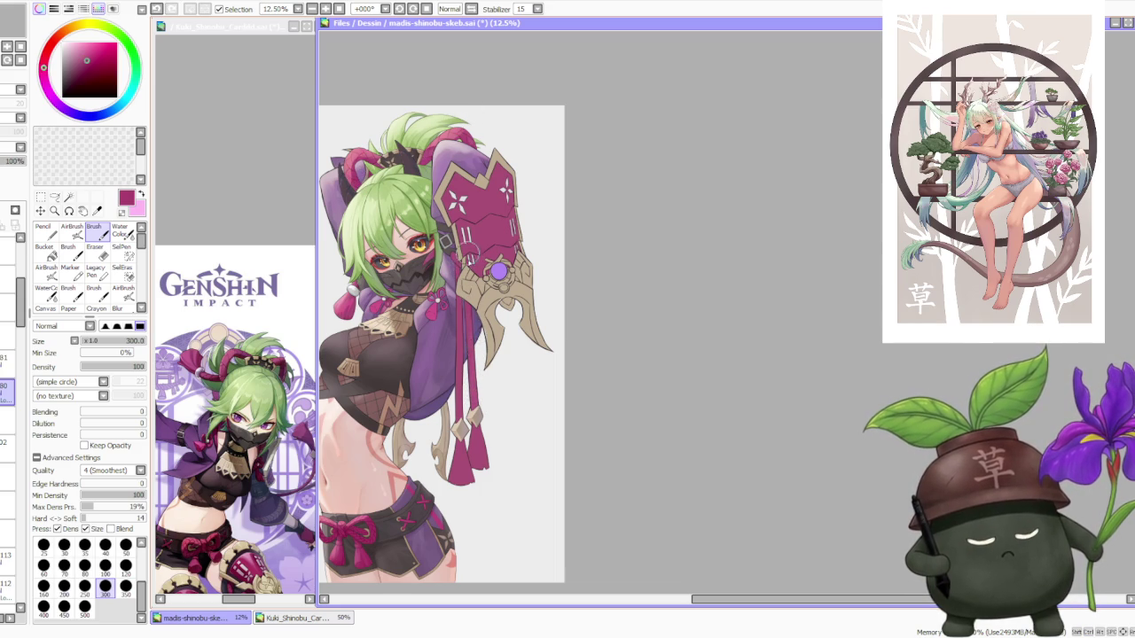
pyautogui.hotkey('ctrl', 'z')
pyautogui.hotkey('ctrl', 'y')
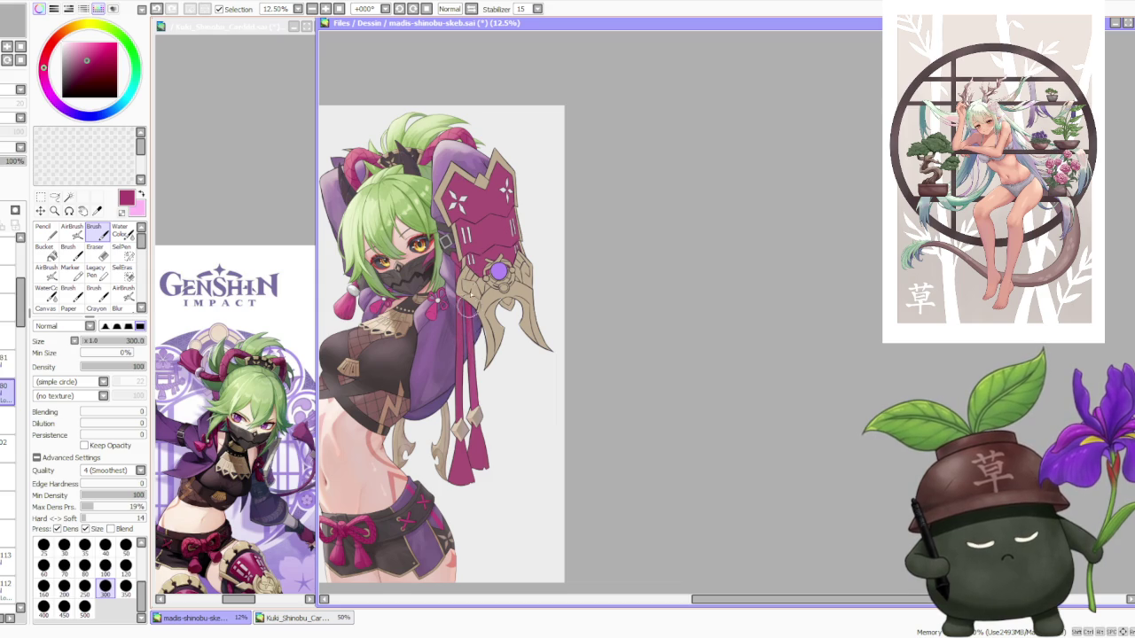
pyautogui.hotkey('ctrl', 'z')
pyautogui.hotkey('ctrl', 'y')
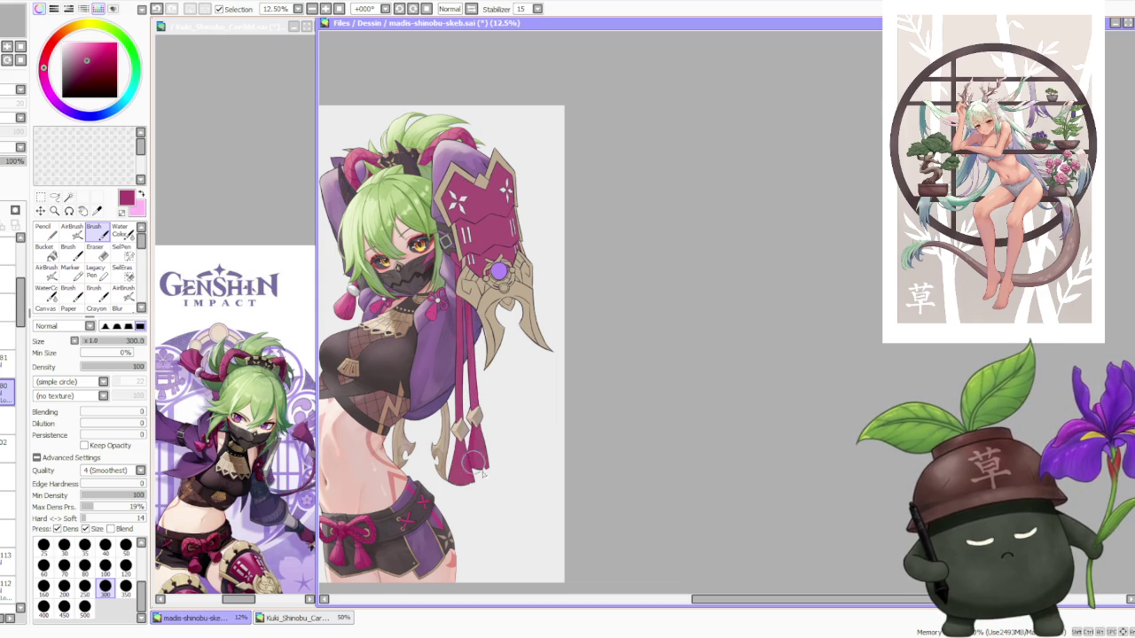
# Try a pink stroke on the tassel tip, then undo it.
pyautogui.moveTo(468, 477); pyautogui.dragTo(470, 497)
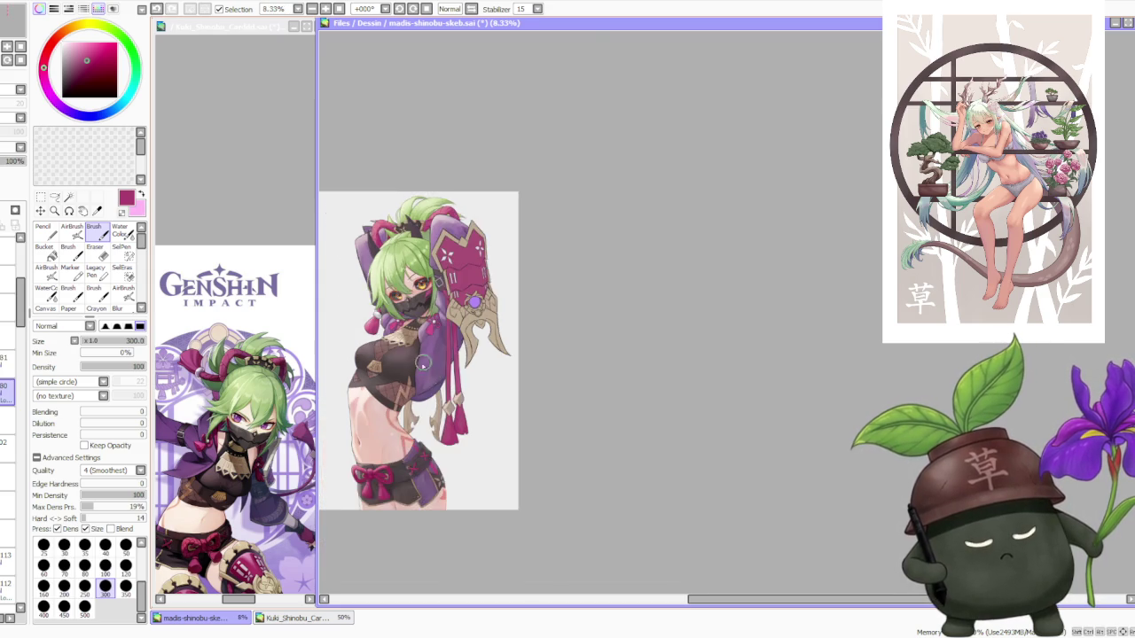
pyautogui.scroll(1, 384, 502)
pyautogui.hotkey('ctrl', 'z')
pyautogui.hotkey('ctrl', 'z')
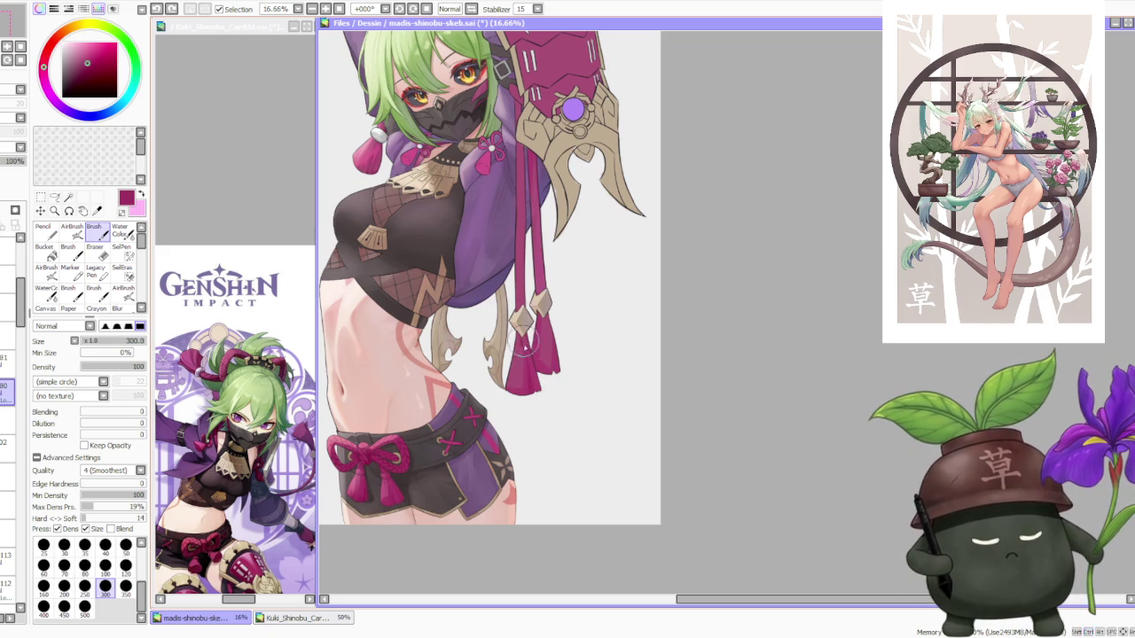
pyautogui.hotkey('ctrl', 'z')
# Set the size 300 brush's blending to 29.
pyautogui.moveTo(81, 411); pyautogui.dragTo(98, 411)
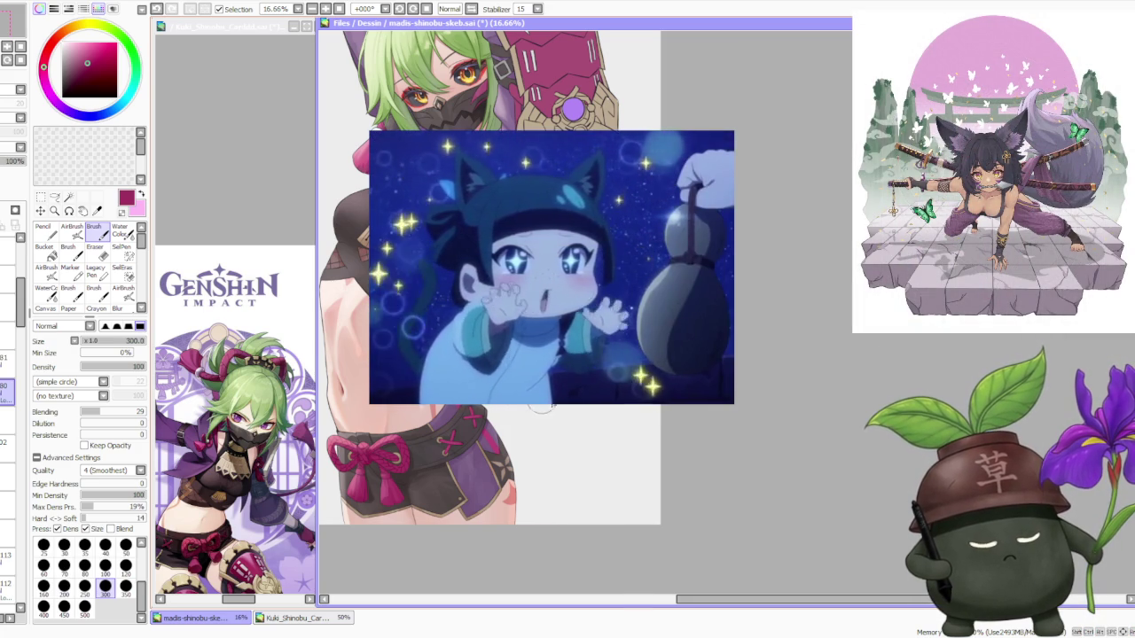
pyautogui.scroll(-2, 623, 267)
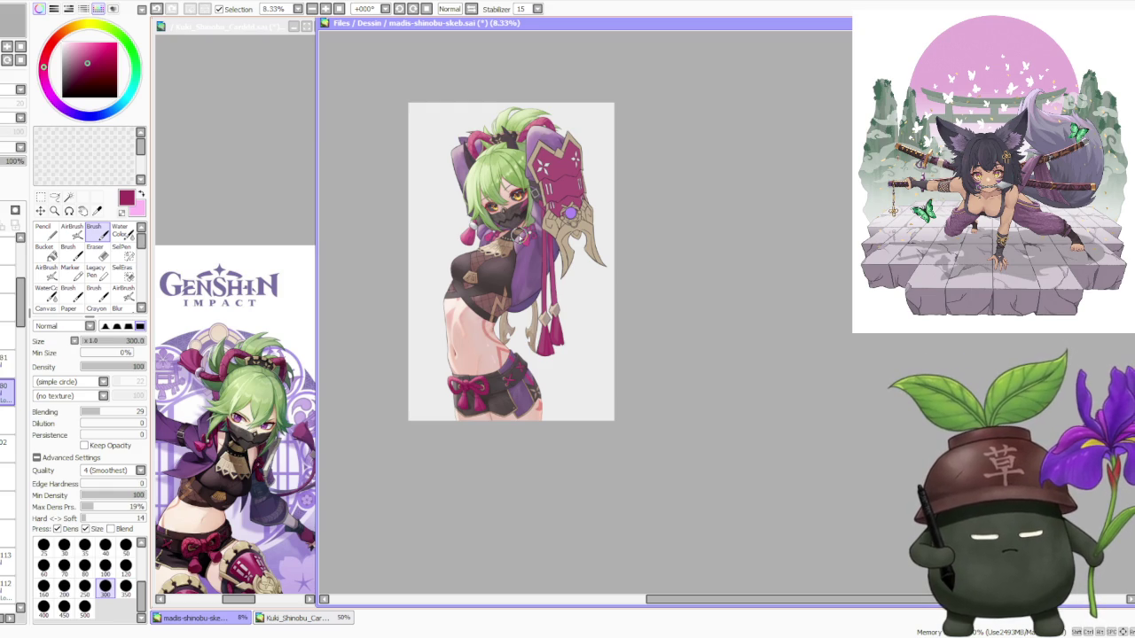
pyautogui.scroll(1, 532, 158)
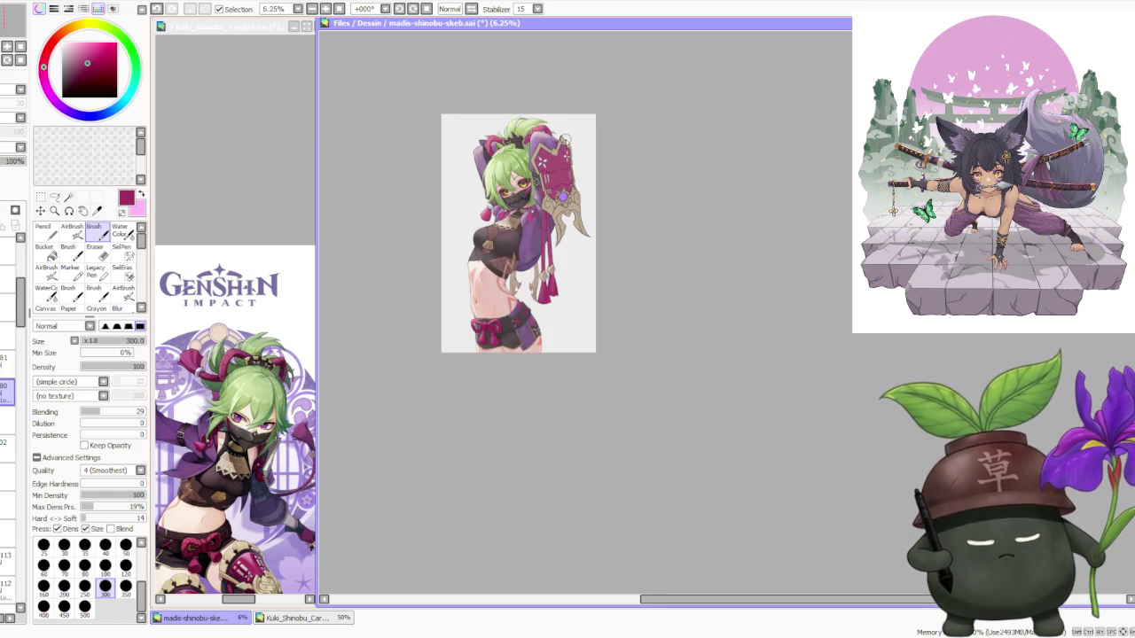
pyautogui.scroll(1, 565, 147)
pyautogui.scroll(1, 540, 153)
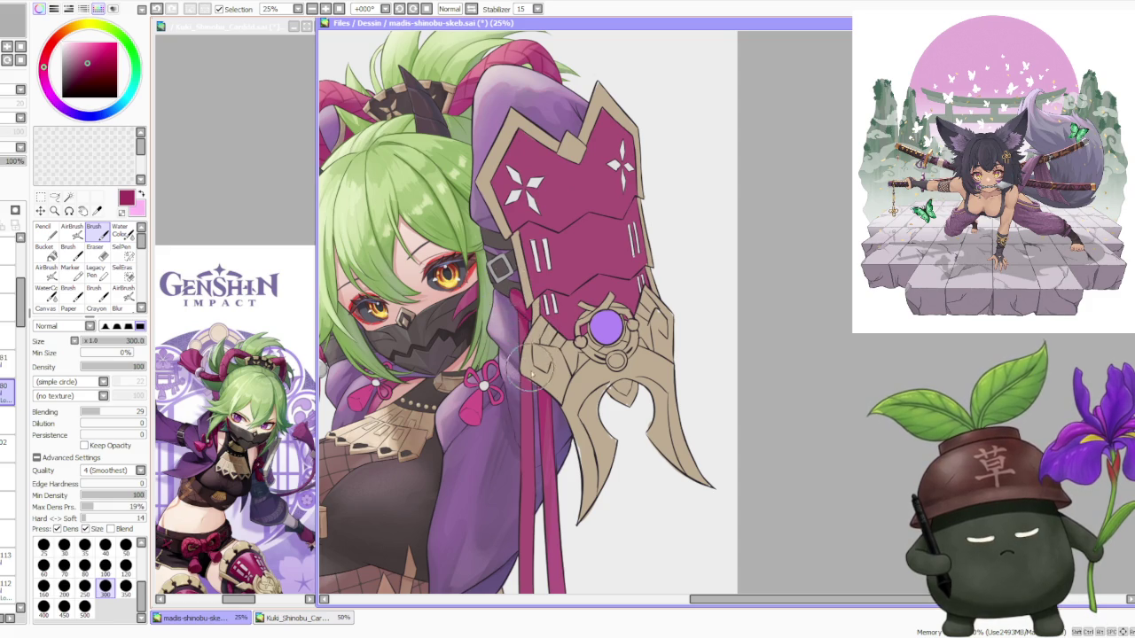
pyautogui.scroll(-1, 529, 356)
pyautogui.scroll(-2, 381, 412)
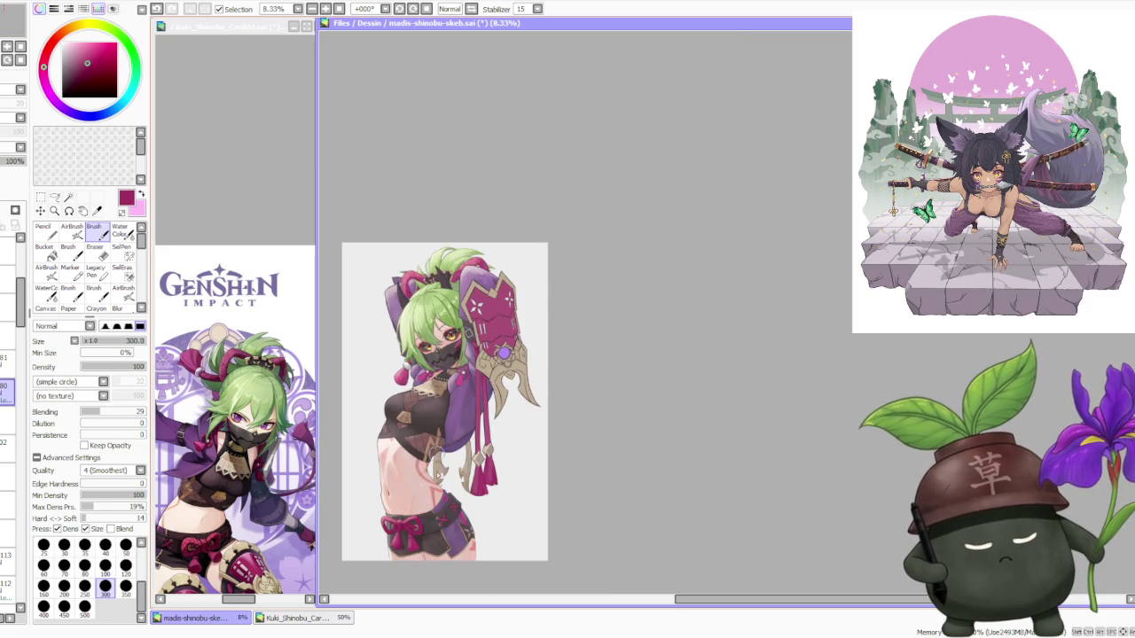
pyautogui.scroll(2, 392, 532)
pyautogui.scroll(1, 393, 561)
pyautogui.scroll(-2, 399, 515)
pyautogui.scroll(1, 515, 377)
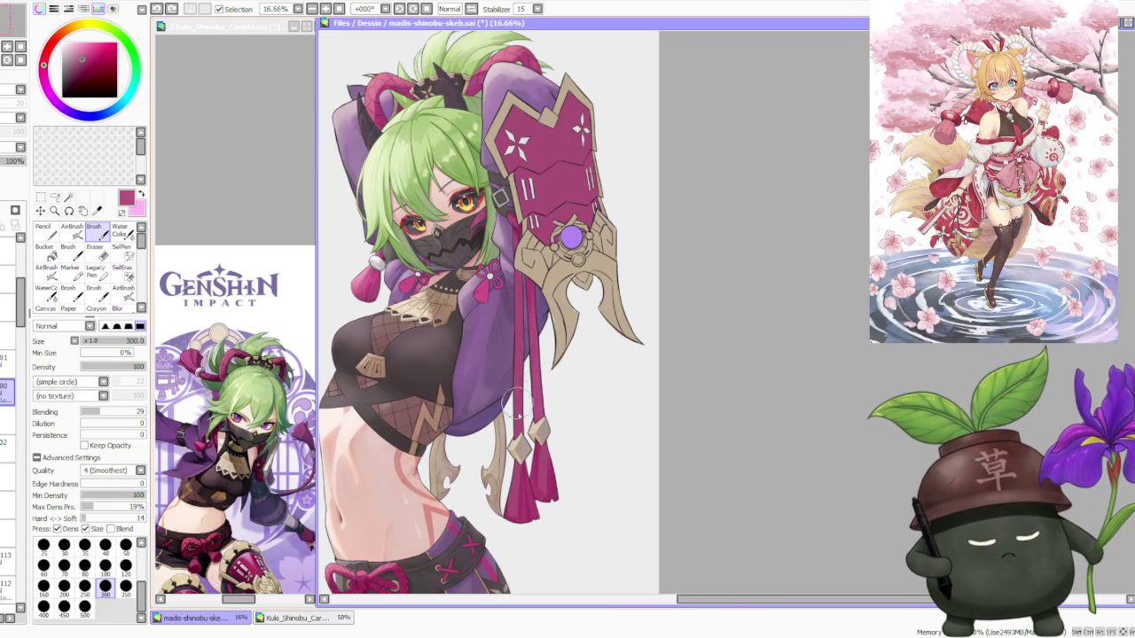
# Sample several nearby pinks and magentas from the drawing to compare shades.
pyautogui.keyDown('alt'); pyautogui.click(527, 283); pyautogui.keyUp('alt')
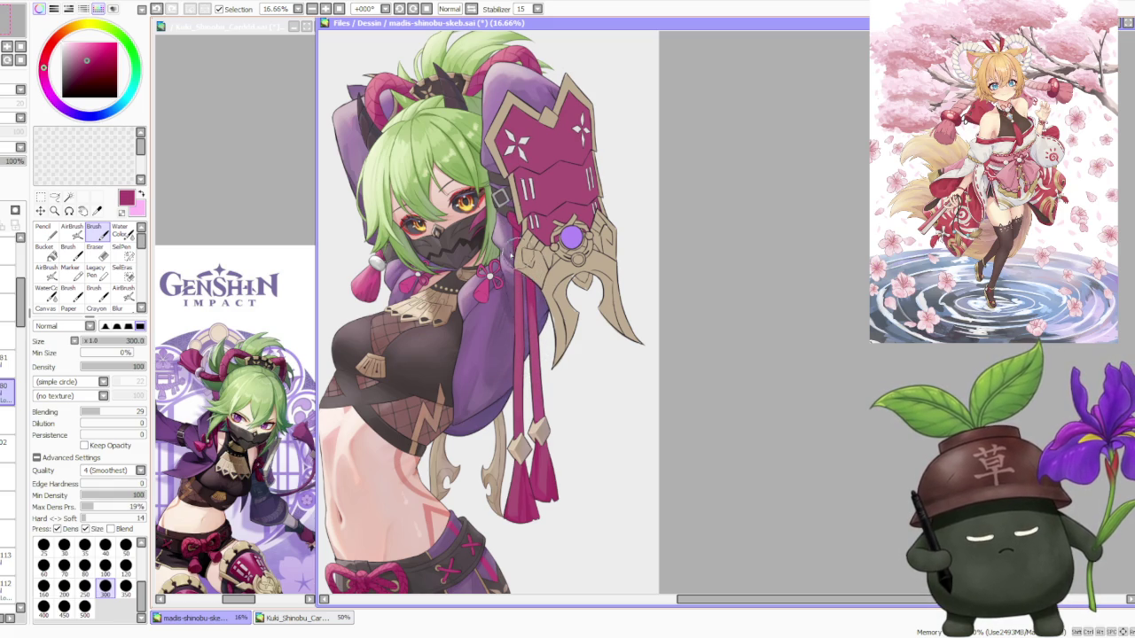
pyautogui.keyDown('alt'); pyautogui.click(536, 393); pyautogui.keyUp('alt')
pyautogui.scroll(1, 507, 214)
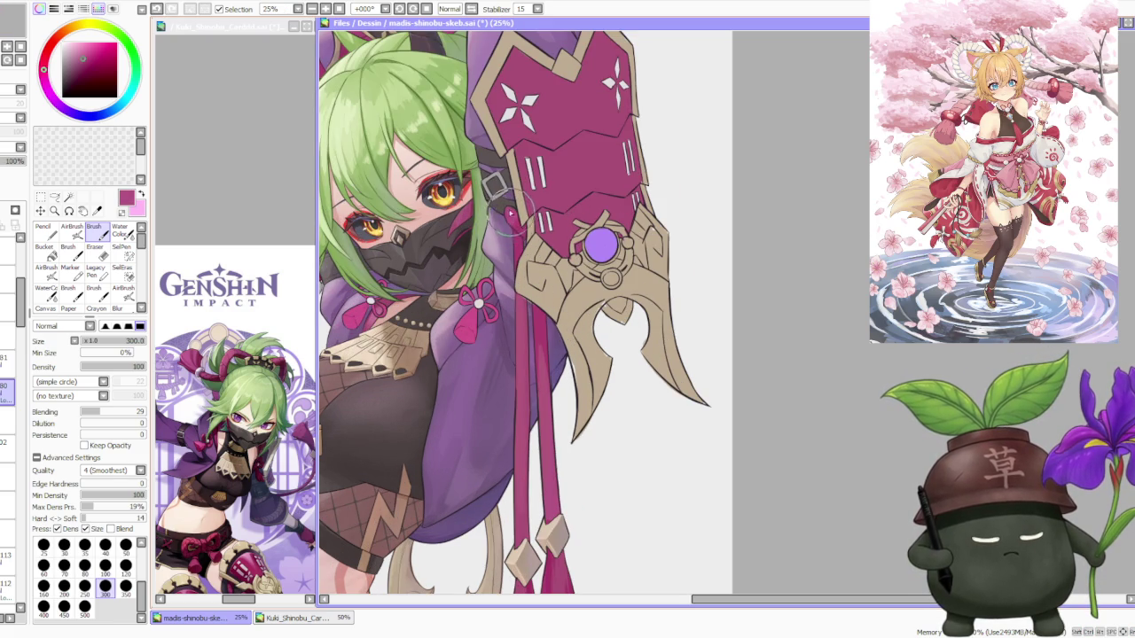
pyautogui.keyDown('alt'); pyautogui.click(513, 229); pyautogui.keyUp('alt')
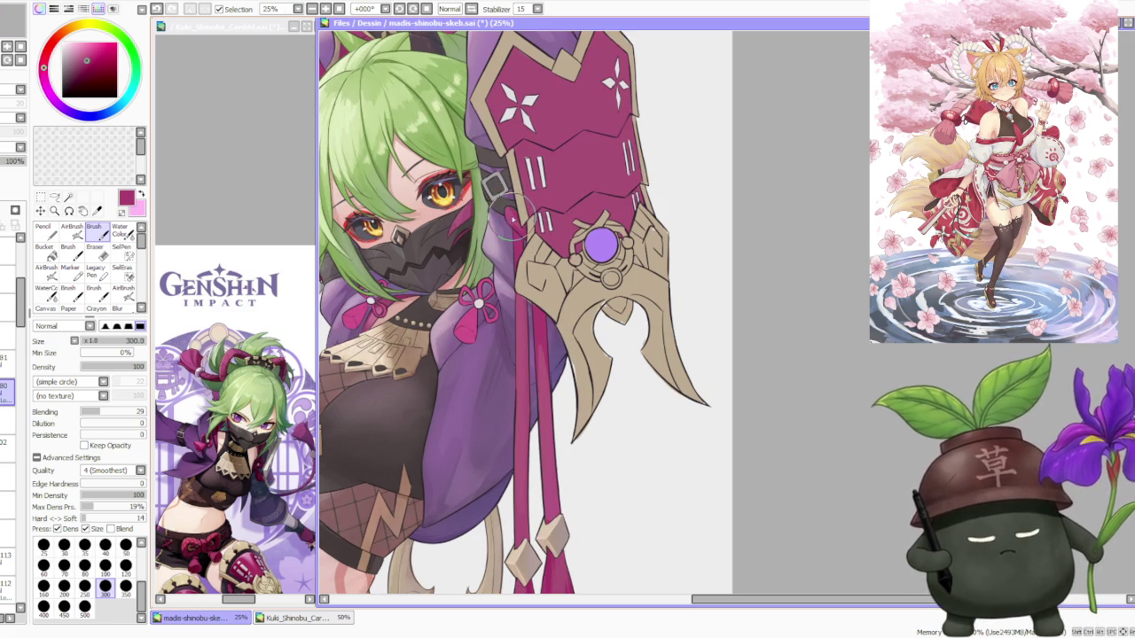
pyautogui.keyDown('alt'); pyautogui.click(502, 218); pyautogui.keyUp('alt')
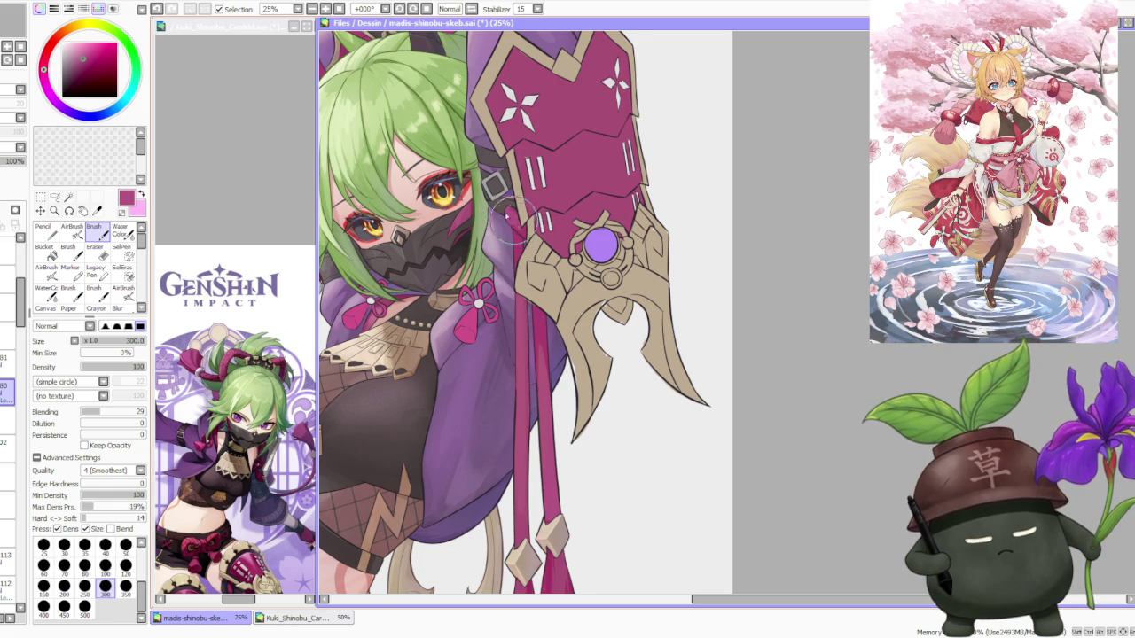
pyautogui.keyDown('alt'); pyautogui.click(514, 229); pyautogui.keyUp('alt')
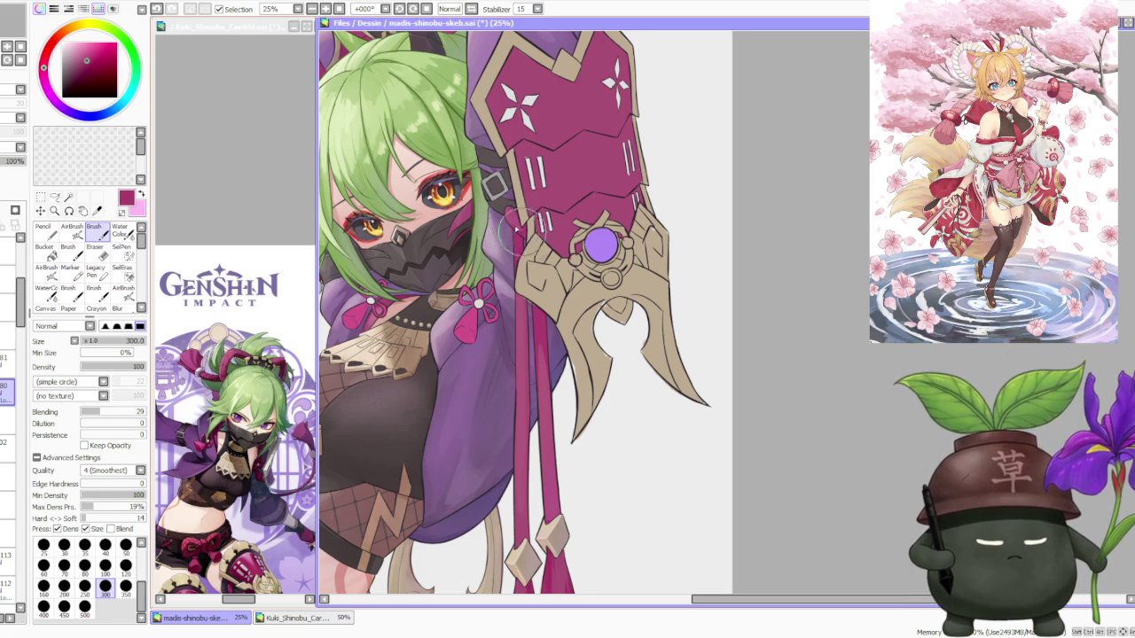
pyautogui.scroll(-1, 521, 233)
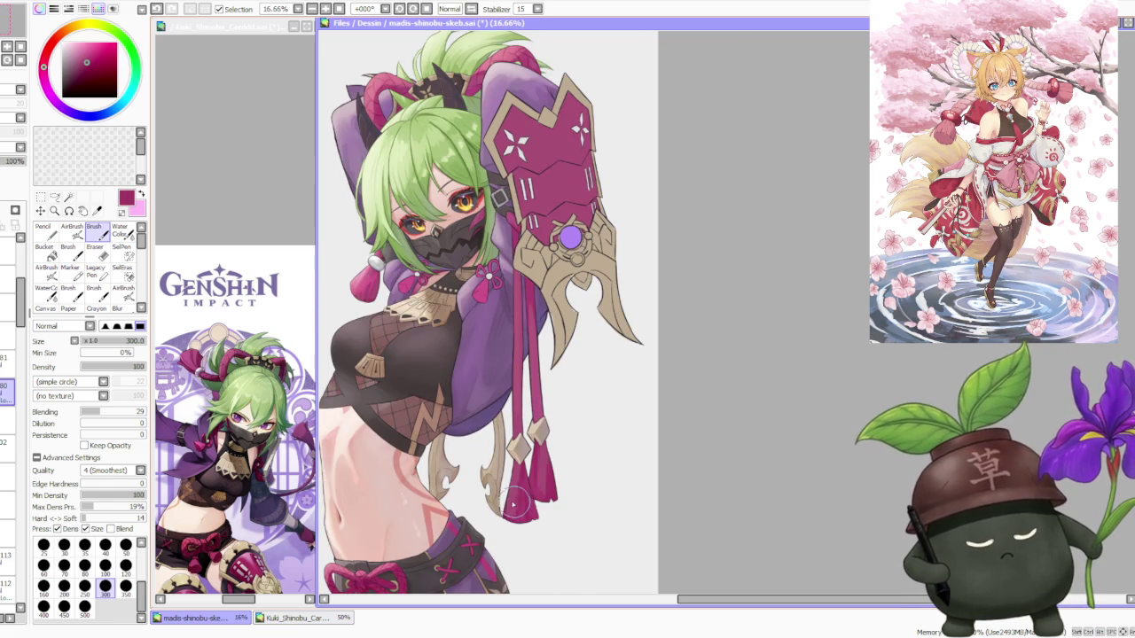
# Settle on a slightly darker pink from around the tassel for shading.
pyautogui.keyDown('alt'); pyautogui.click(522, 319); pyautogui.keyUp('alt')
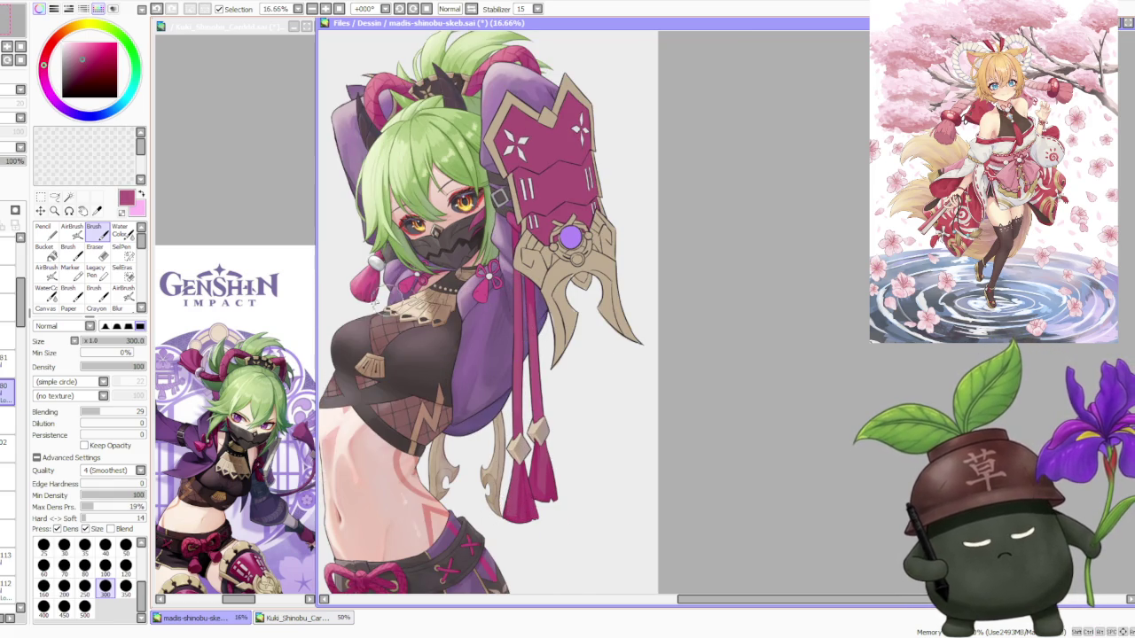
pyautogui.keyDown('alt'); pyautogui.click(388, 303); pyautogui.keyUp('alt')
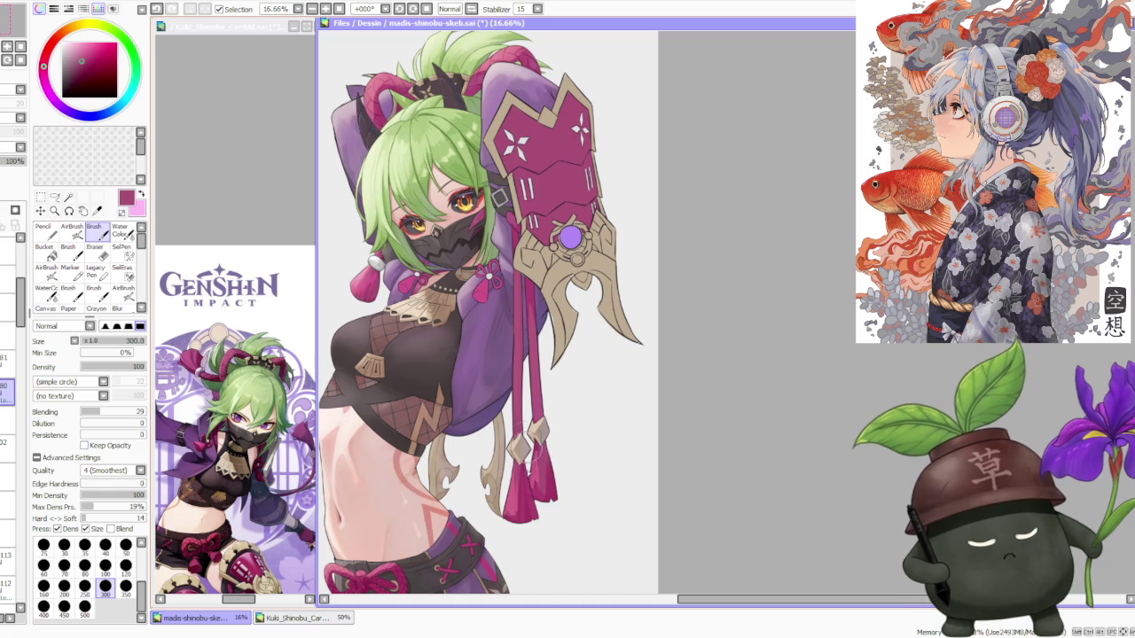
pyautogui.keyDown('alt'); pyautogui.click(508, 510); pyautogui.keyUp('alt')
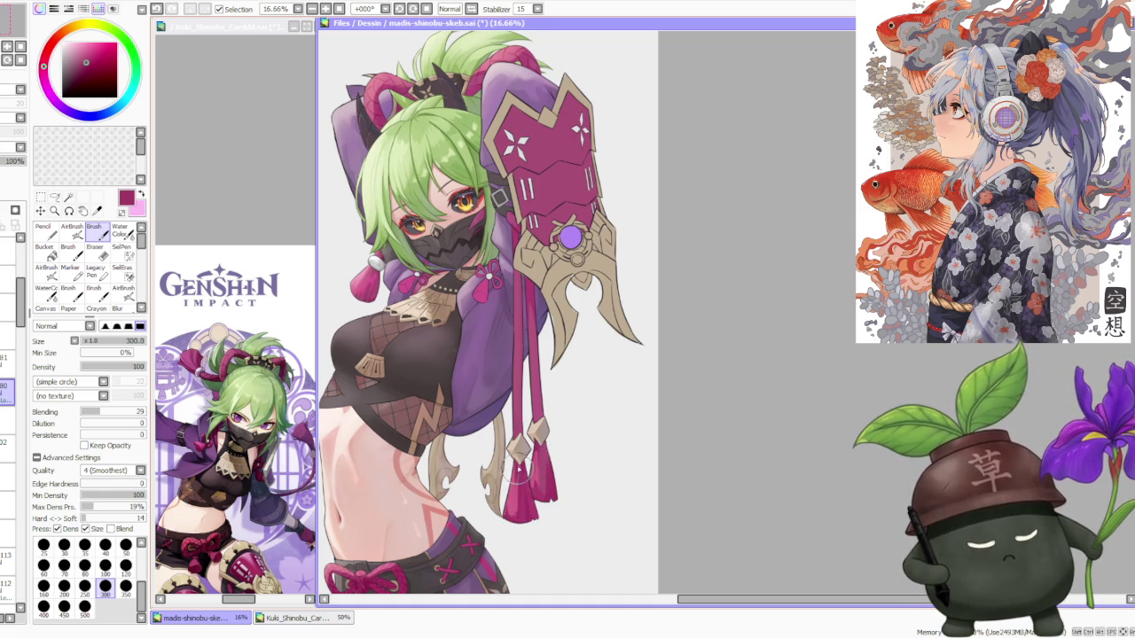
pyautogui.keyDown('alt'); pyautogui.click(528, 488); pyautogui.keyUp('alt')
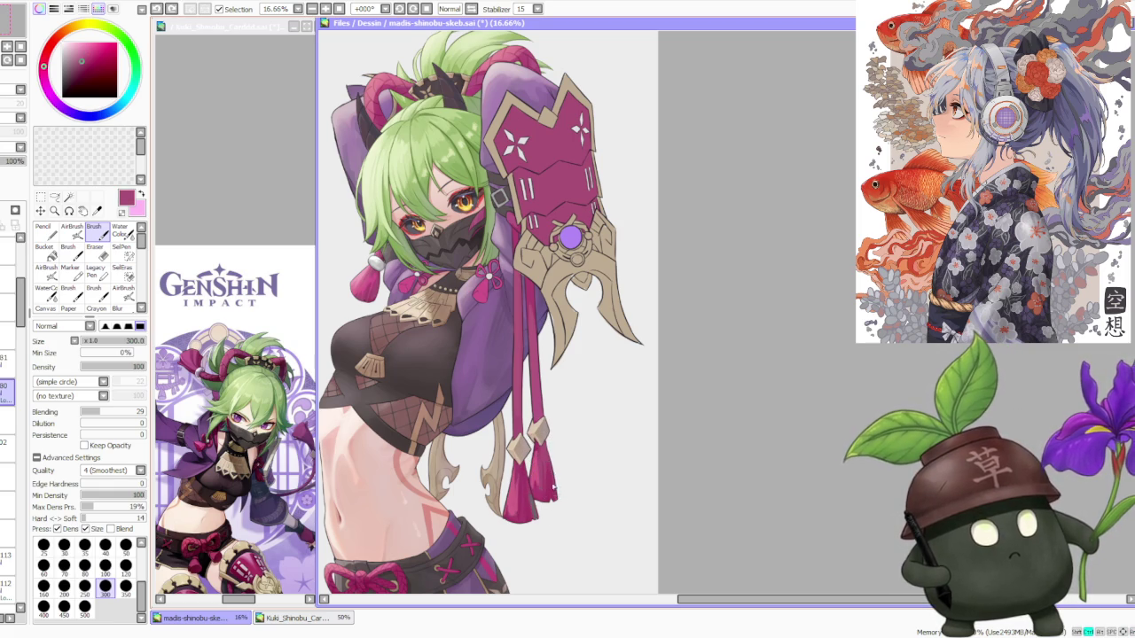
pyautogui.keyDown('alt'); pyautogui.click(544, 456); pyautogui.keyUp('alt')
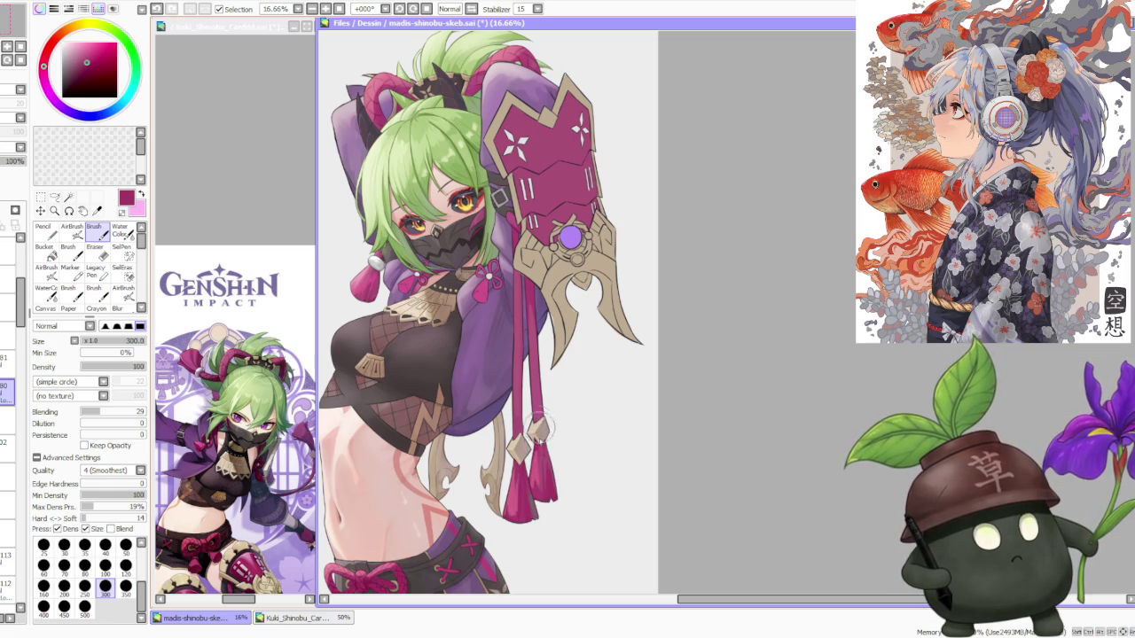
# Check the tassels by zooming, then switch to the soft airbrush (size 500, density 44).
pyautogui.scroll(-1, 539, 427)
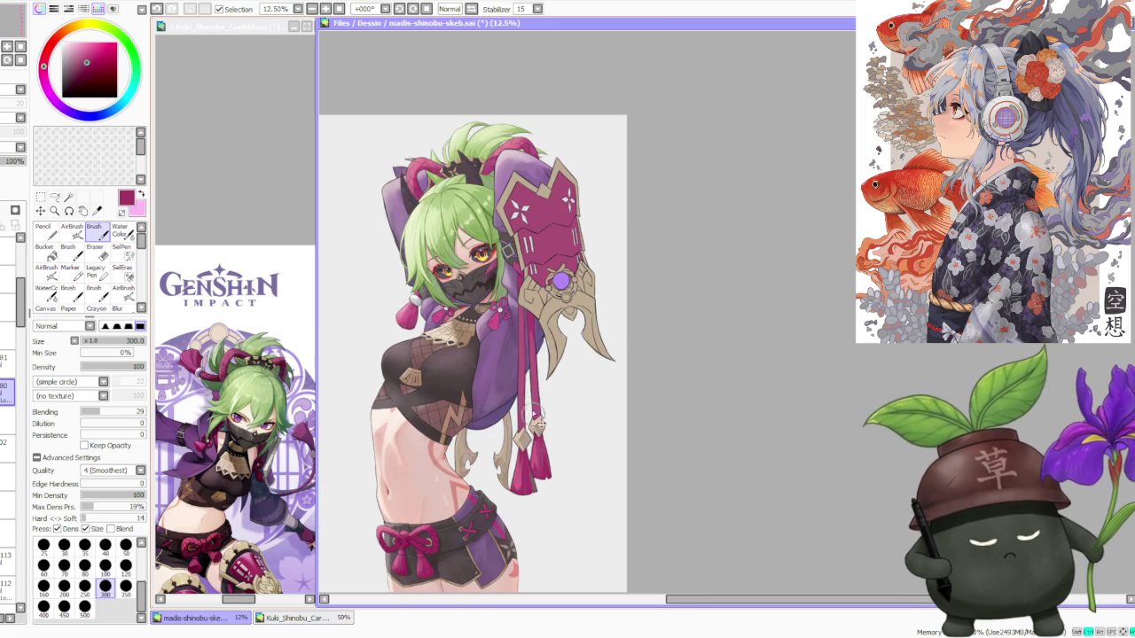
pyautogui.scroll(1, 528, 318)
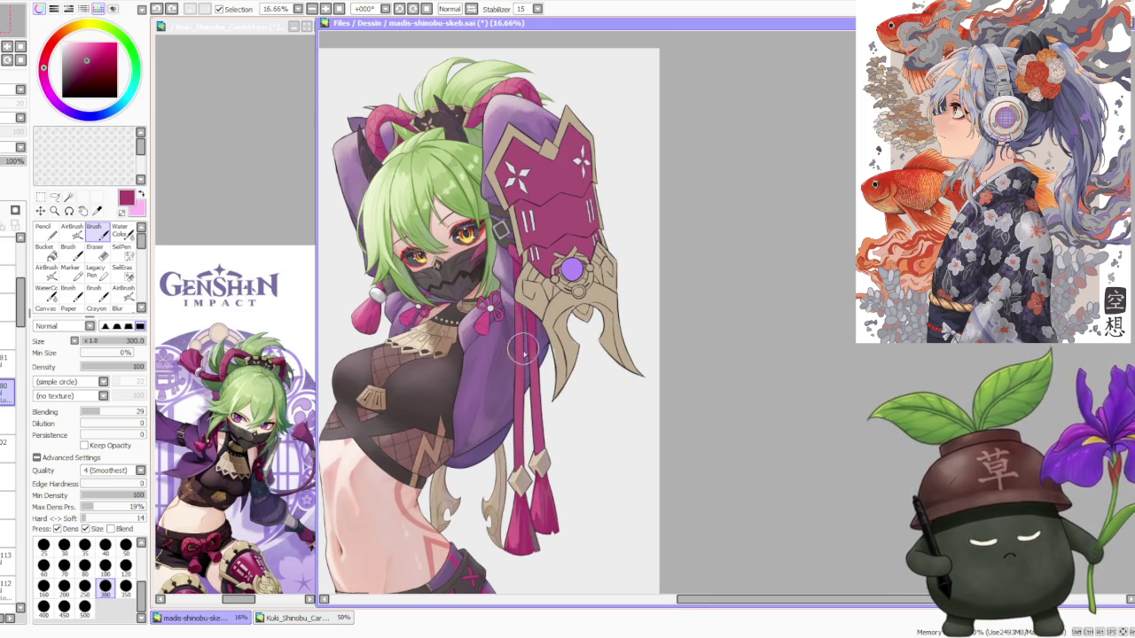
pyautogui.scroll(-1, 523, 337)
pyautogui.scroll(-1, 530, 355)
pyautogui.scroll(1, 534, 372)
pyautogui.scroll(-2, 538, 396)
pyautogui.scroll(2, 538, 395)
pyautogui.scroll(2, 514, 390)
pyautogui.scroll(-2, 497, 426)
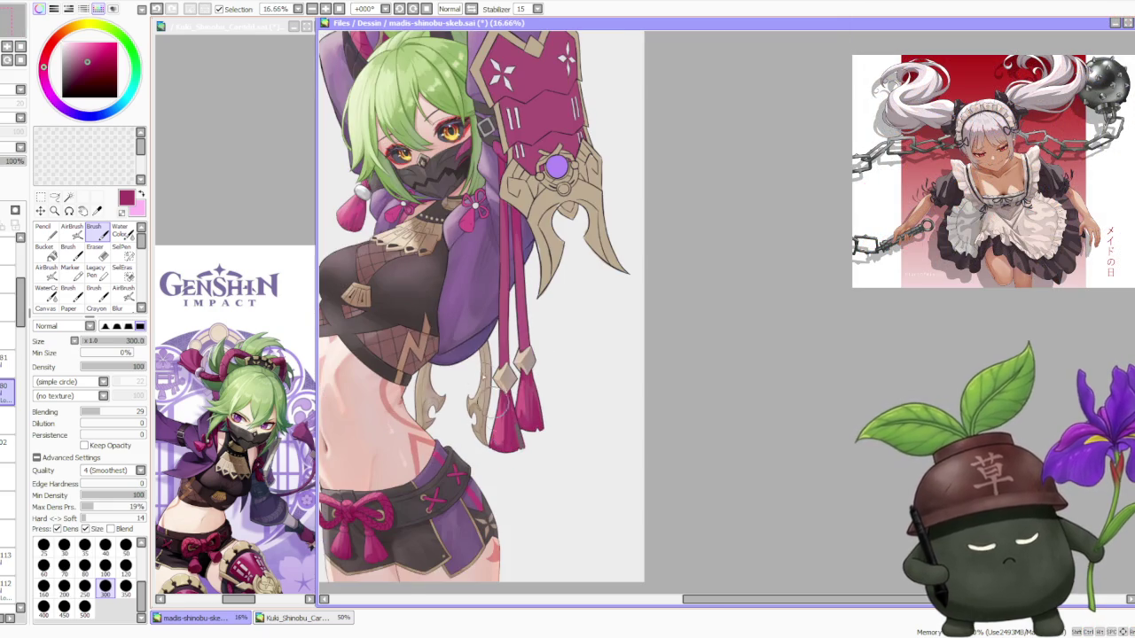
pyautogui.click(72, 233)
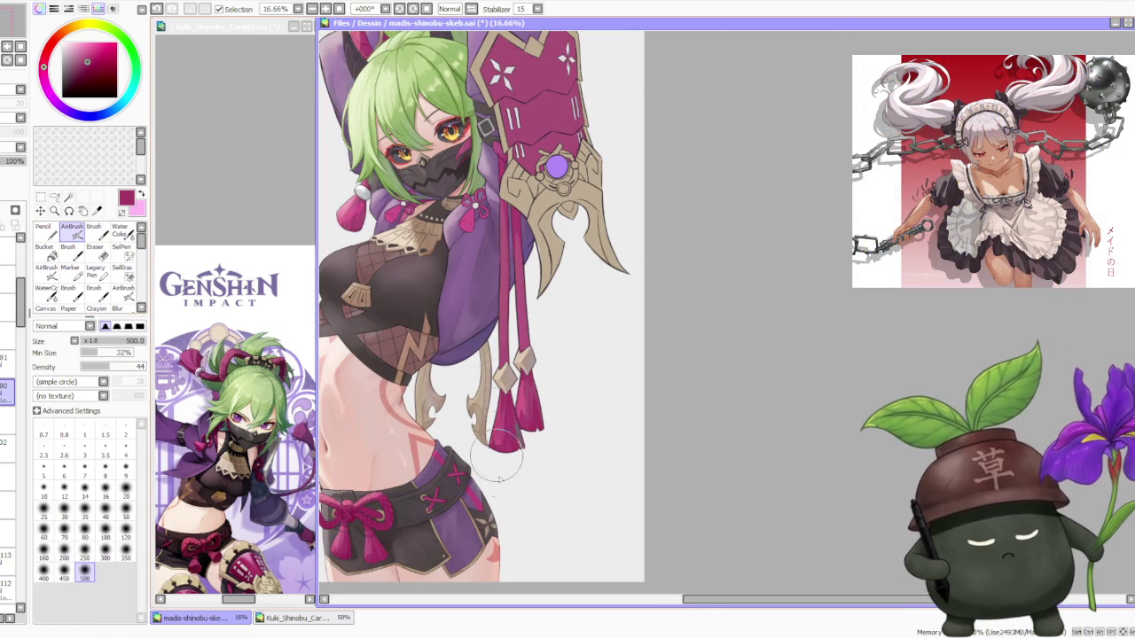
# Choose a slightly different magenta shade for the gauntlet shading.
pyautogui.scroll(-2, 523, 372)
pyautogui.scroll(1, 523, 283)
pyautogui.scroll(-1, 541, 311)
pyautogui.scroll(2, 532, 319)
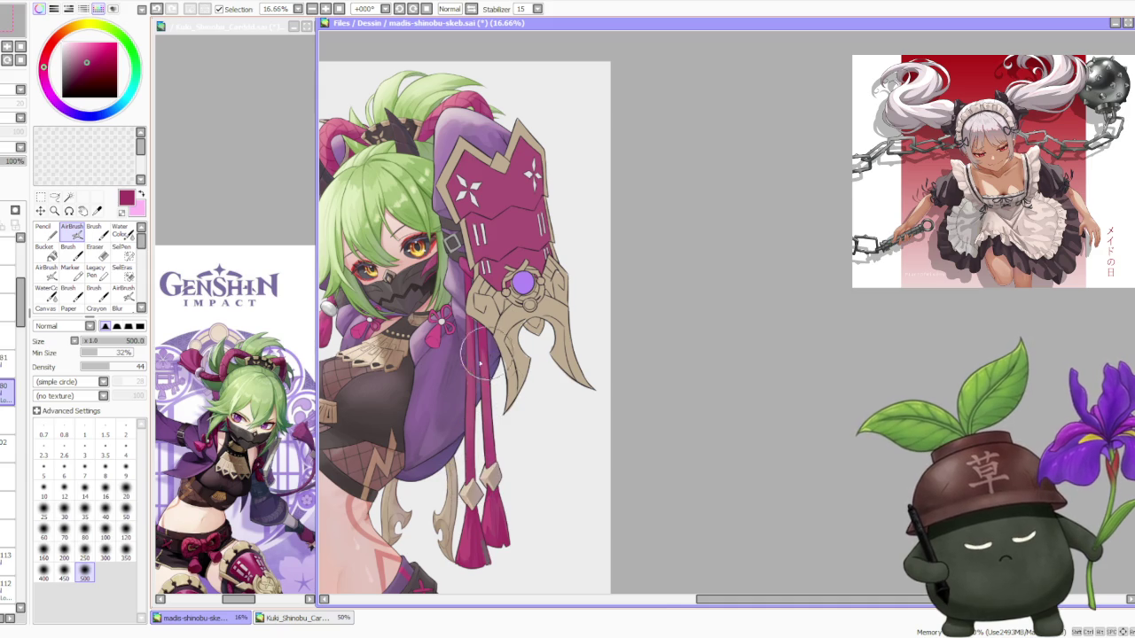
pyautogui.scroll(-1, 491, 355)
pyautogui.scroll(1, 488, 371)
pyautogui.keyDown('alt'); pyautogui.click(468, 519); pyautogui.keyUp('alt')
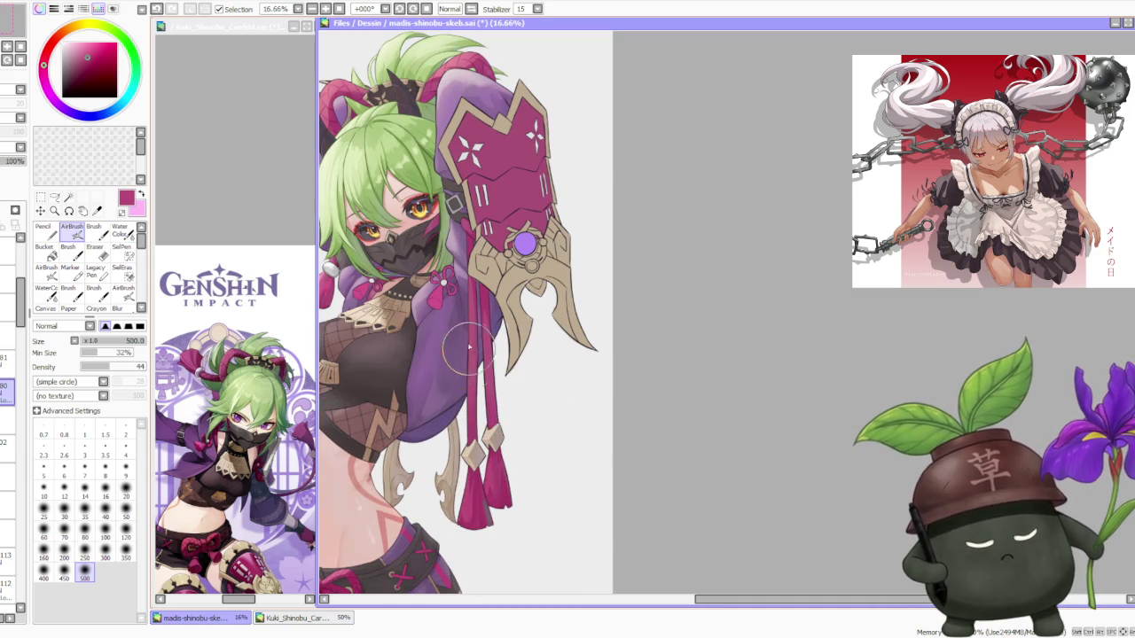
# Return to the regular Brush at size 300 with blending 29.
pyautogui.scroll(-1, 479, 346)
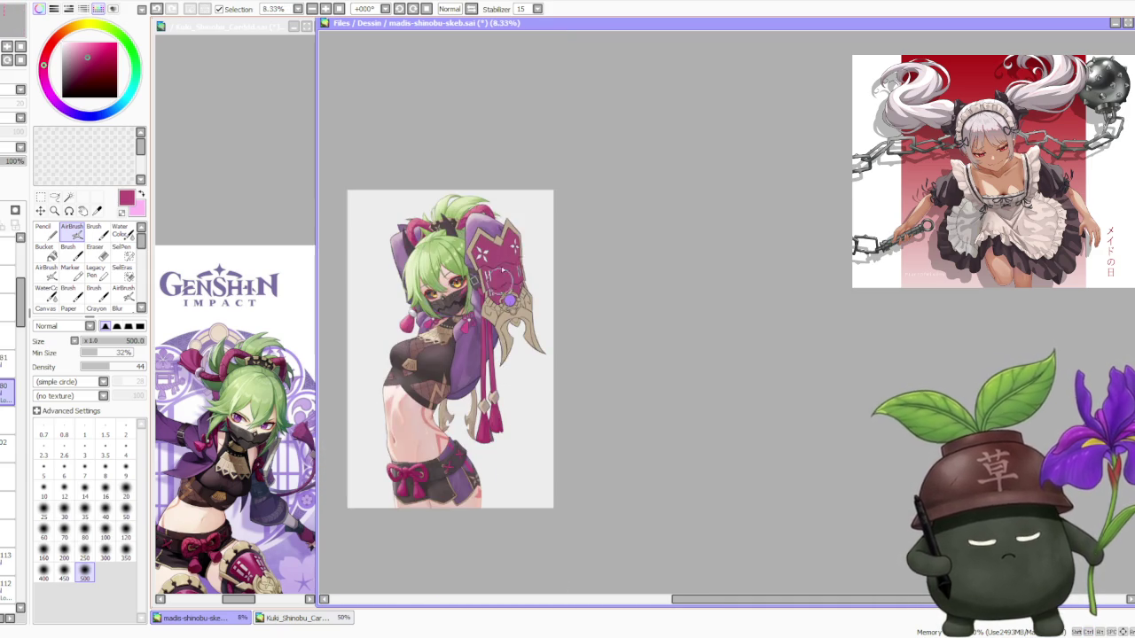
pyautogui.scroll(1, 501, 293)
pyautogui.scroll(-1, 501, 292)
pyautogui.scroll(2, 501, 293)
pyautogui.scroll(-1, 499, 292)
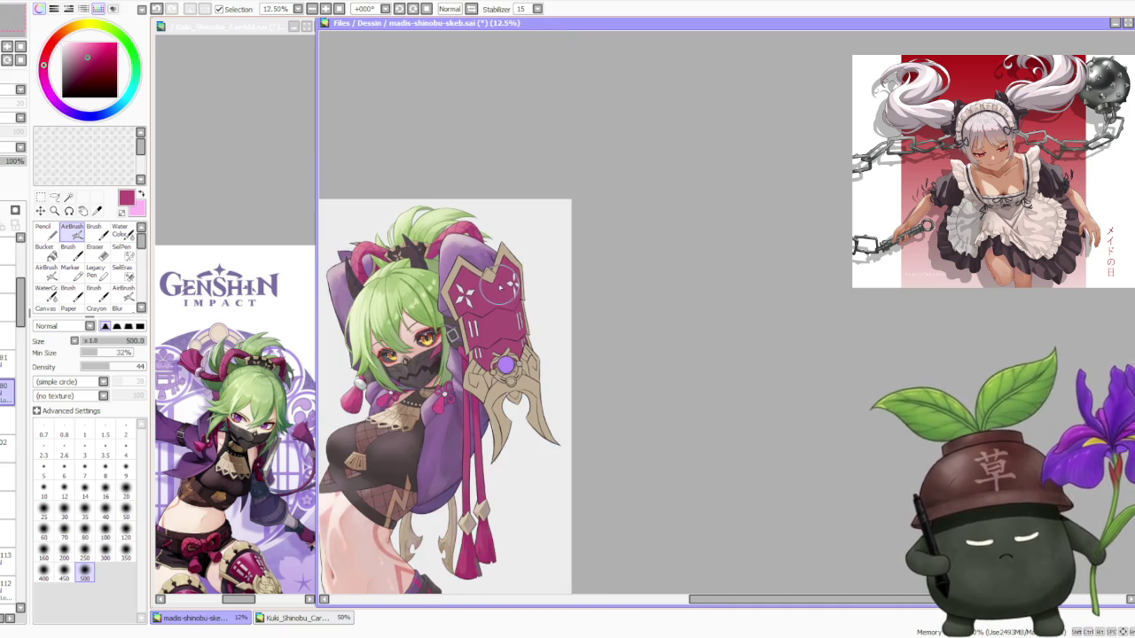
pyautogui.scroll(1, 497, 297)
pyautogui.scroll(1, 470, 320)
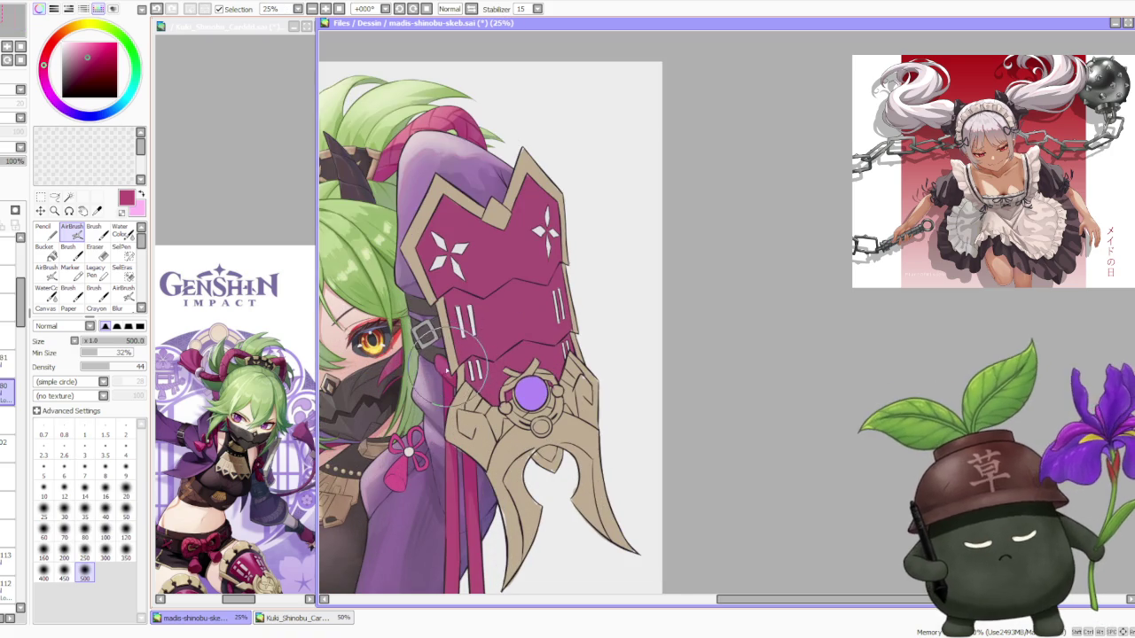
pyautogui.click(93, 230)
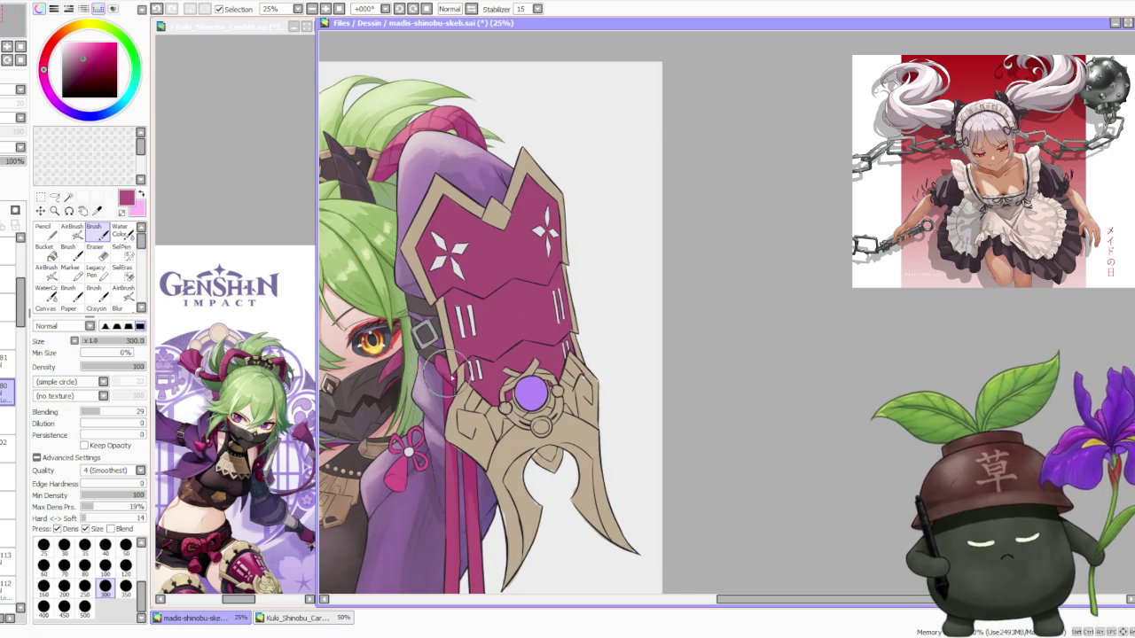
# Retouch the shading on the magenta tassels with a first stroke.
pyautogui.scroll(-1, 428, 334)
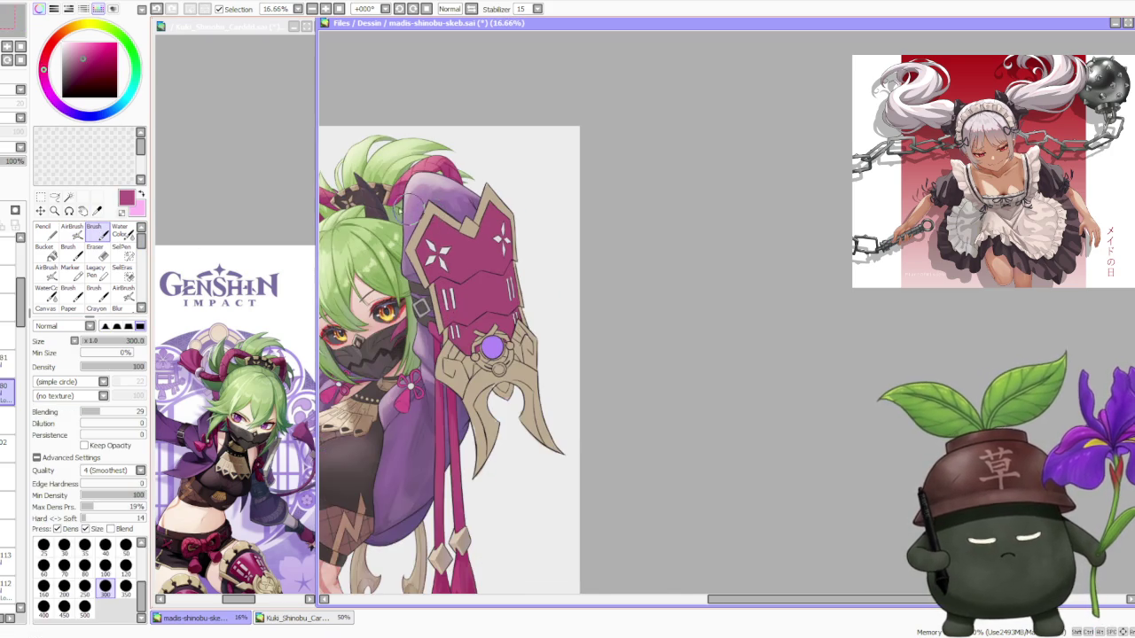
pyautogui.scroll(1, 433, 346)
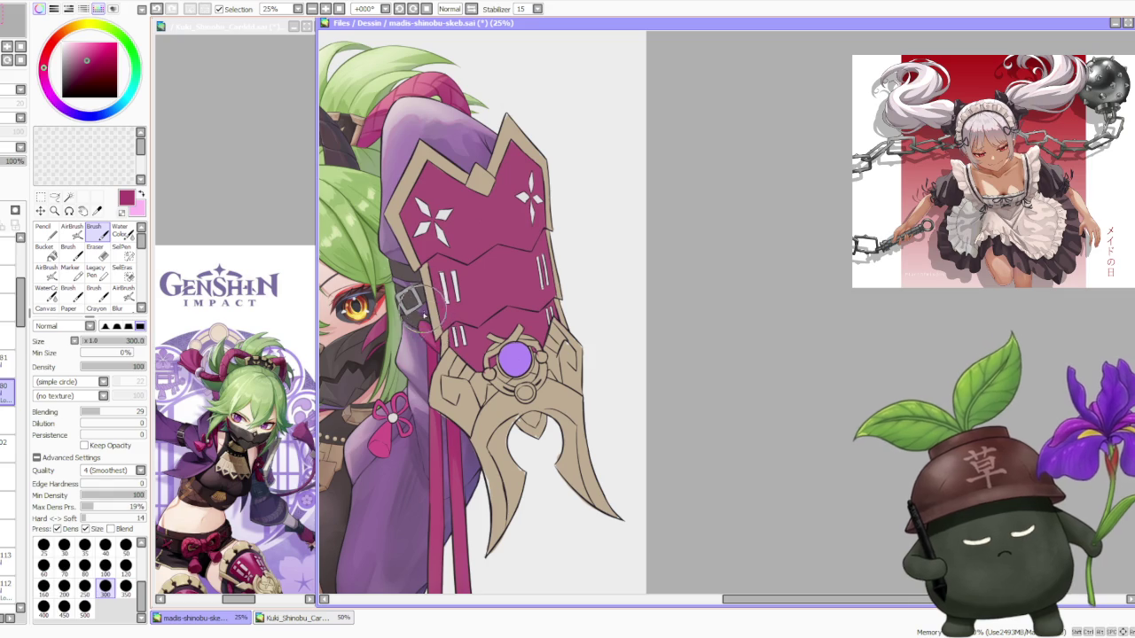
pyautogui.scroll(-1, 428, 344)
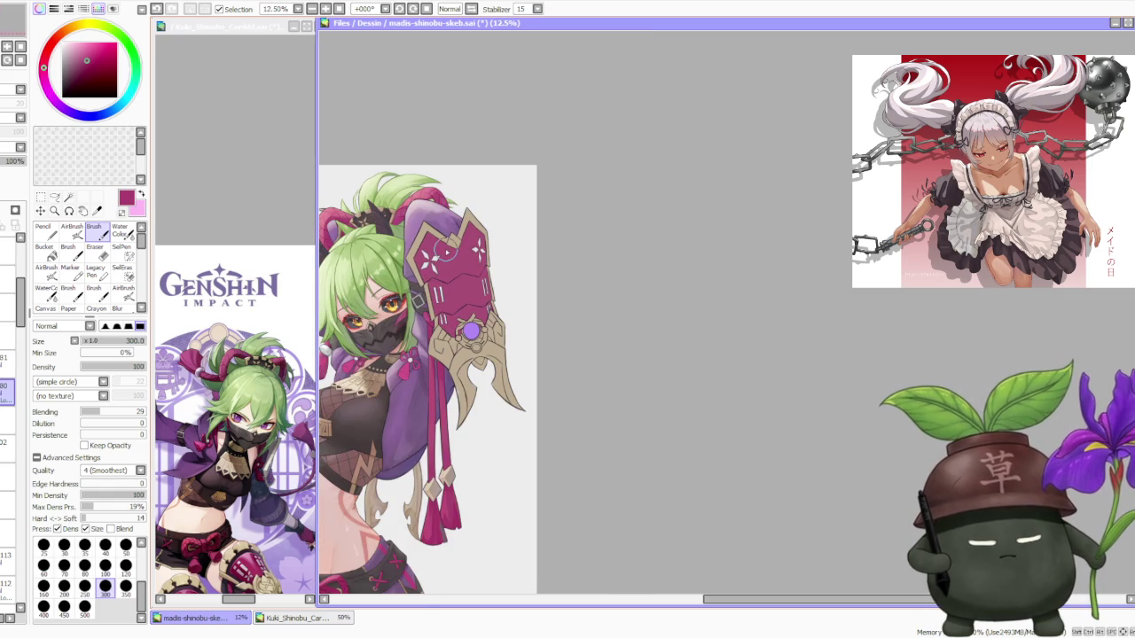
pyautogui.scroll(-1, 447, 253)
pyautogui.scroll(2, 456, 355)
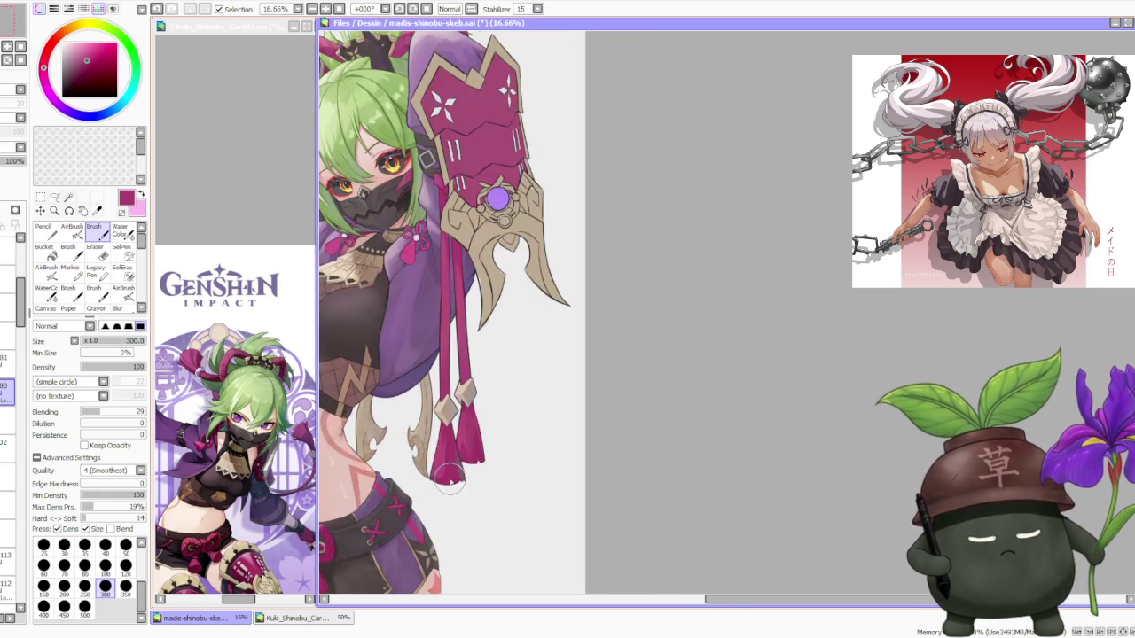
pyautogui.scroll(1, 463, 457)
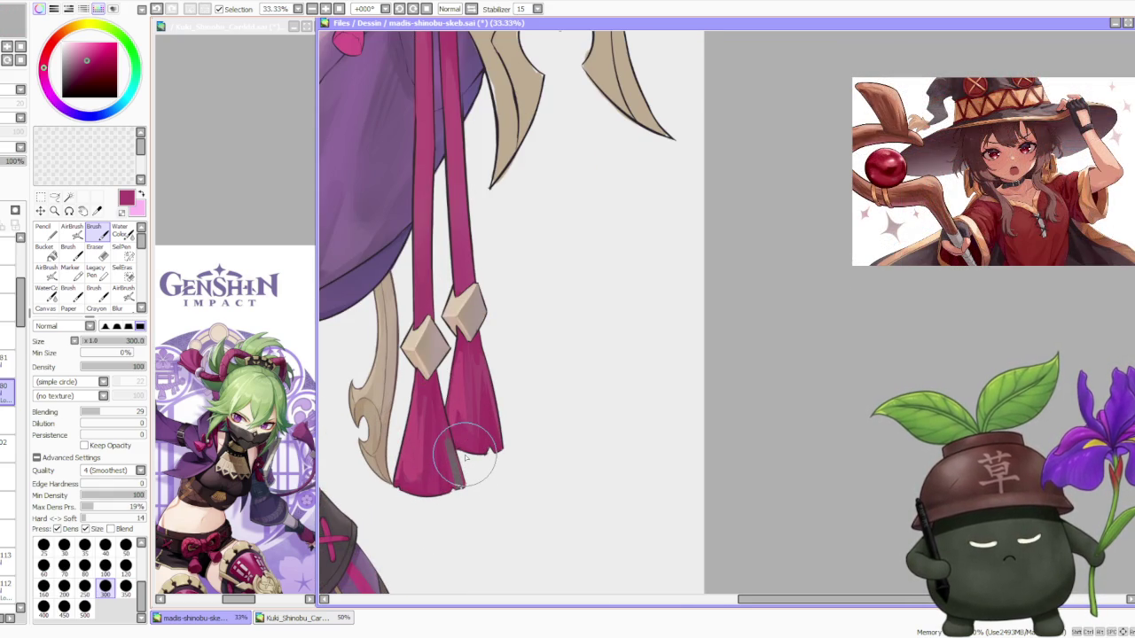
pyautogui.moveTo(466, 454); pyautogui.dragTo(444, 424)
# Paint darker vertical shading down the left tassel and lightly over the right tassel.
pyautogui.scroll(-4, 464, 479)
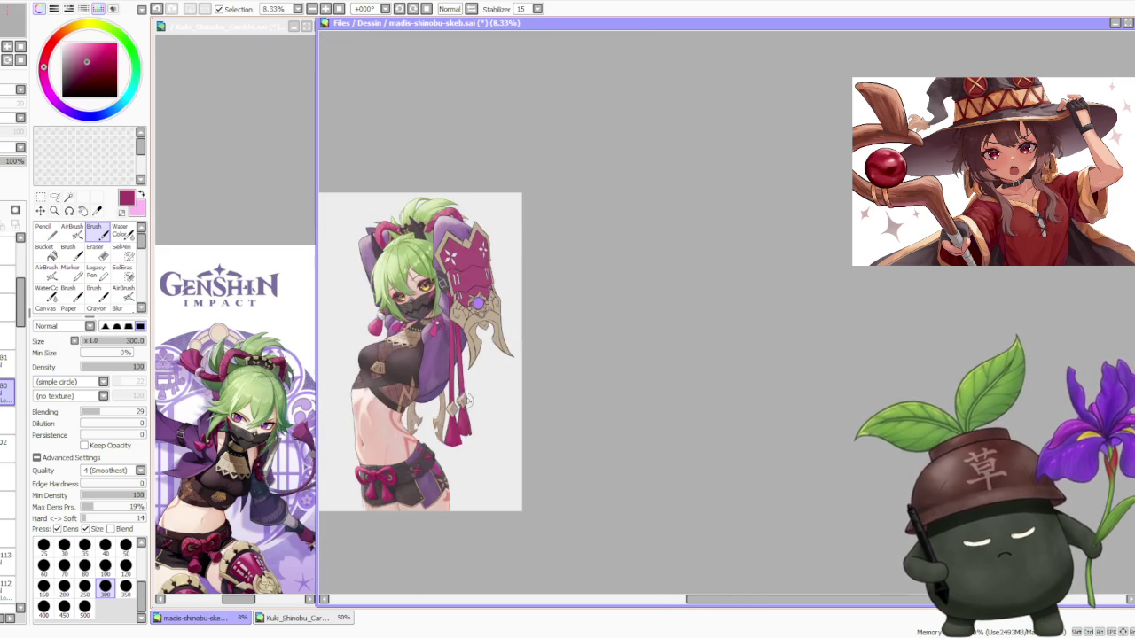
pyautogui.scroll(1, 466, 333)
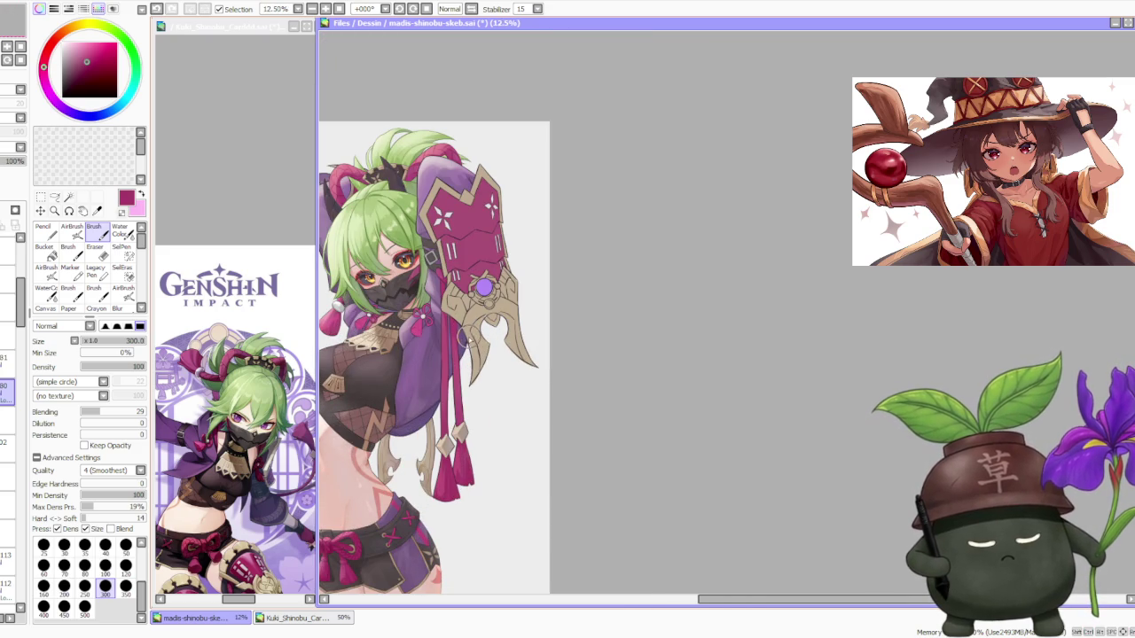
pyautogui.scroll(2, 448, 470)
pyautogui.scroll(1, 448, 477)
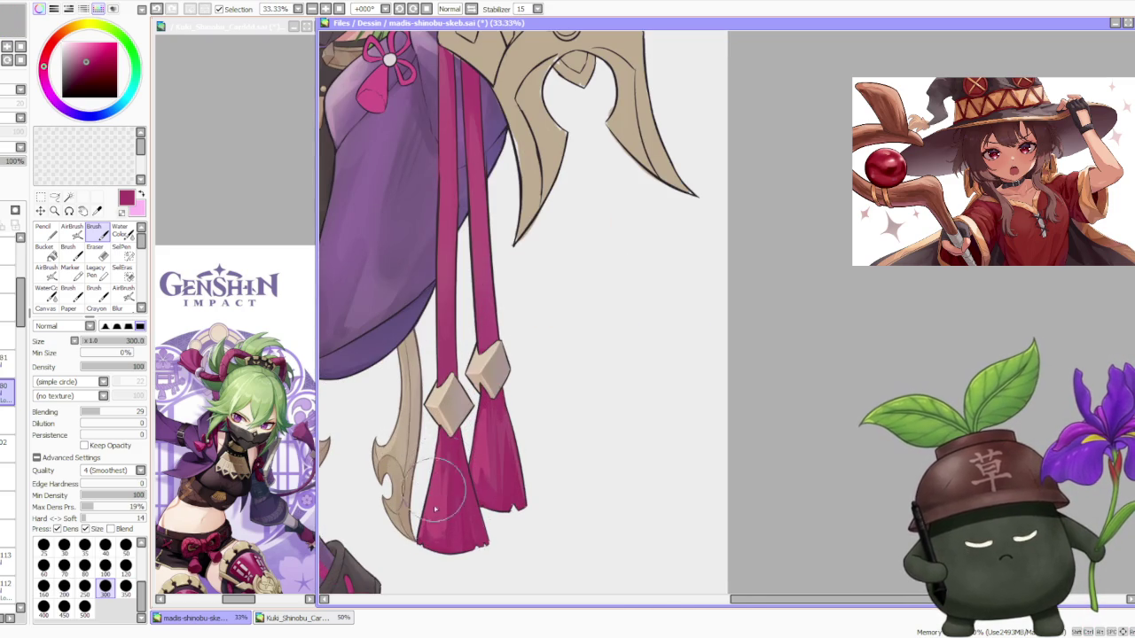
pyautogui.moveTo(433, 517)
pyautogui.mouseDown()
pyautogui.moveTo(425, 509)
pyautogui.moveTo(435, 562)
pyautogui.moveTo(485, 412)
pyautogui.mouseUp()
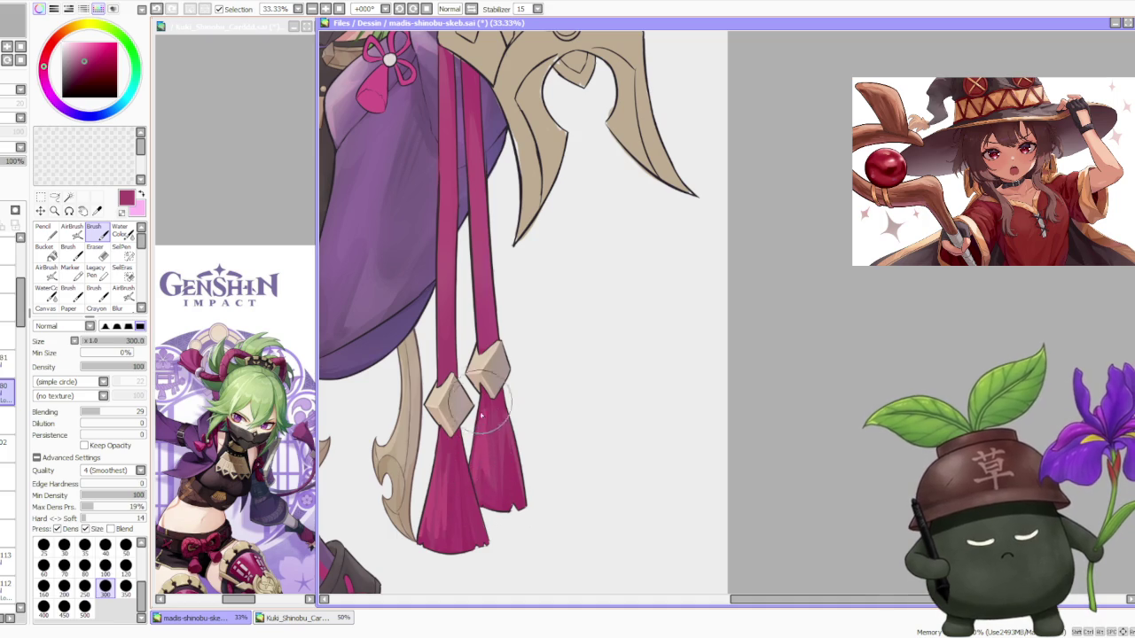
pyautogui.moveTo(484, 412)
pyautogui.mouseDown()
pyautogui.moveTo(491, 375)
pyautogui.moveTo(493, 485)
pyautogui.mouseUp()
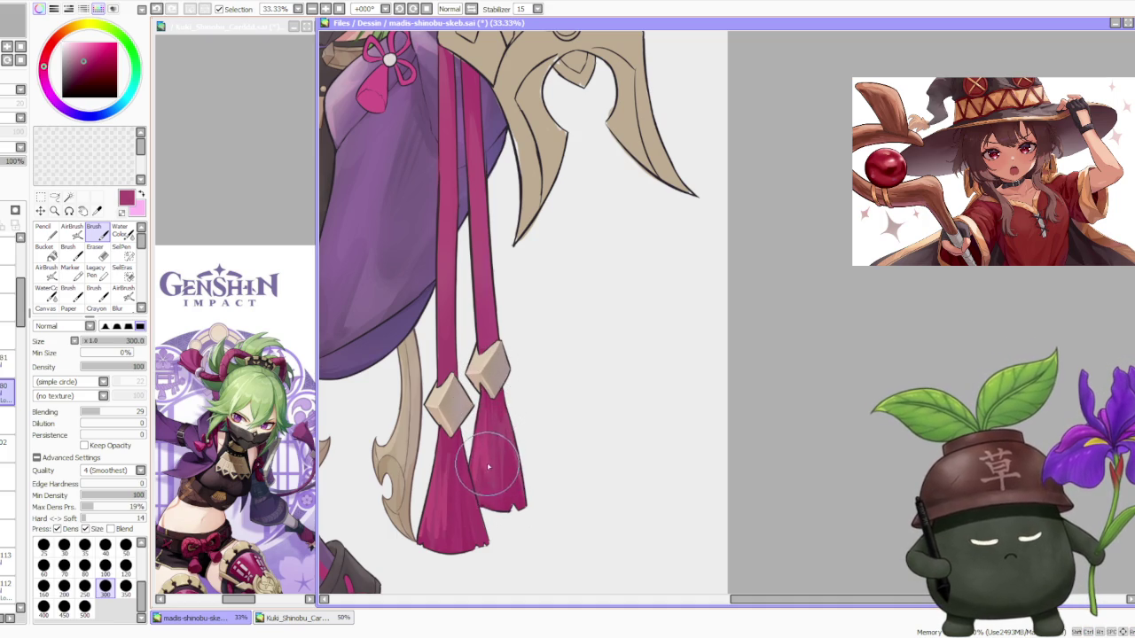
pyautogui.scroll(-2, 497, 417)
pyautogui.scroll(-2, 503, 352)
pyautogui.scroll(2, 501, 364)
pyautogui.scroll(-2, 497, 381)
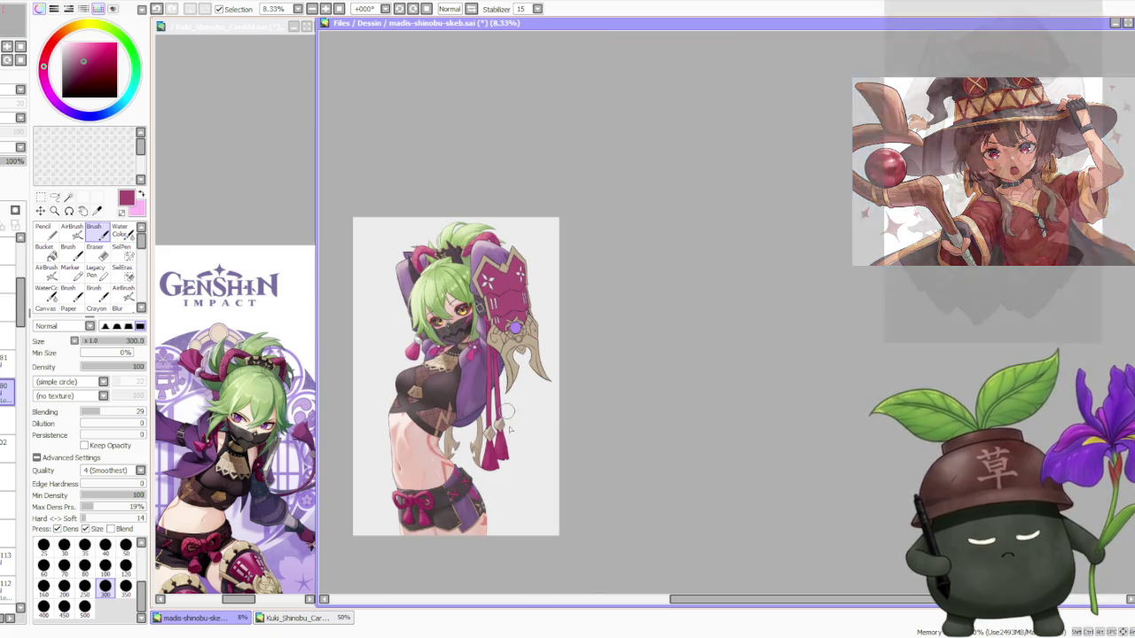
pyautogui.scroll(1, 512, 449)
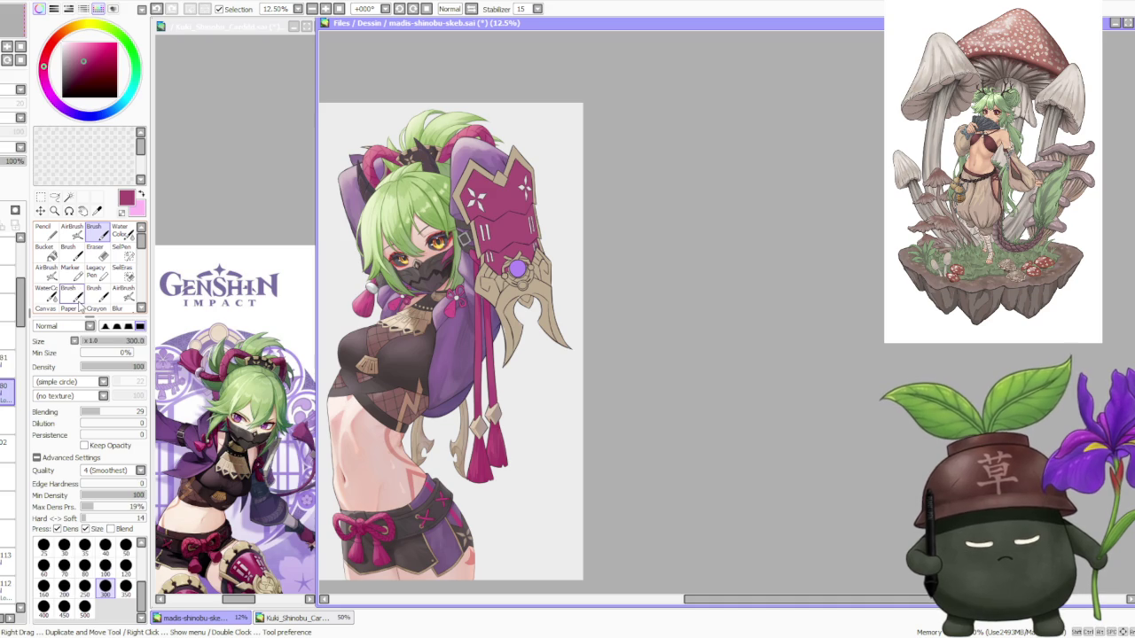
# Refocus the canvas and pick a darker plum shade for shading.
pyautogui.scroll(-2, 465, 305)
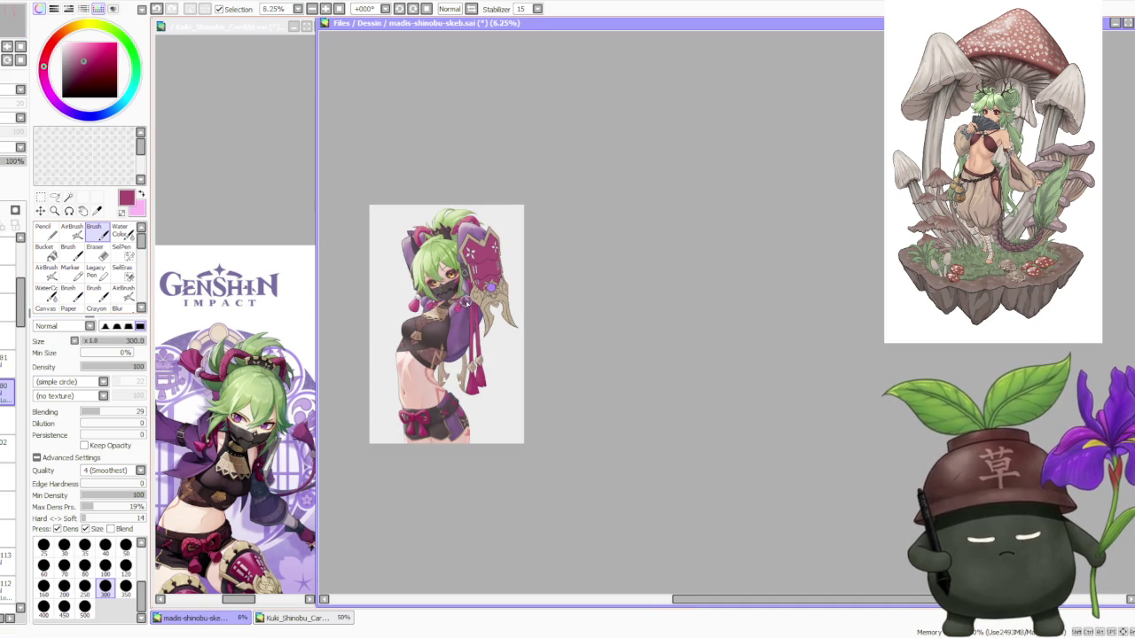
pyautogui.scroll(1, 465, 302)
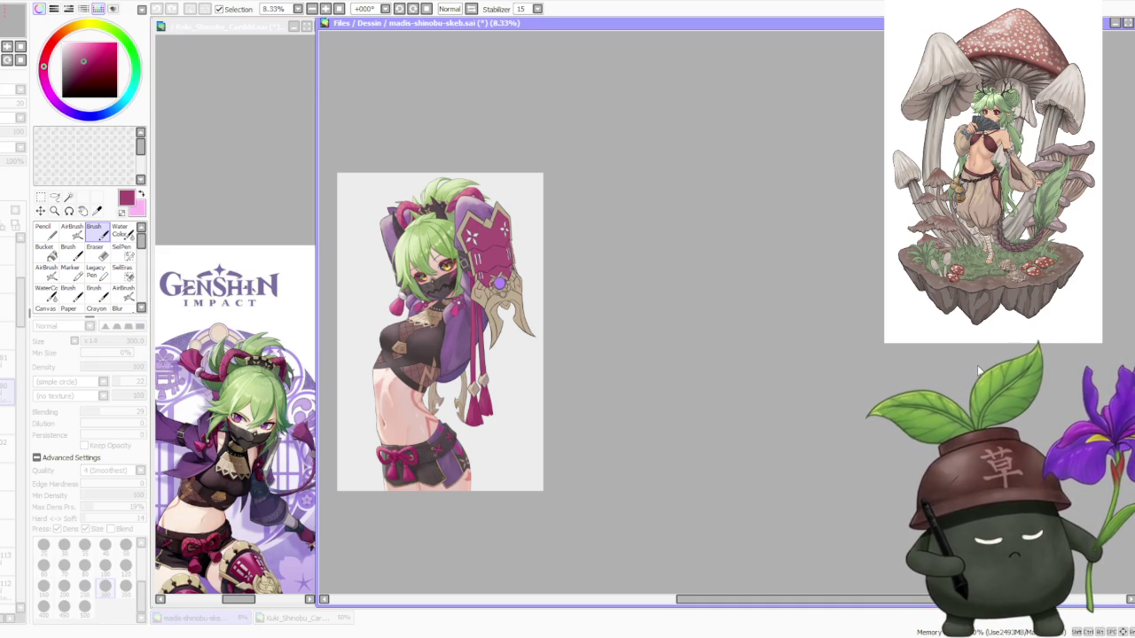
pyautogui.click(913, 385)
pyautogui.scroll(3, 585, 385)
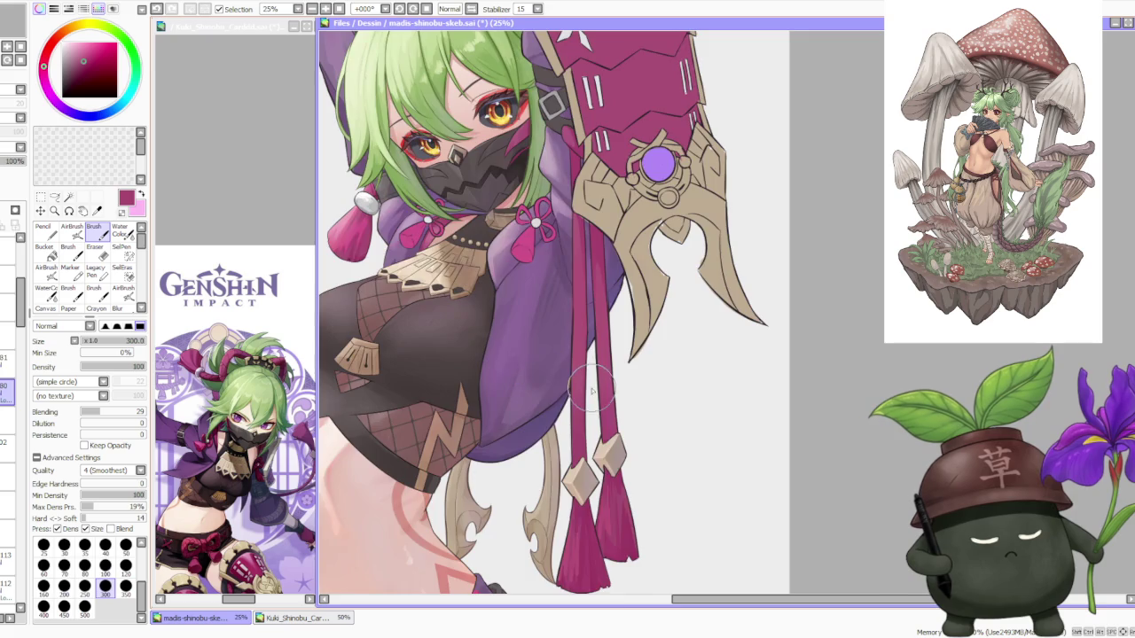
pyautogui.scroll(-3, 585, 386)
pyautogui.scroll(-1, 640, 324)
pyautogui.scroll(1, 670, 316)
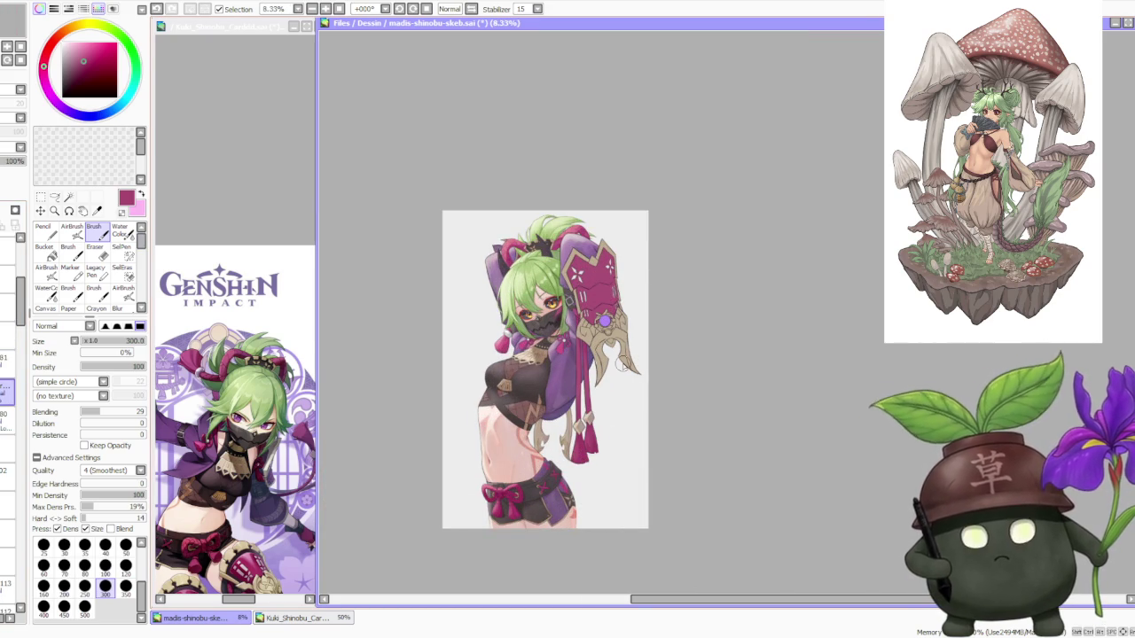
pyautogui.click(87, 67)
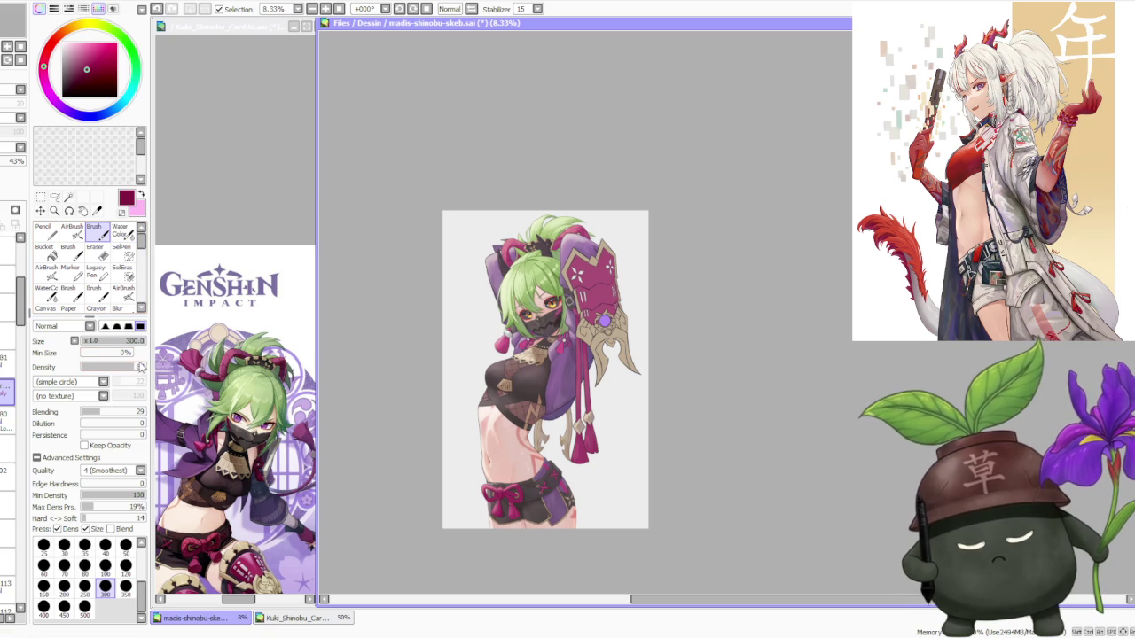
# Undo the latest brush stroke on the tassels.
pyautogui.scroll(2, 599, 337)
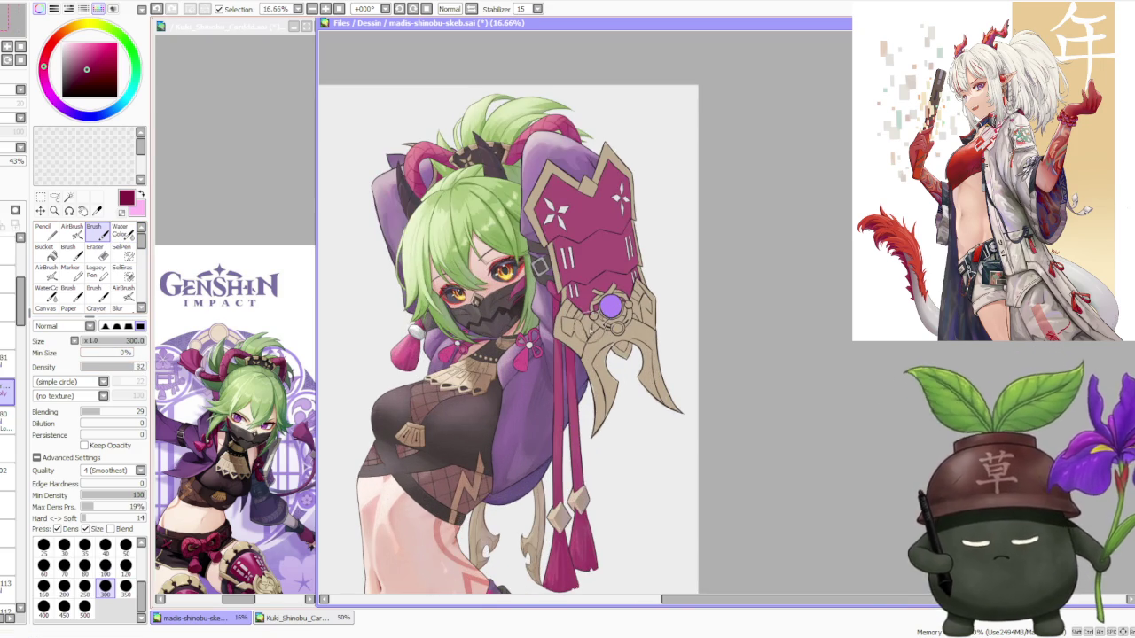
pyautogui.scroll(1, 559, 357)
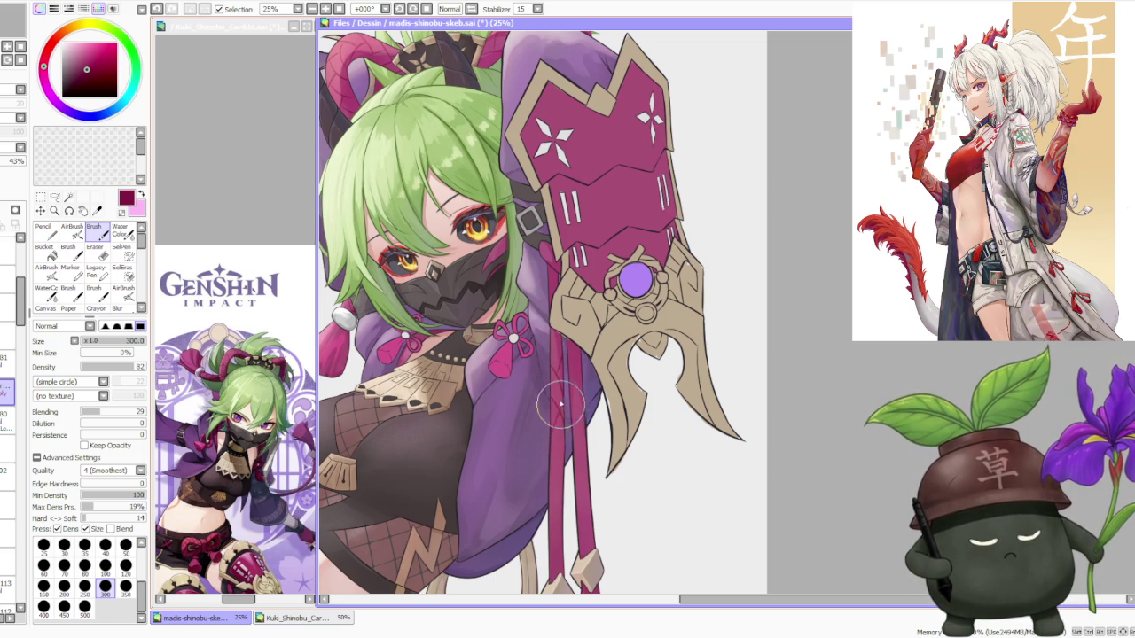
pyautogui.hotkey('ctrl', 'z')
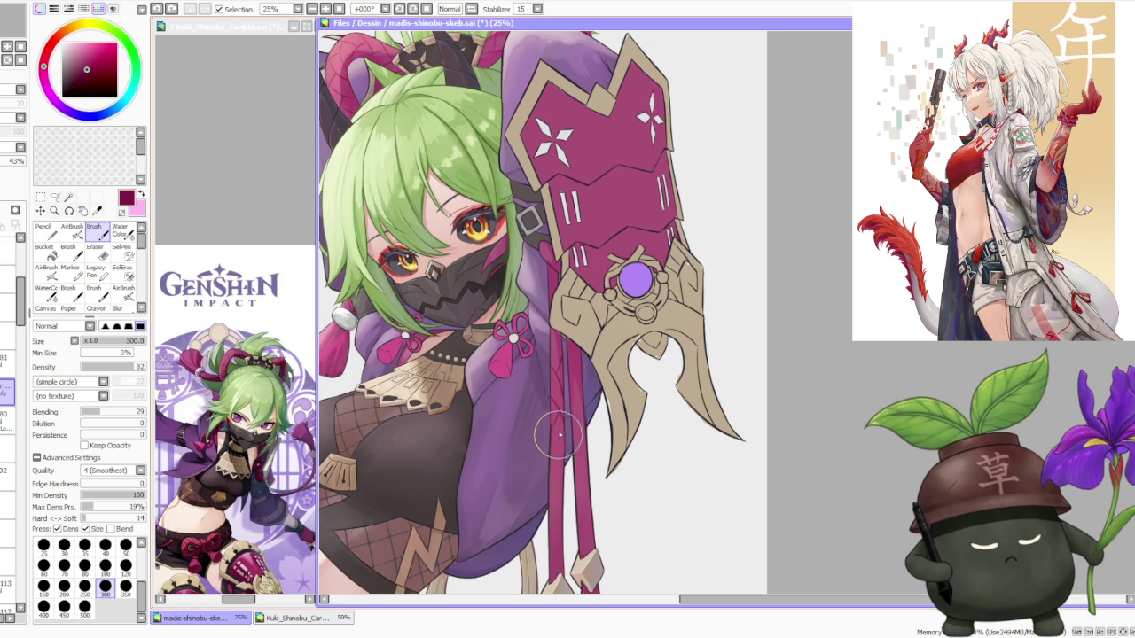
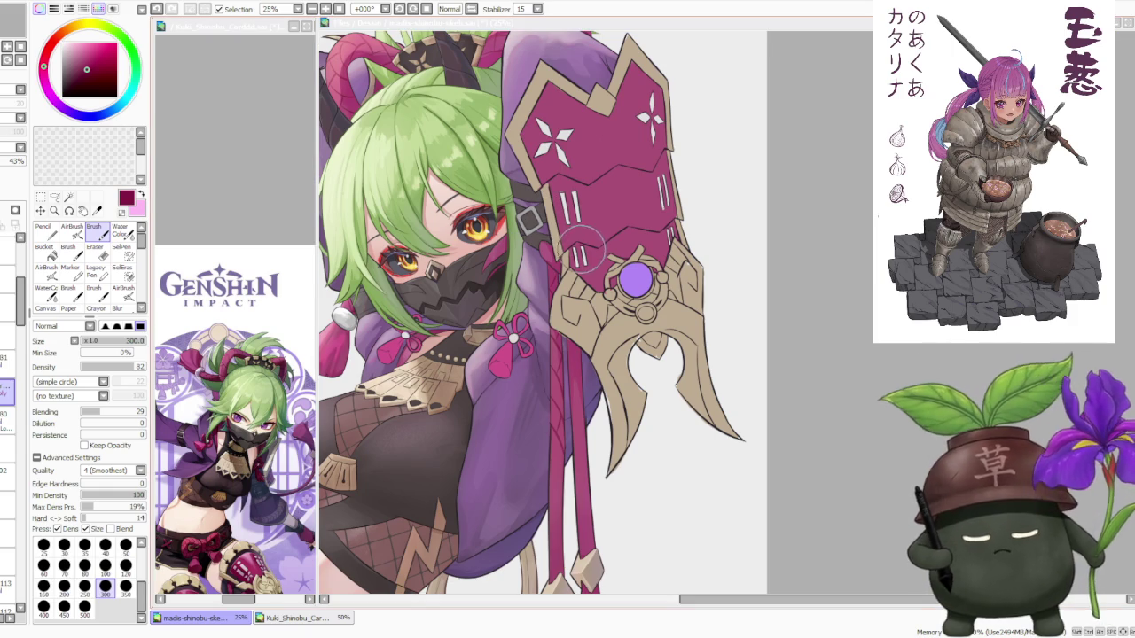
# Add a short shading stroke beside the purple sleeve where the red ribbon hangs.
pyautogui.click(556, 469)
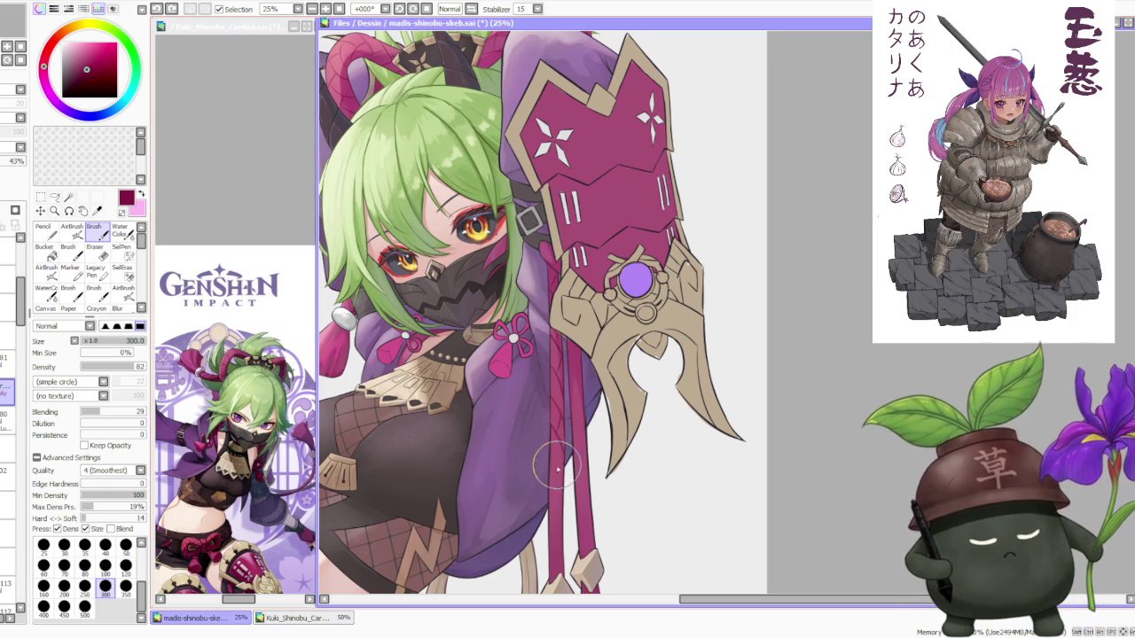
pyautogui.moveTo(557, 468); pyautogui.dragTo(555, 466)
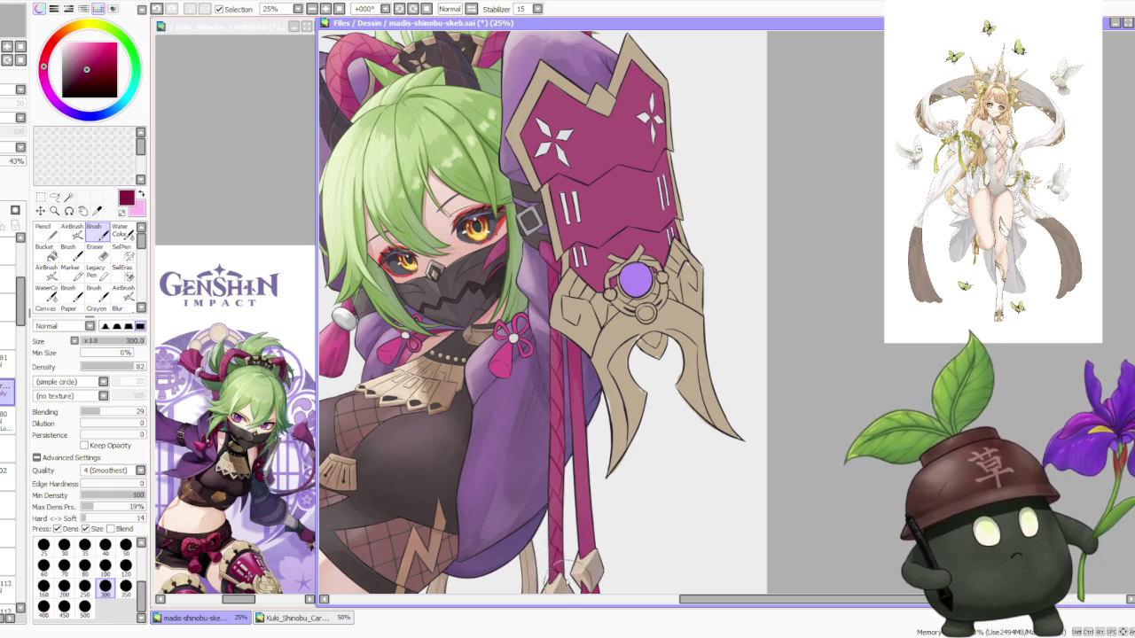
pyautogui.scroll(-1, 562, 490)
pyautogui.scroll(1, 567, 486)
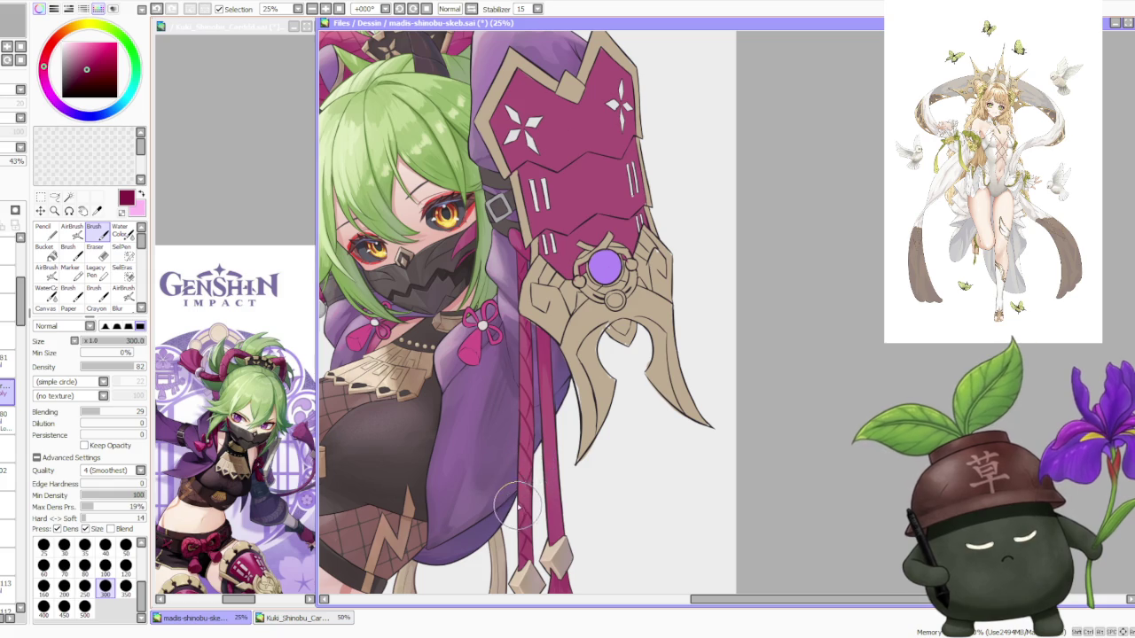
pyautogui.scroll(-3, 538, 448)
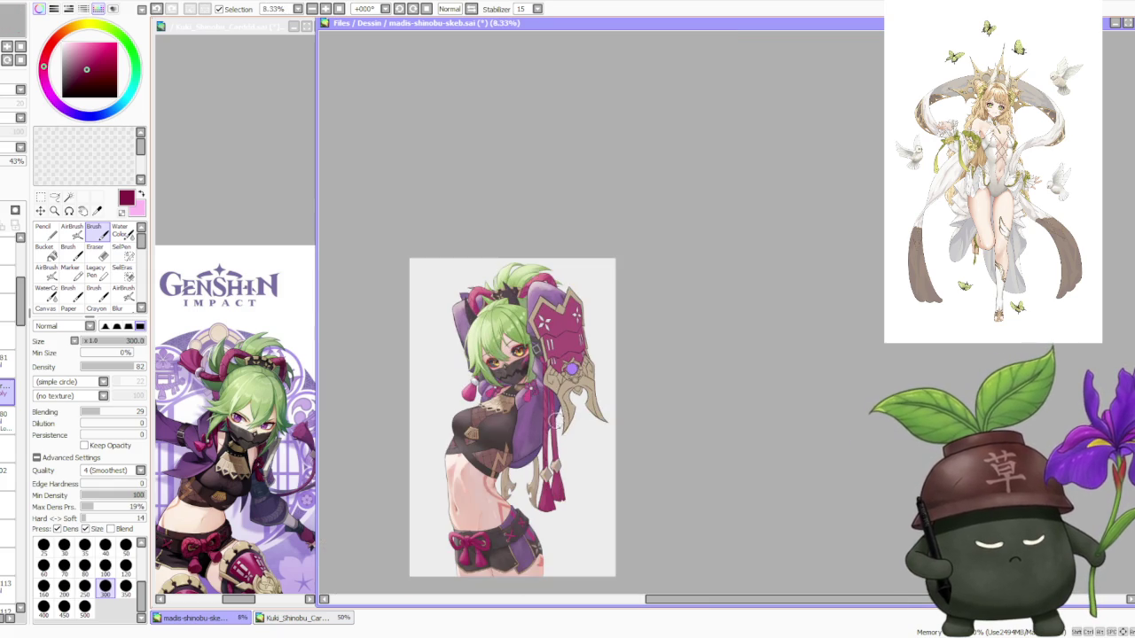
# Undo the last brush stroke and restore it to compare.
pyautogui.scroll(2, 559, 426)
pyautogui.scroll(-1, 559, 447)
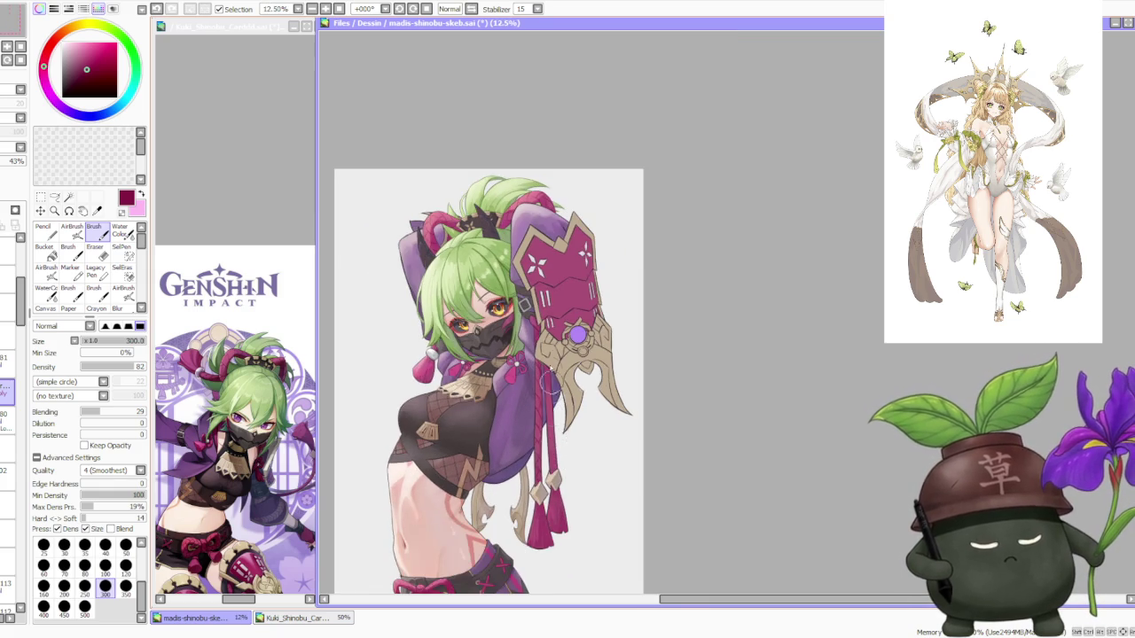
pyautogui.scroll(1, 550, 390)
pyautogui.scroll(1, 512, 452)
pyautogui.scroll(1, 532, 372)
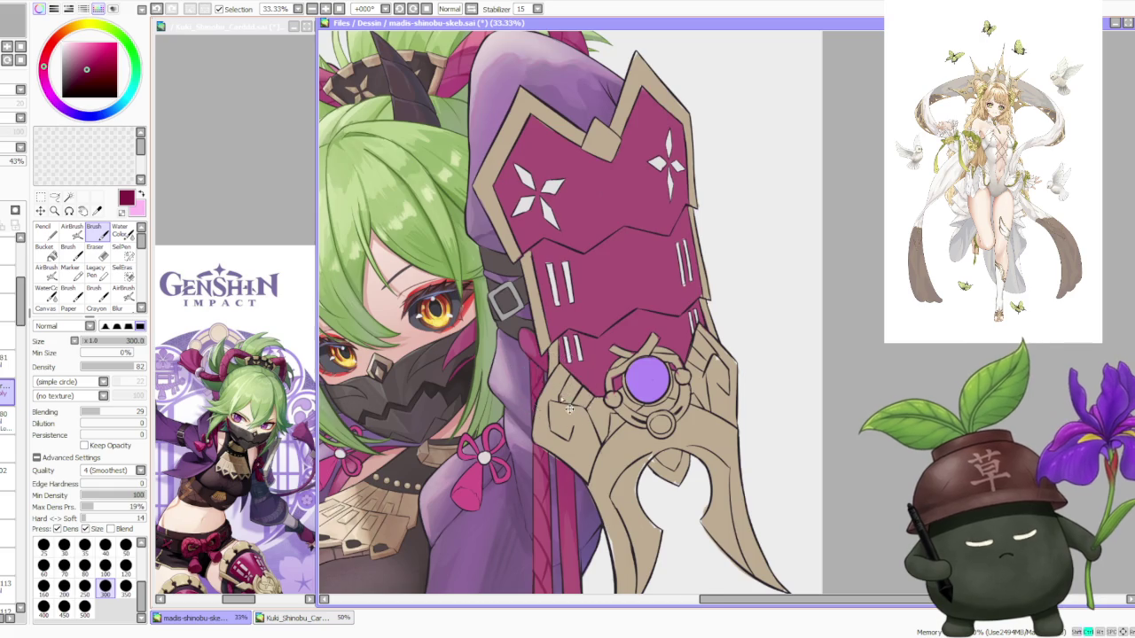
pyautogui.scroll(-1, 562, 461)
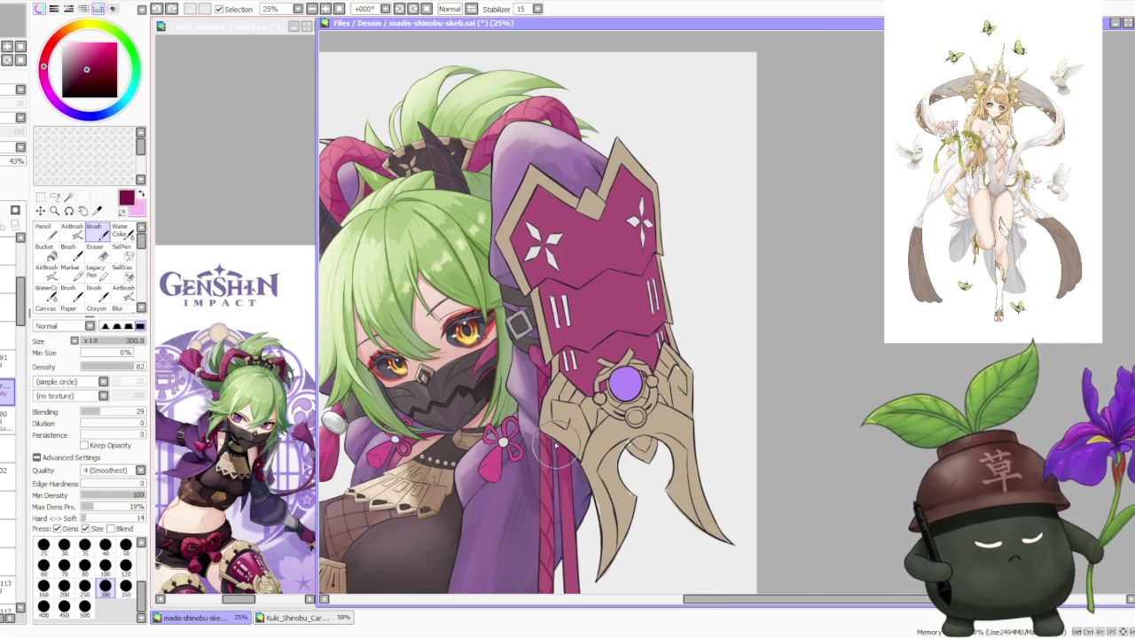
pyautogui.hotkey('ctrl', 'z')
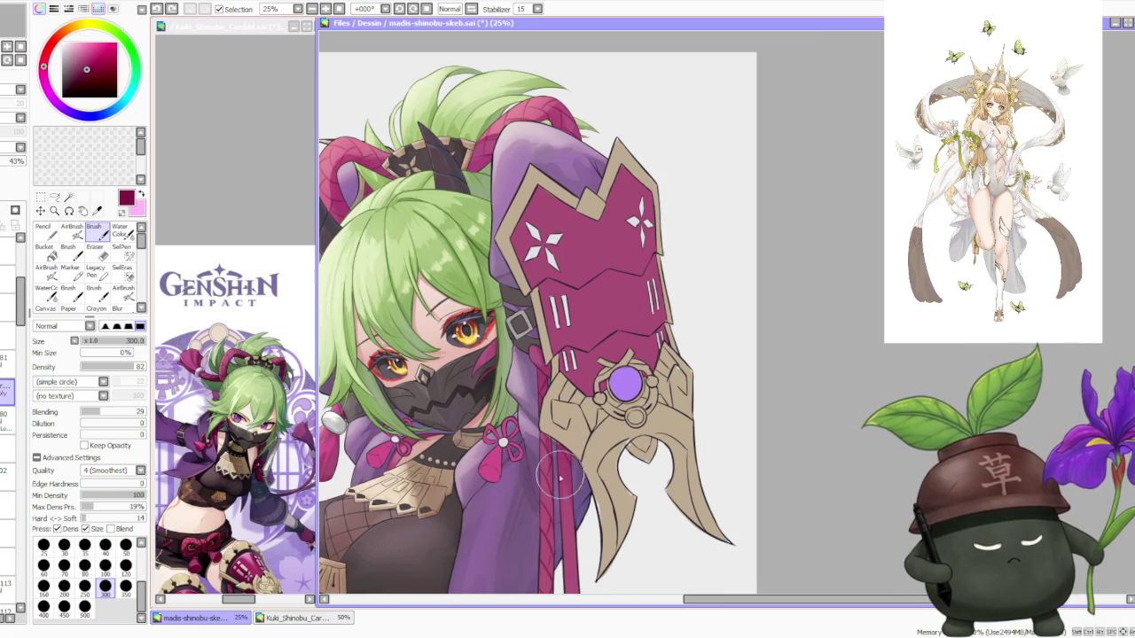
pyautogui.hotkey('ctrl', 'z')
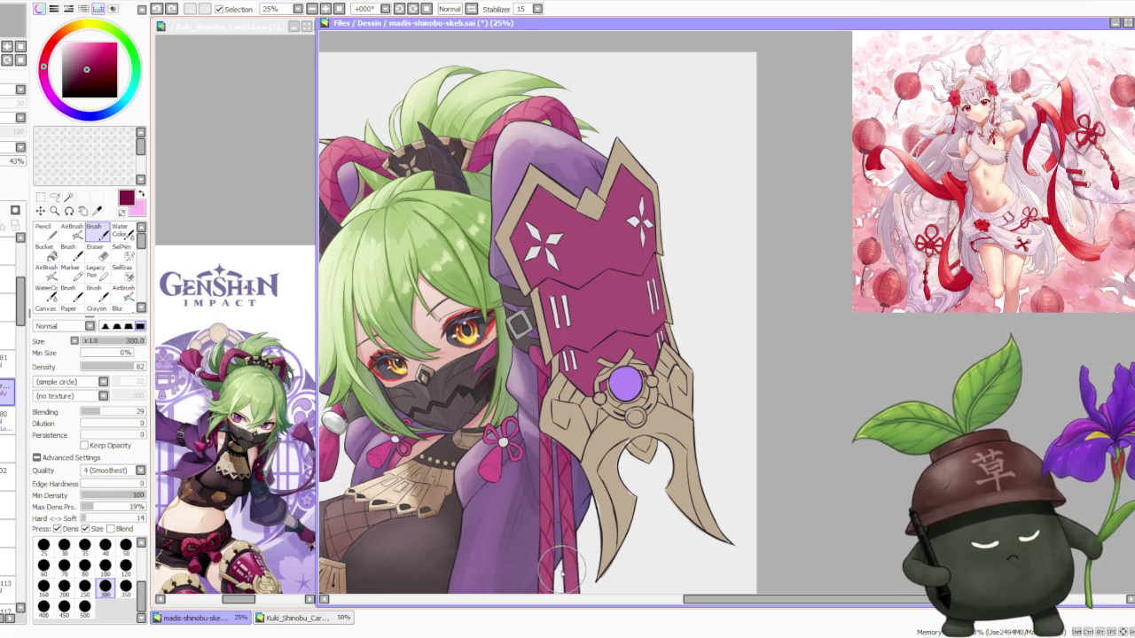
pyautogui.scroll(-3, 560, 567)
pyautogui.scroll(3, 557, 496)
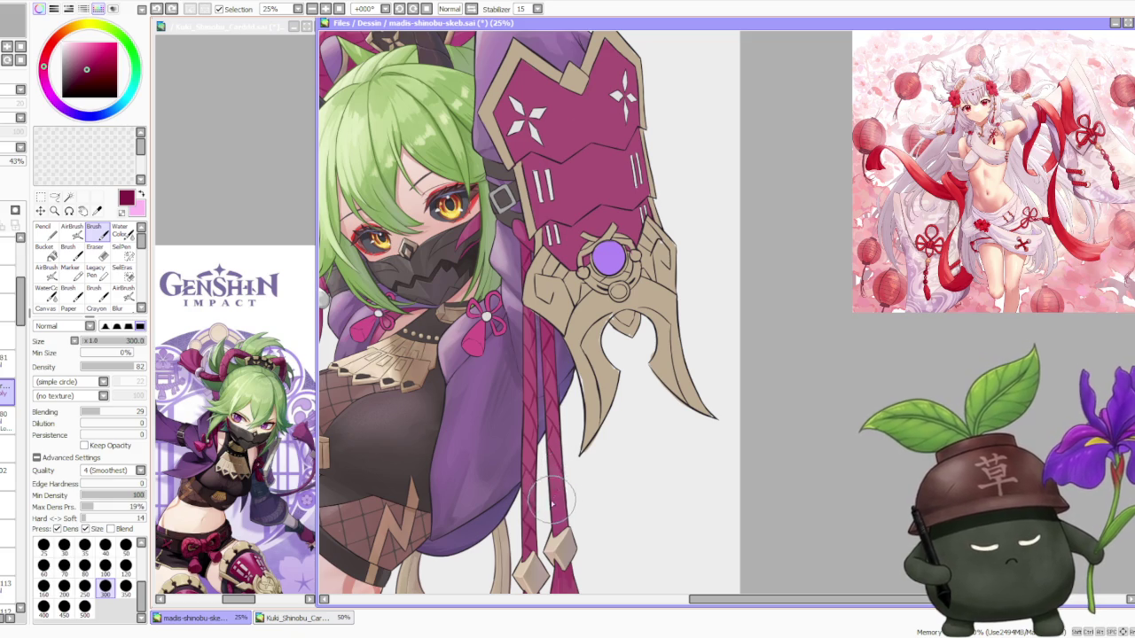
# Retry shading strokes down the hanging red ribbon, then switch to the AirBrush.
pyautogui.moveTo(553, 503); pyautogui.dragTo(558, 487)
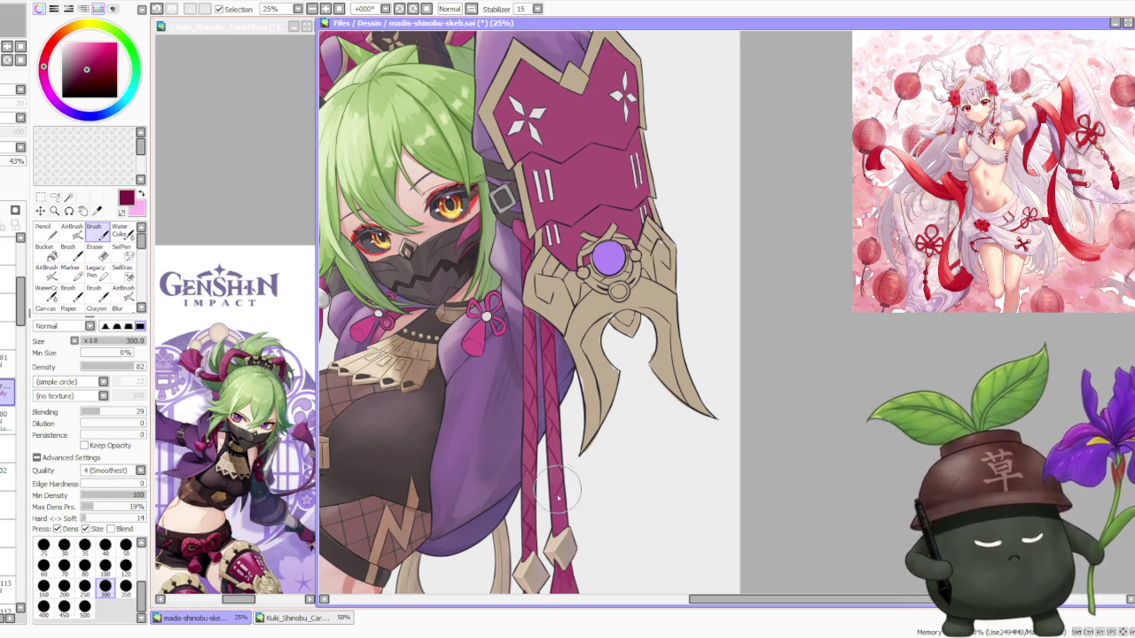
pyautogui.hotkey('ctrl', 'z')
pyautogui.moveTo(536, 484)
pyautogui.mouseDown()
pyautogui.moveTo(560, 523)
pyautogui.moveTo(565, 512)
pyautogui.mouseUp()
pyautogui.hotkey('ctrl', 'z')
pyautogui.hotkey('ctrl', 'z')
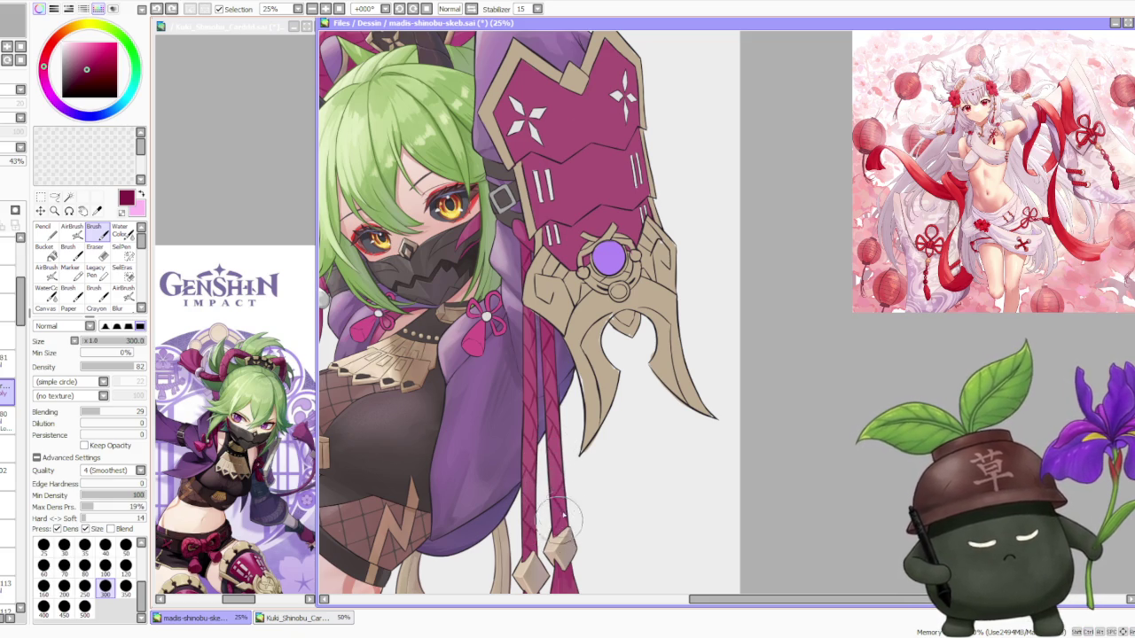
pyautogui.scroll(-1, 565, 512)
pyautogui.scroll(-1, 565, 512)
pyautogui.scroll(2, 559, 390)
pyautogui.scroll(-2, 558, 392)
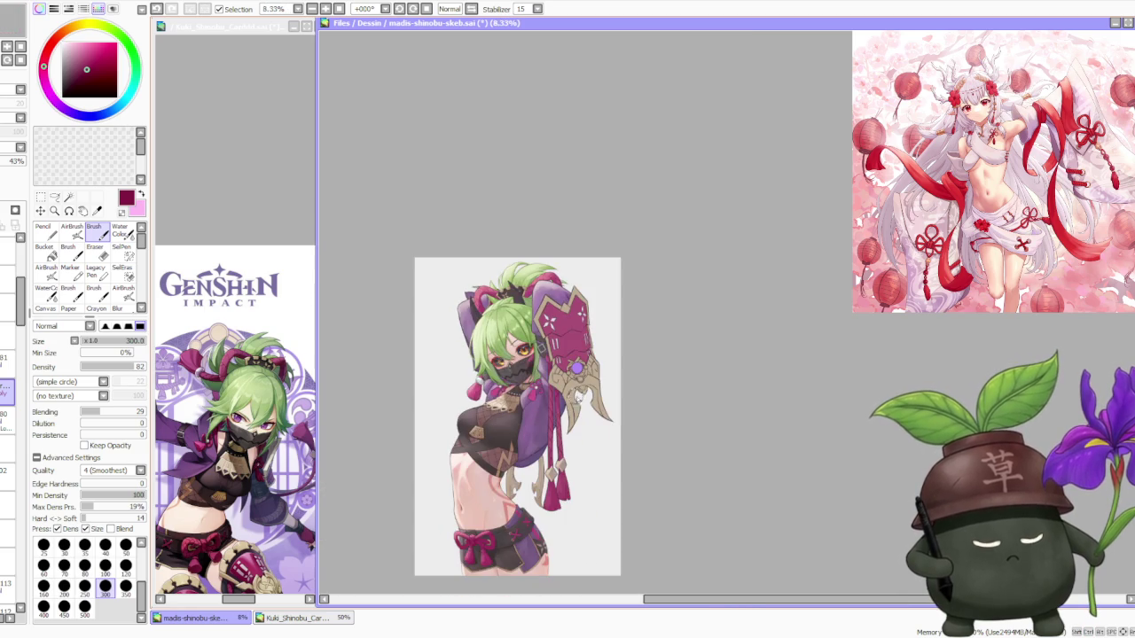
pyautogui.click(71, 231)
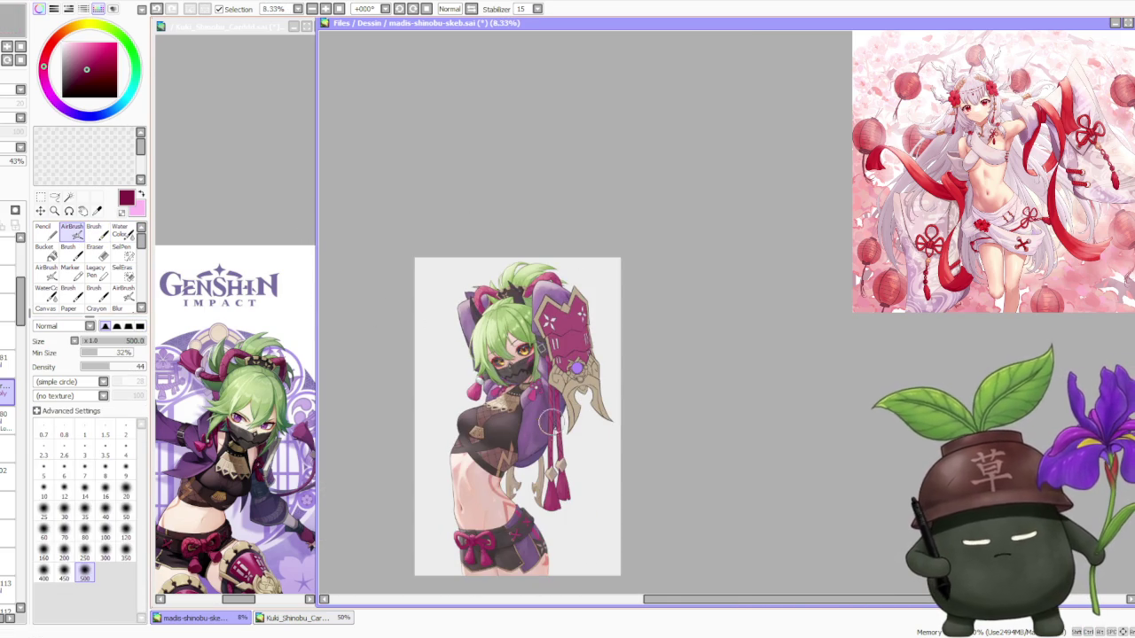
# Select a different layer at full opacity in the Layer panel.
pyautogui.scroll(1, 560, 426)
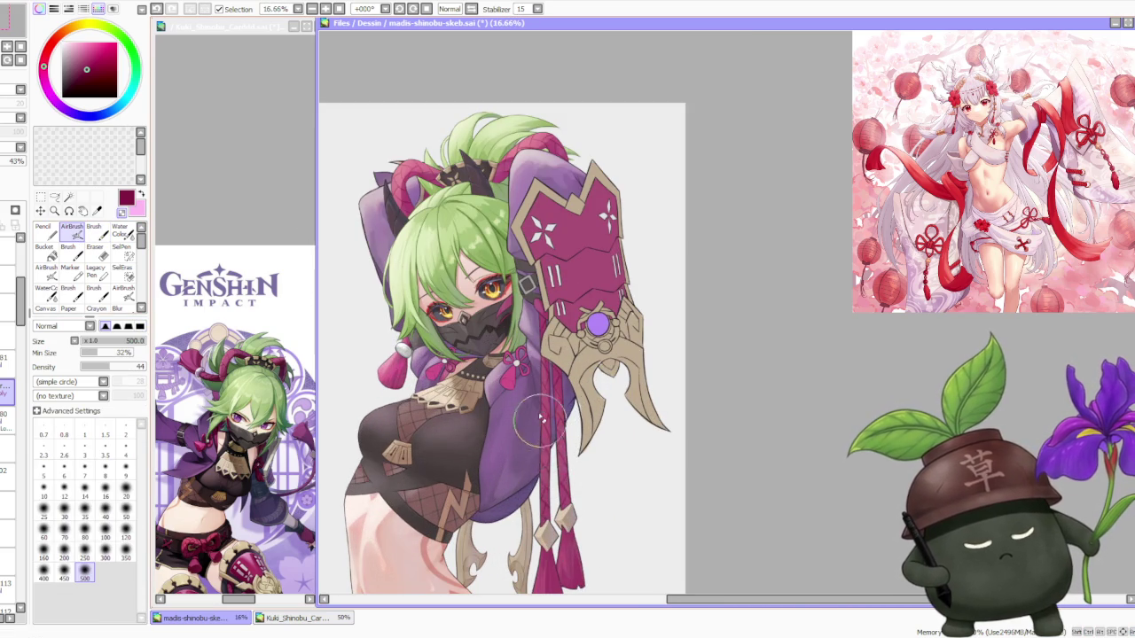
pyautogui.scroll(-1, 547, 425)
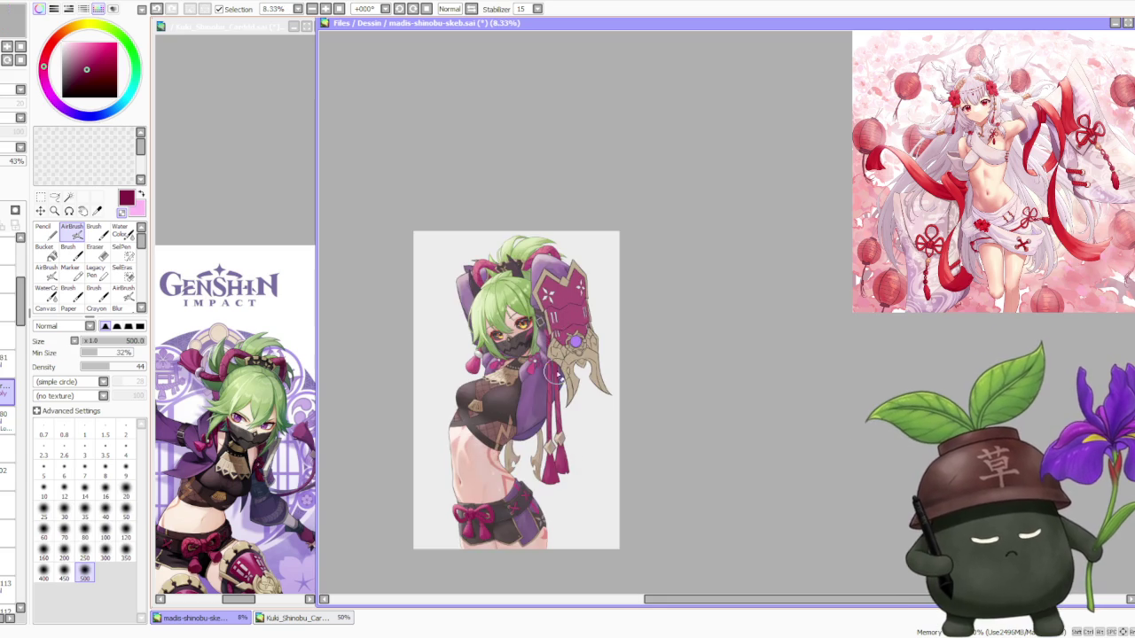
pyautogui.scroll(-1, 556, 371)
pyautogui.scroll(1, 563, 305)
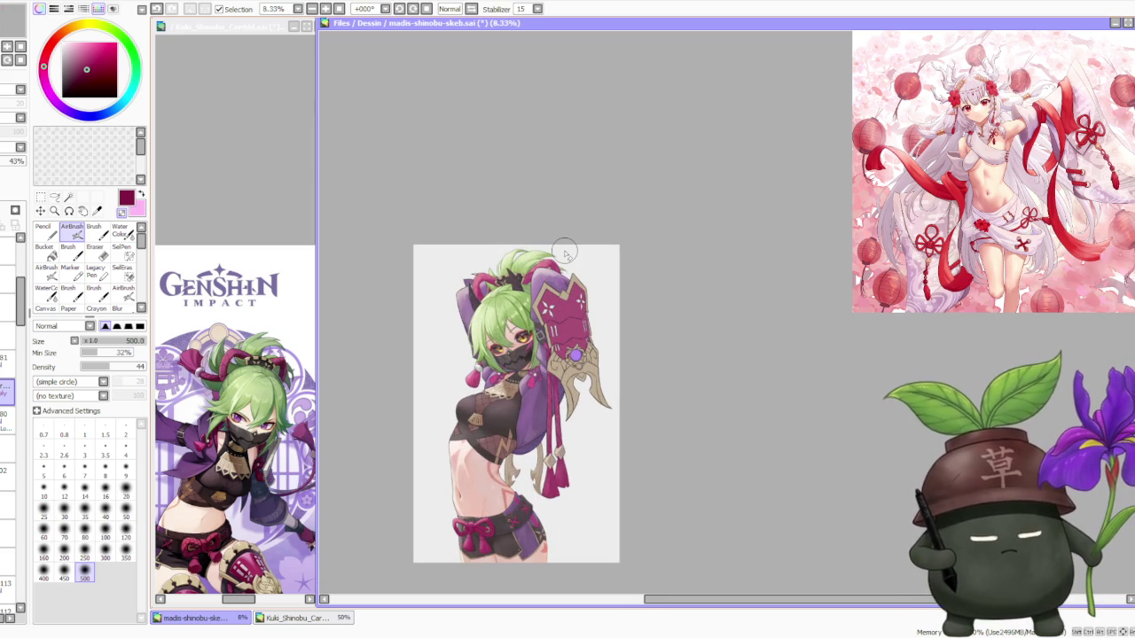
pyautogui.scroll(2, 568, 408)
pyautogui.scroll(-1, 583, 391)
pyautogui.scroll(-2, 573, 393)
pyautogui.scroll(2, 585, 383)
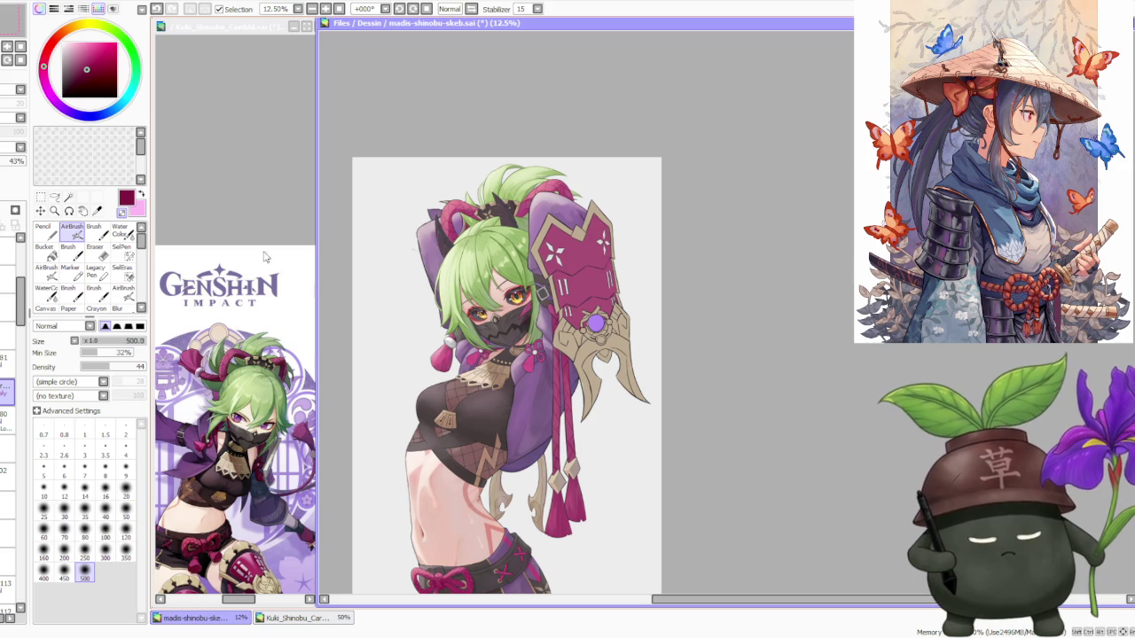
pyautogui.click(7, 447)
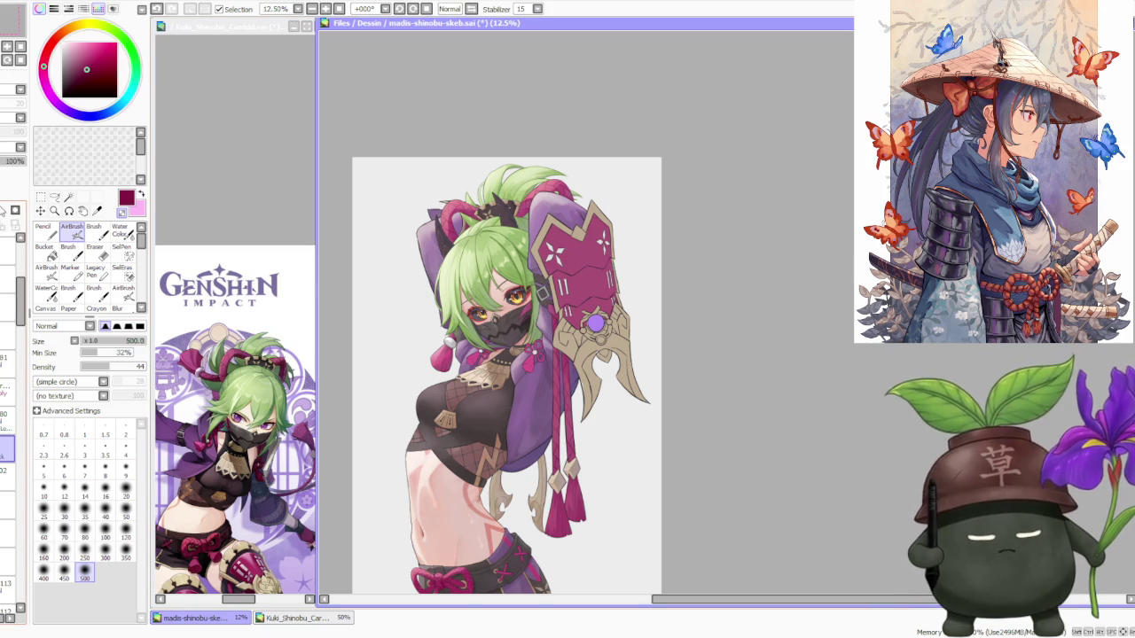
# Eyedrop the mask's dark grey and switch back to the regular Brush.
pyautogui.scroll(1, 479, 333)
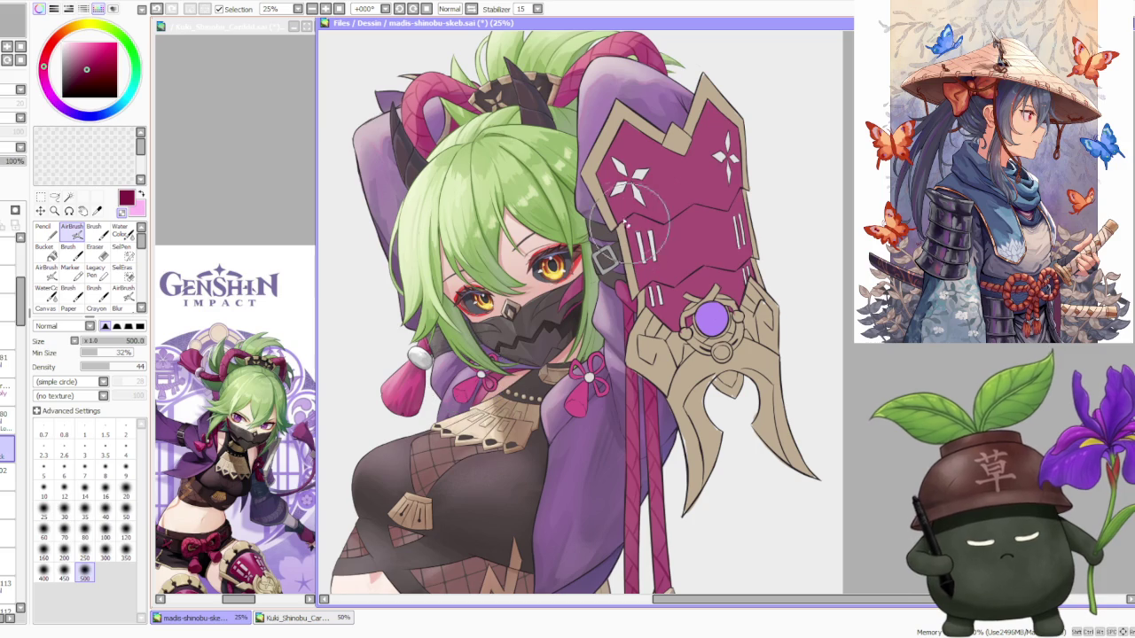
pyautogui.rightClick(424, 324)
pyautogui.click(93, 229)
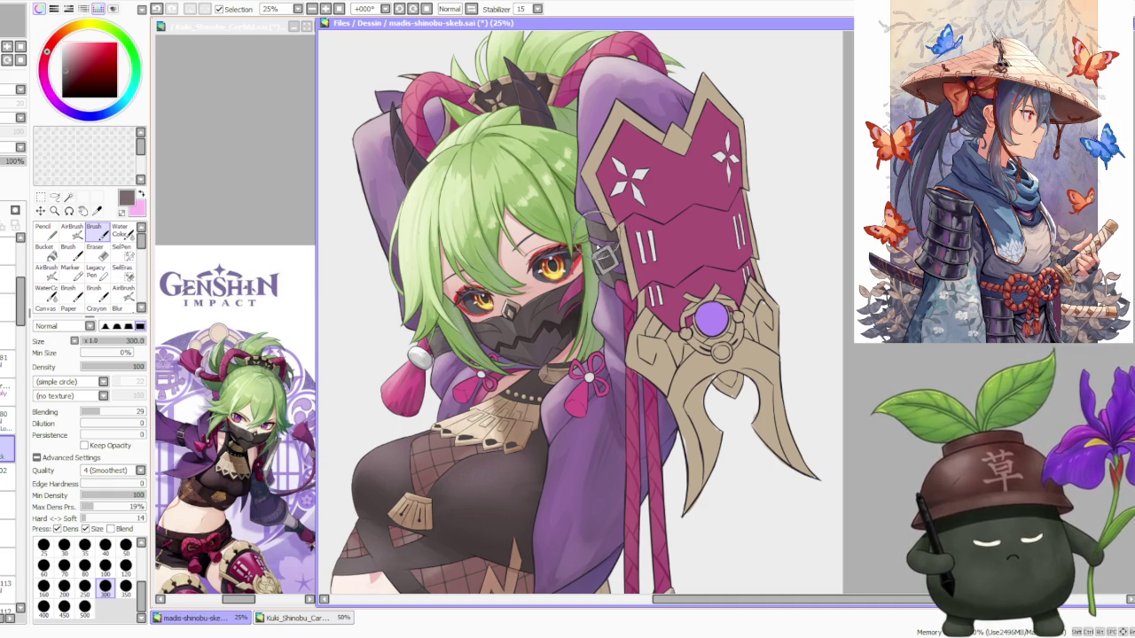
# Pick dark purple, then dark red, from the colour wheel and set brush Blending to 75.
pyautogui.keyDown('alt'); pyautogui.click(476, 334); pyautogui.keyUp('alt')
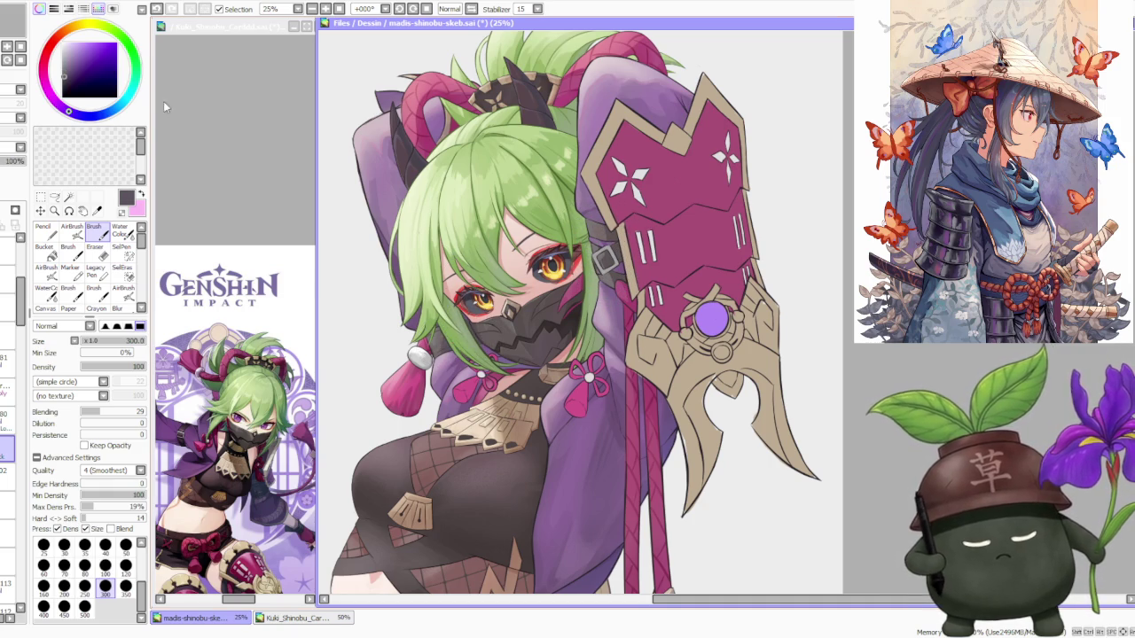
pyautogui.keyDown('alt'); pyautogui.click(384, 108); pyautogui.keyUp('alt')
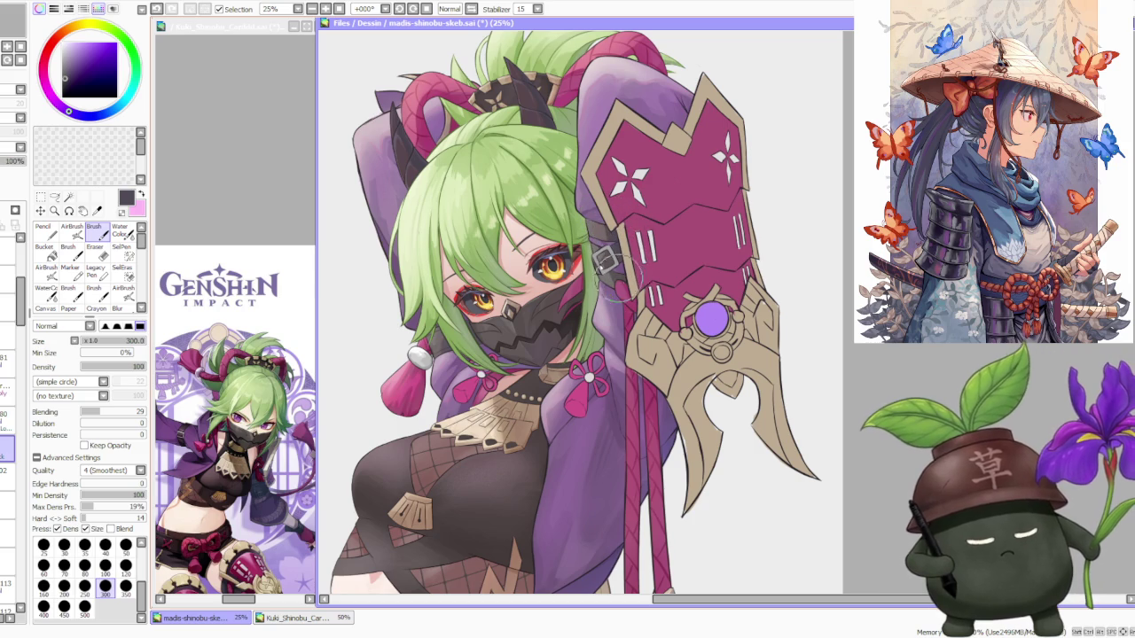
pyautogui.keyDown('alt'); pyautogui.click(606, 258); pyautogui.keyUp('alt')
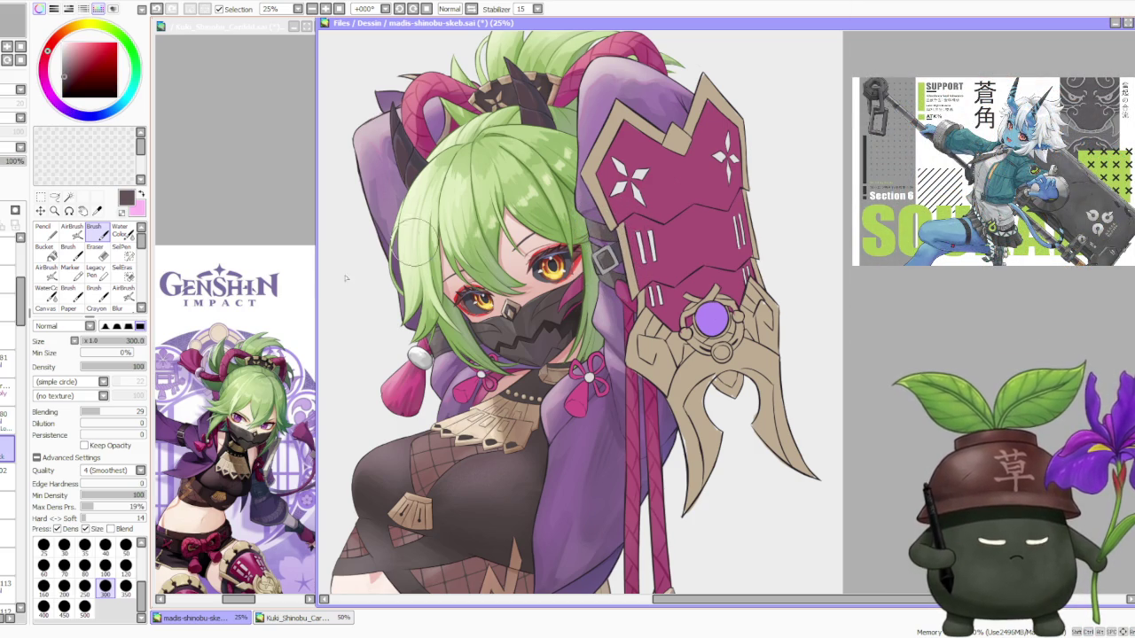
pyautogui.click(131, 413)
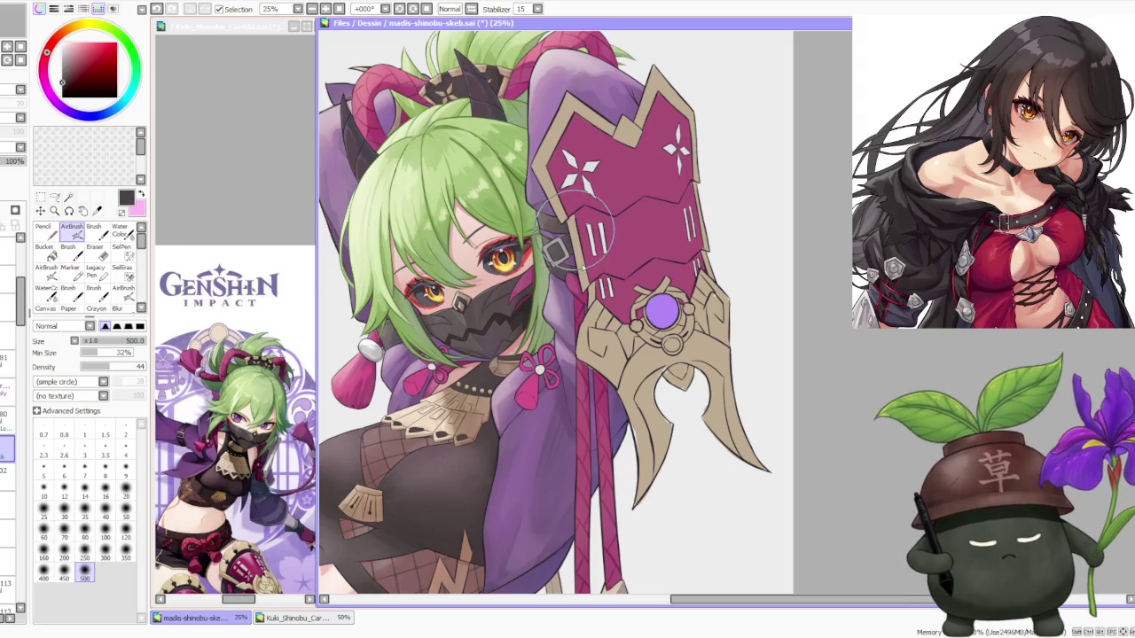
# Browse the layer stack and select the layer to paint on next.
pyautogui.scroll(-3, 568, 272)
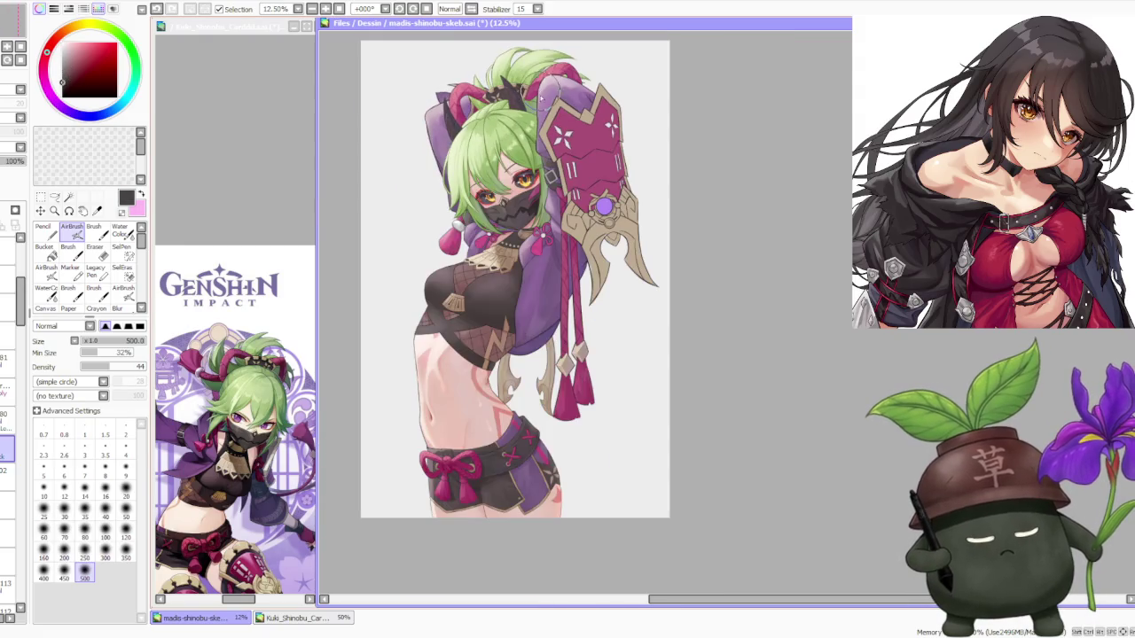
pyautogui.scroll(-2, 568, 272)
pyautogui.scroll(5, 580, 232)
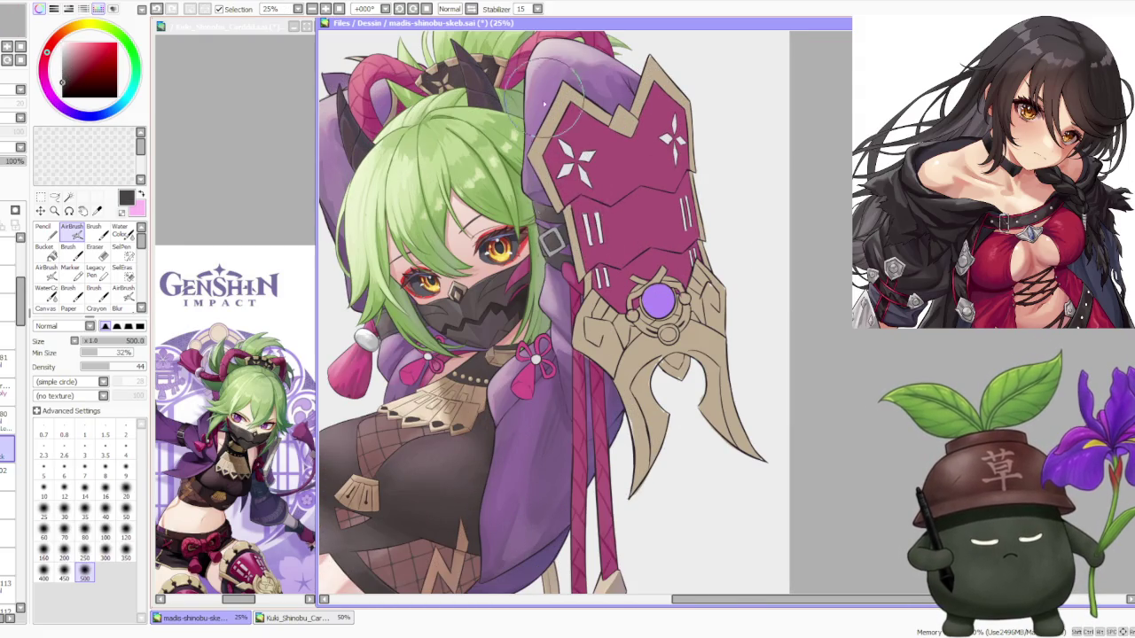
pyautogui.scroll(-2, 580, 233)
pyautogui.scroll(-1, 567, 177)
pyautogui.scroll(1, 557, 81)
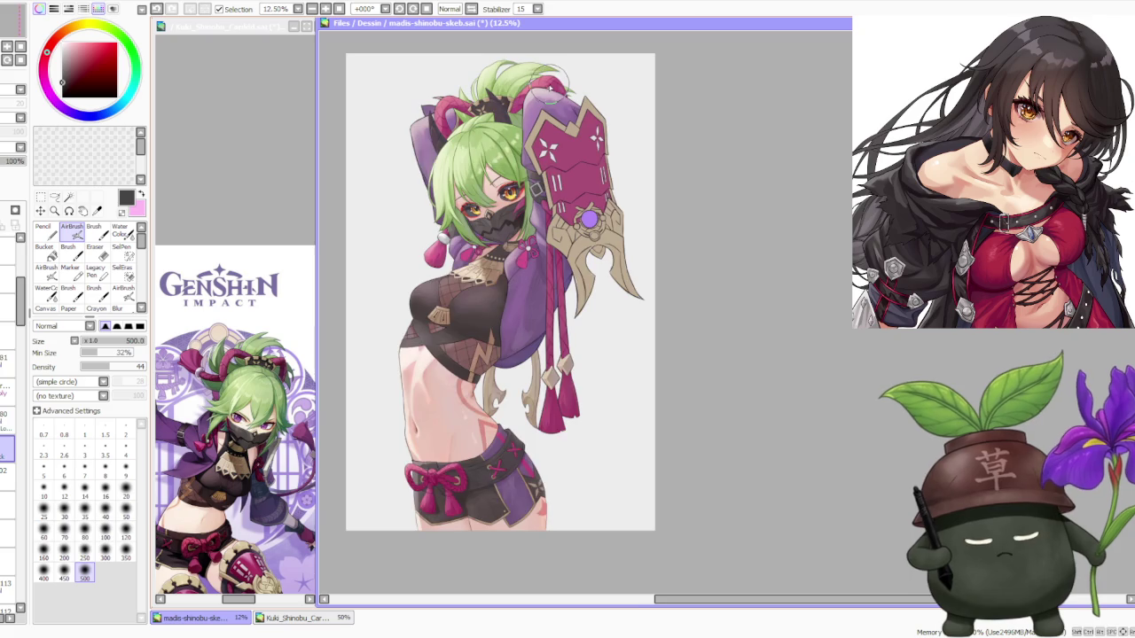
pyautogui.scroll(1, 549, 98)
pyautogui.scroll(1, 544, 116)
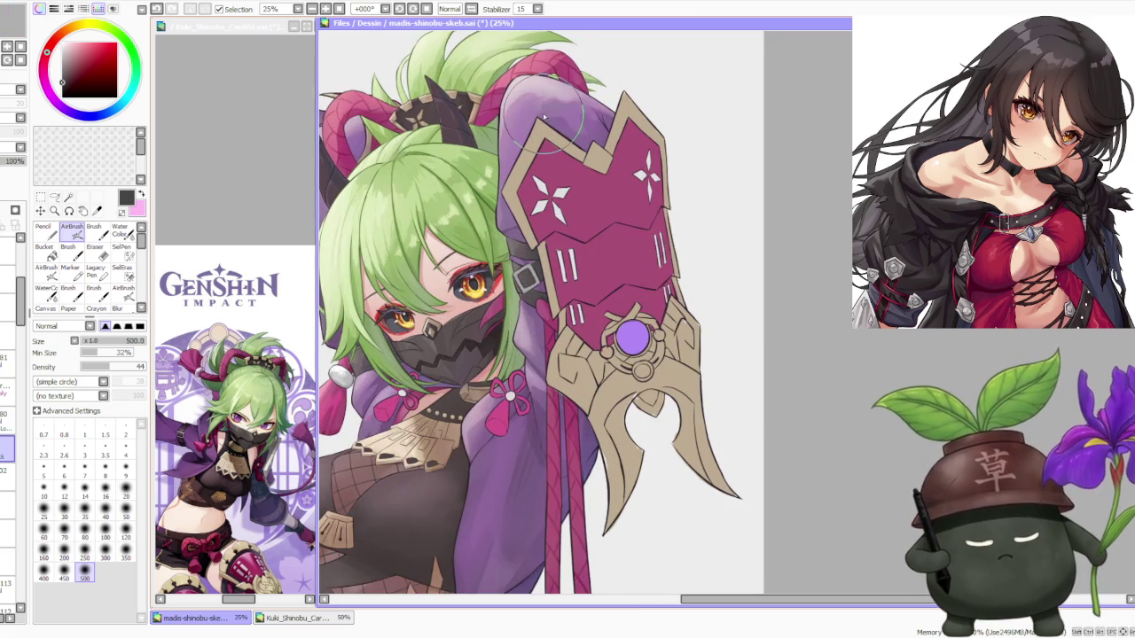
pyautogui.scroll(-1, 337, 195)
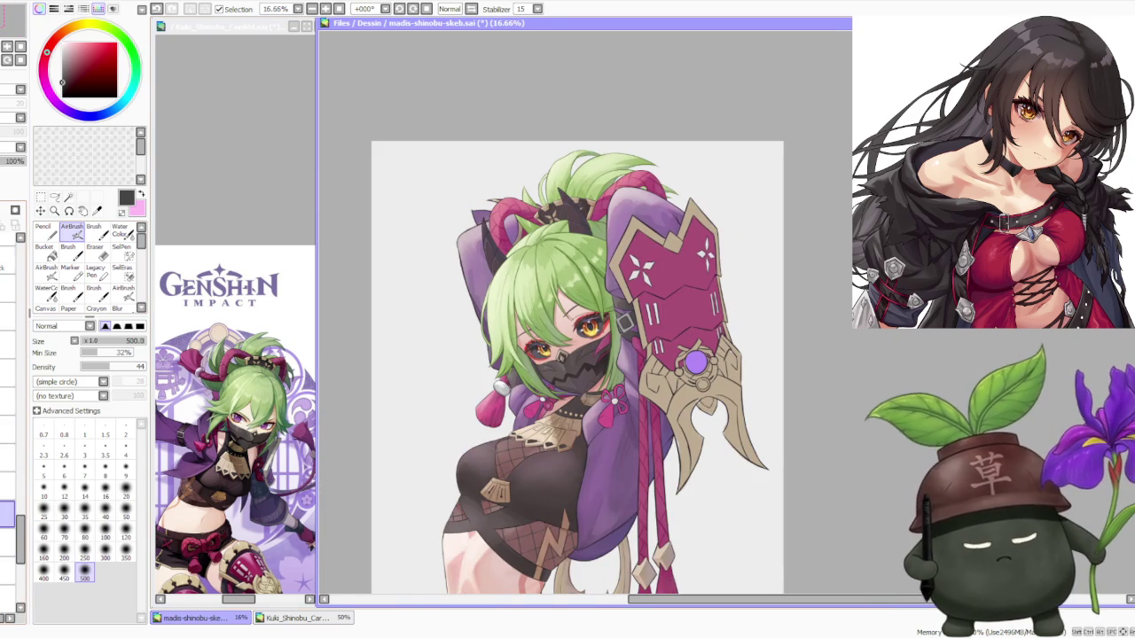
pyautogui.scroll(2, 525, 344)
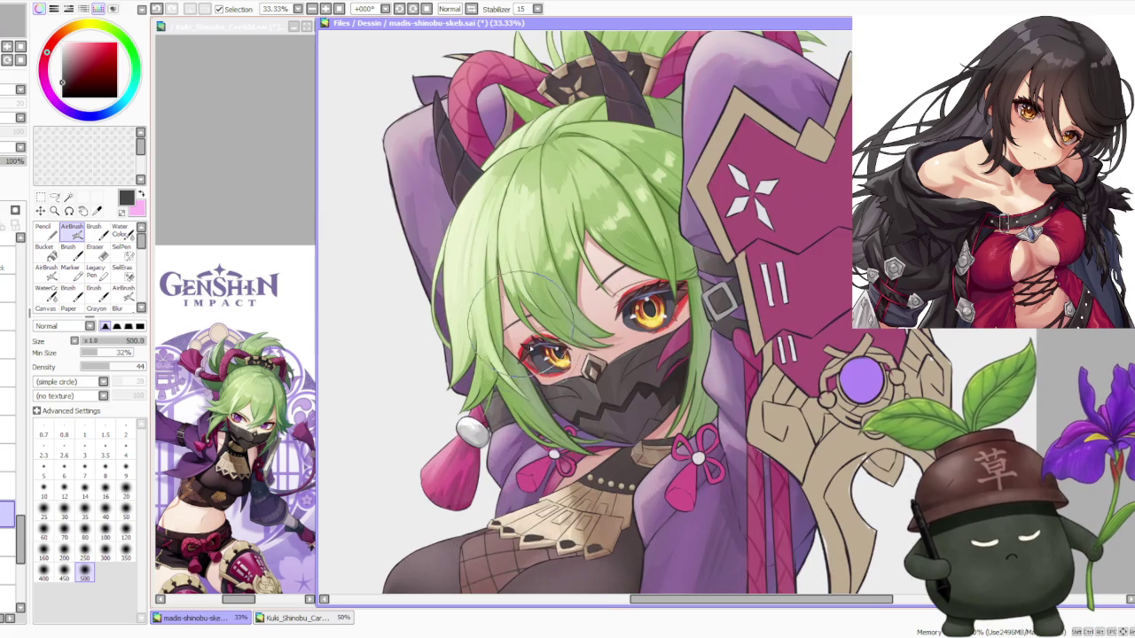
pyautogui.scroll(-2, 549, 425)
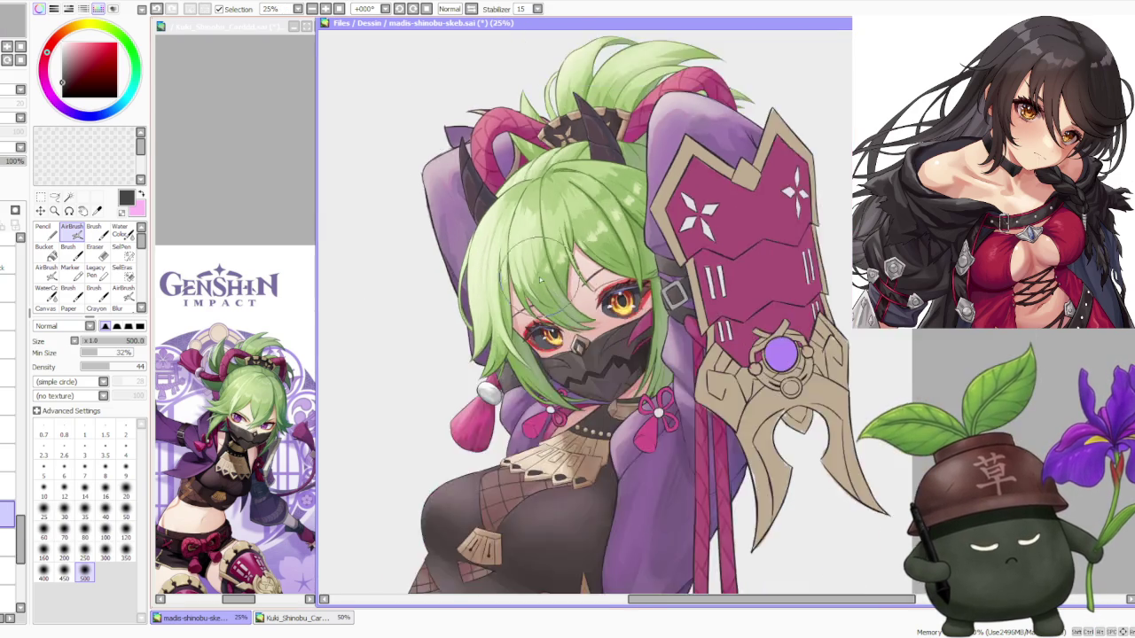
pyautogui.scroll(-1, 541, 266)
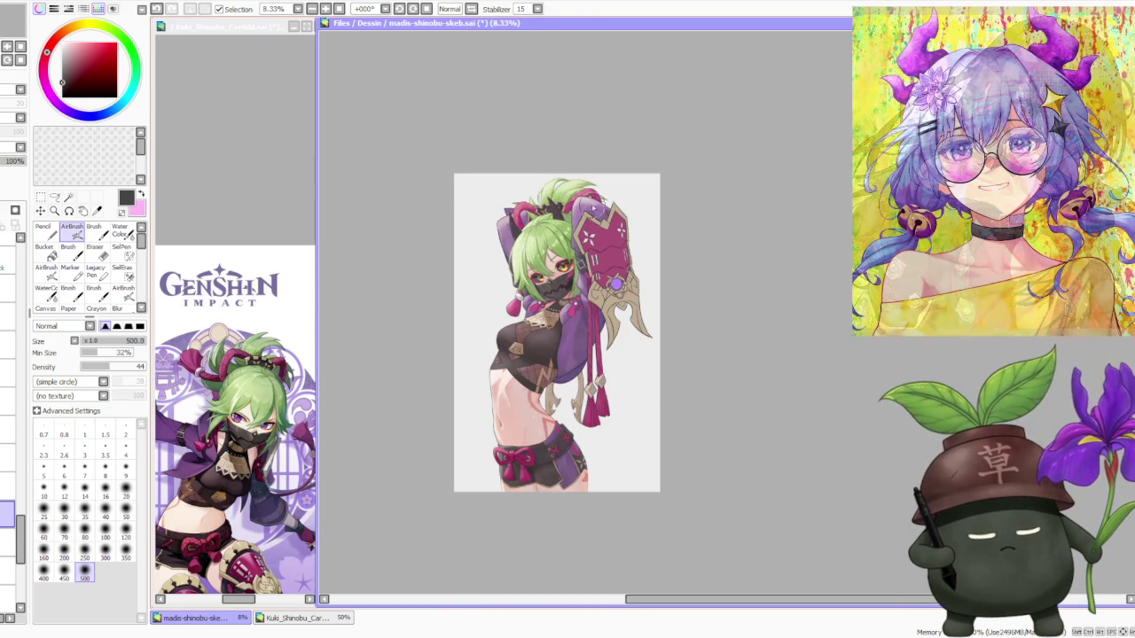
pyautogui.scroll(1, 576, 221)
pyautogui.scroll(-1, 603, 212)
pyautogui.scroll(-1, 594, 266)
pyautogui.scroll(1, 598, 270)
pyautogui.scroll(1, 591, 287)
pyautogui.scroll(-1, 592, 286)
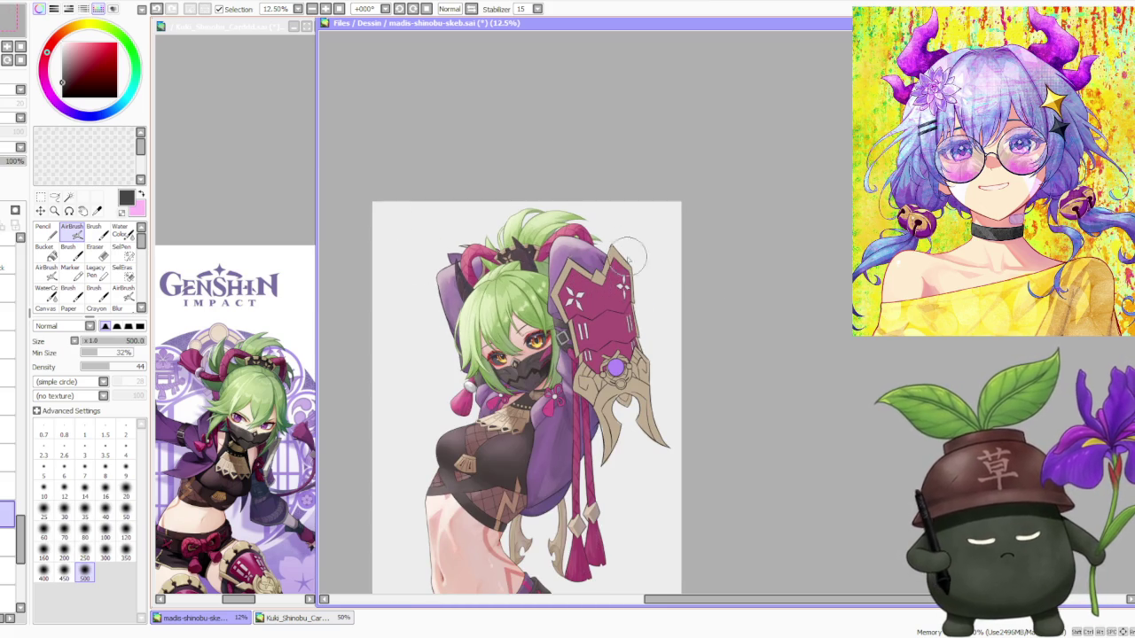
pyautogui.scroll(2, 679, 309)
pyautogui.scroll(1, 596, 315)
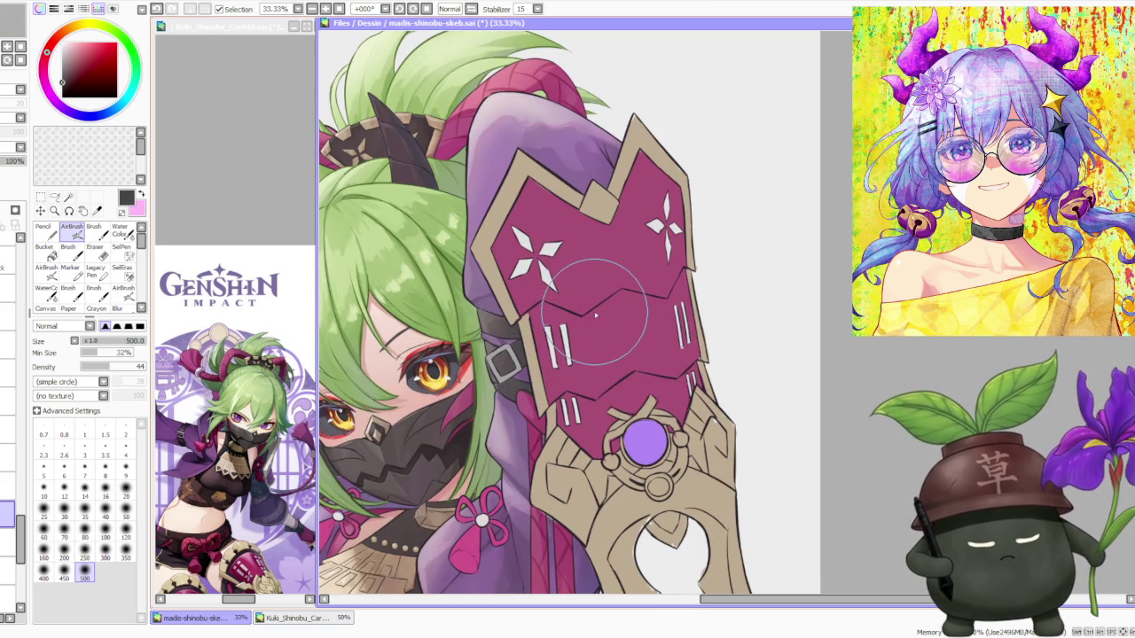
pyautogui.moveTo(19, 512); pyautogui.dragTo(20, 310)
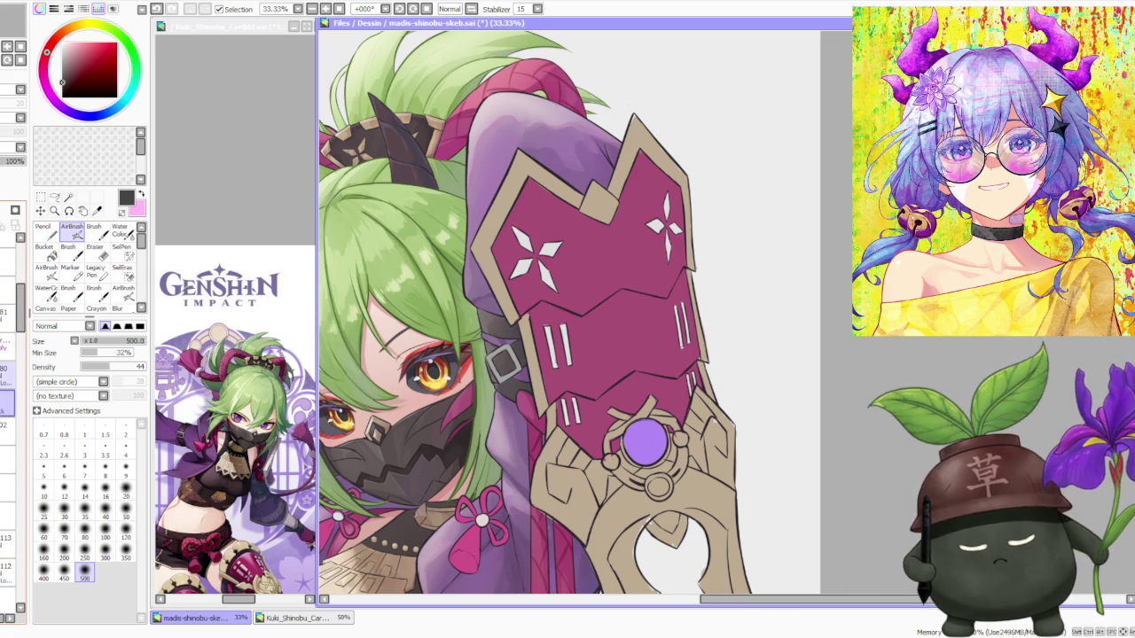
pyautogui.click(7, 289)
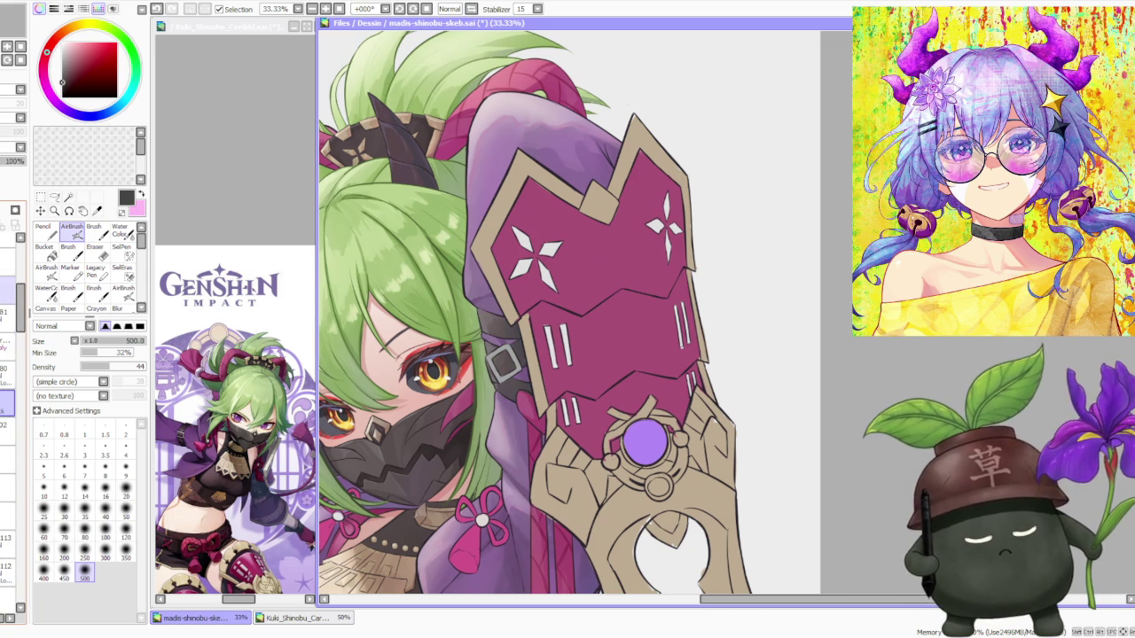
pyautogui.click(7, 346)
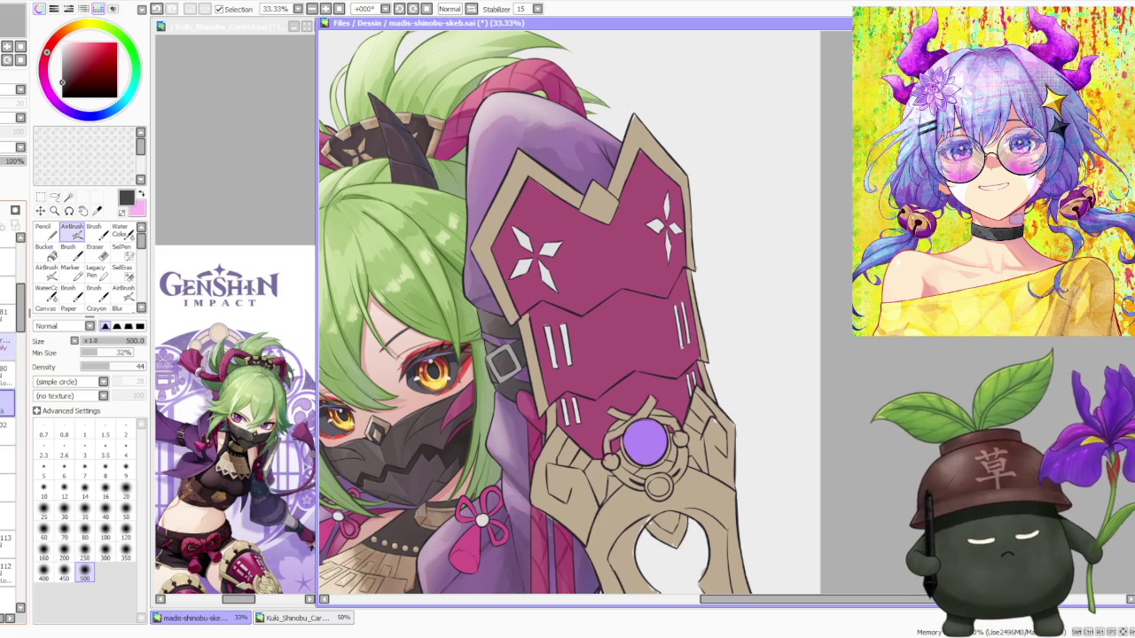
pyautogui.click(7, 347)
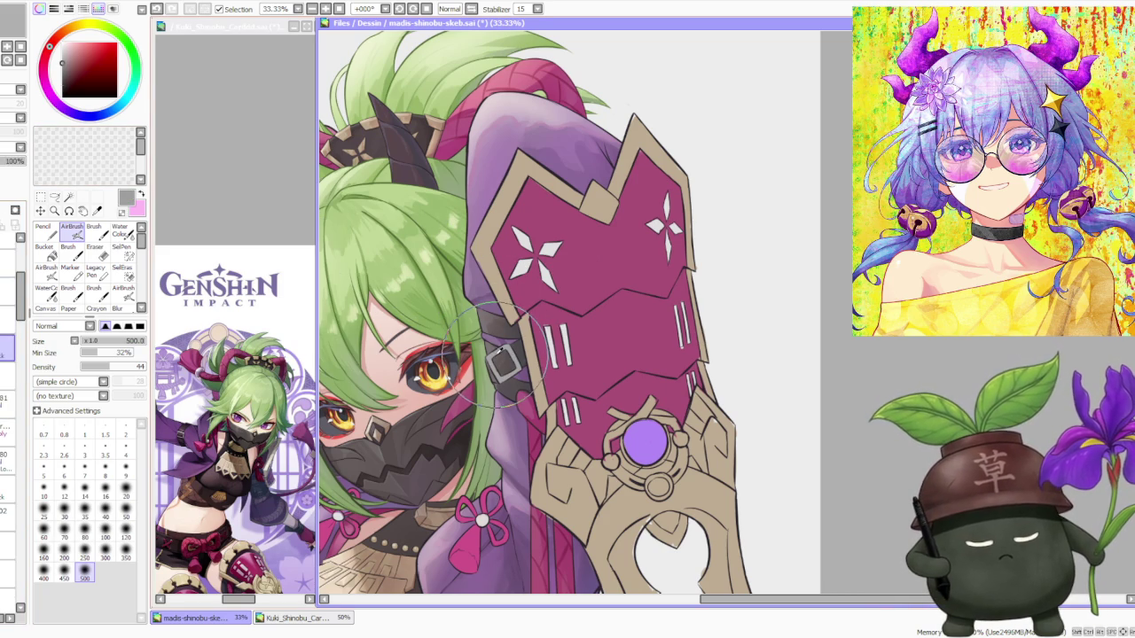
# Load a lighter grey and switch from airbrush to the regular brush.
pyautogui.click(64, 61)
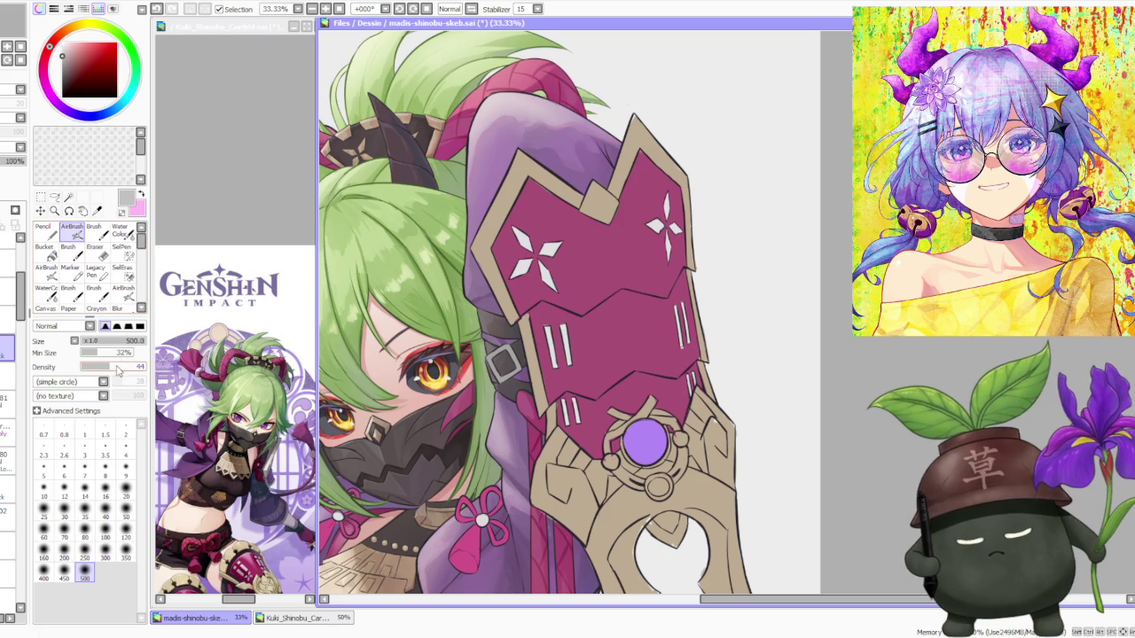
pyautogui.press('b')
pyautogui.scroll(-3, 901, 432)
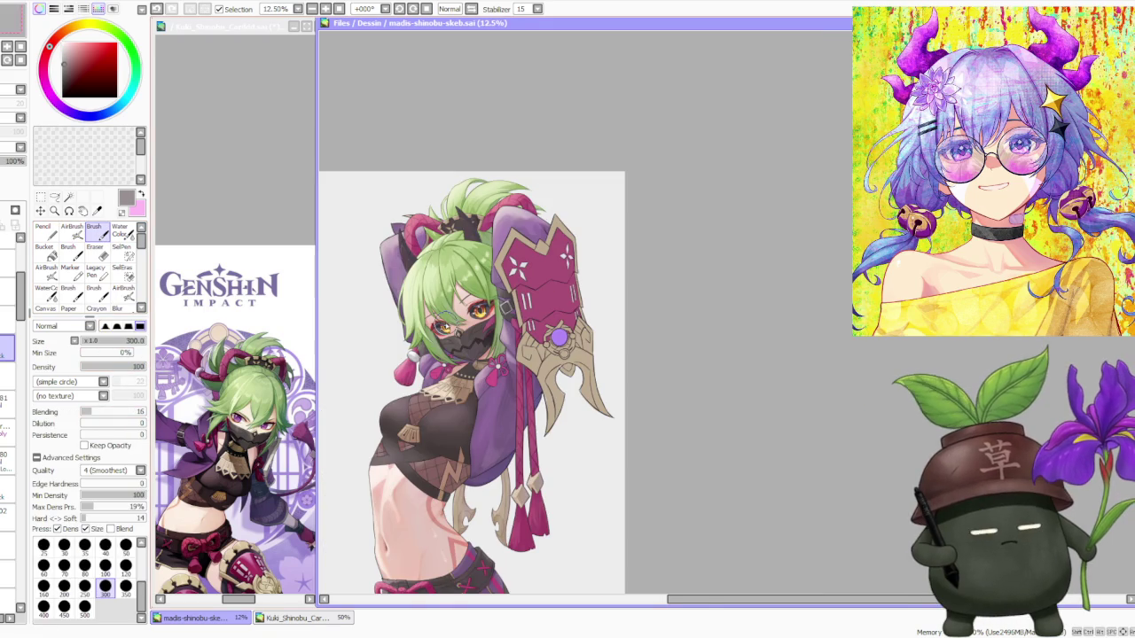
# Bring the Kuki_Shinobu reference card forward and zoom in on its shield.
pyautogui.click(258, 151)
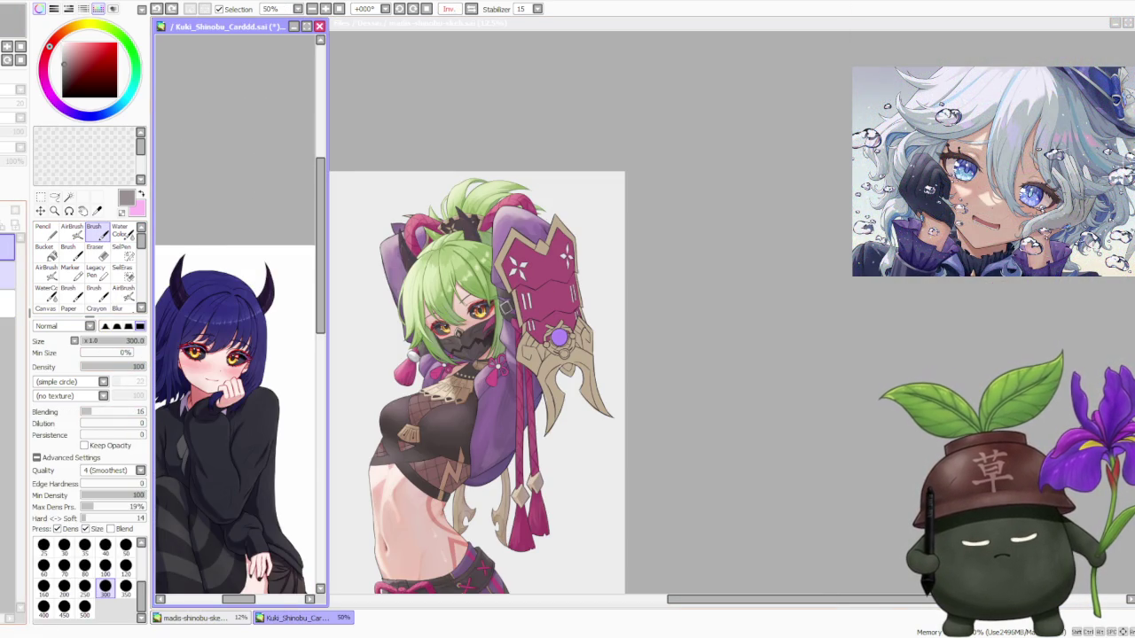
pyautogui.scroll(-2, 220, 268)
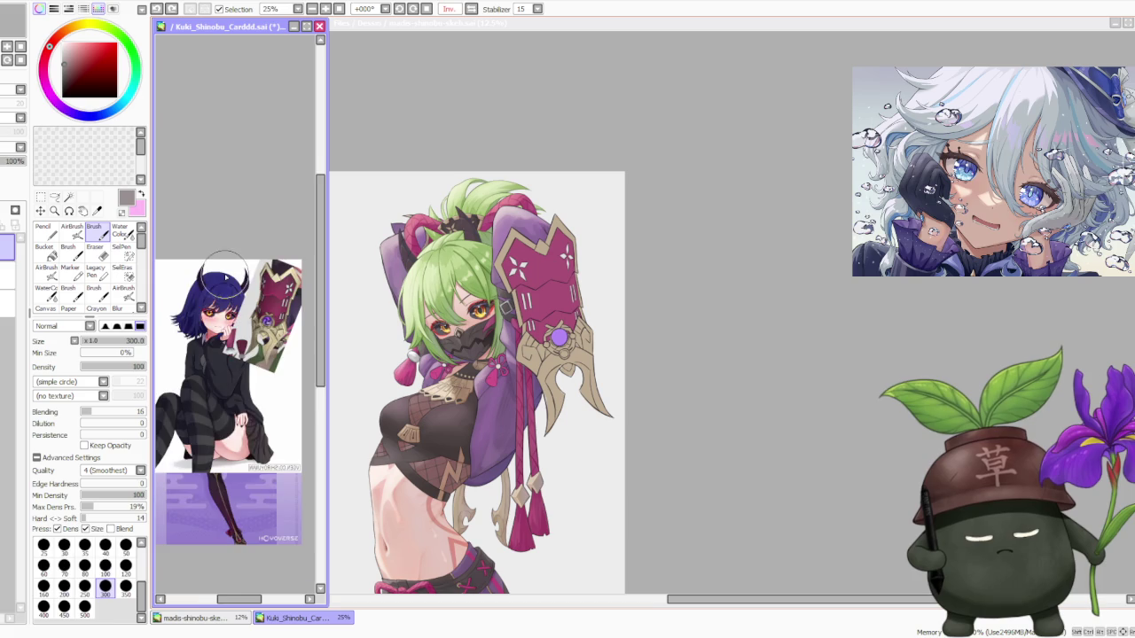
pyautogui.scroll(-2, 224, 279)
pyautogui.scroll(1, 259, 282)
pyautogui.scroll(1, 259, 282)
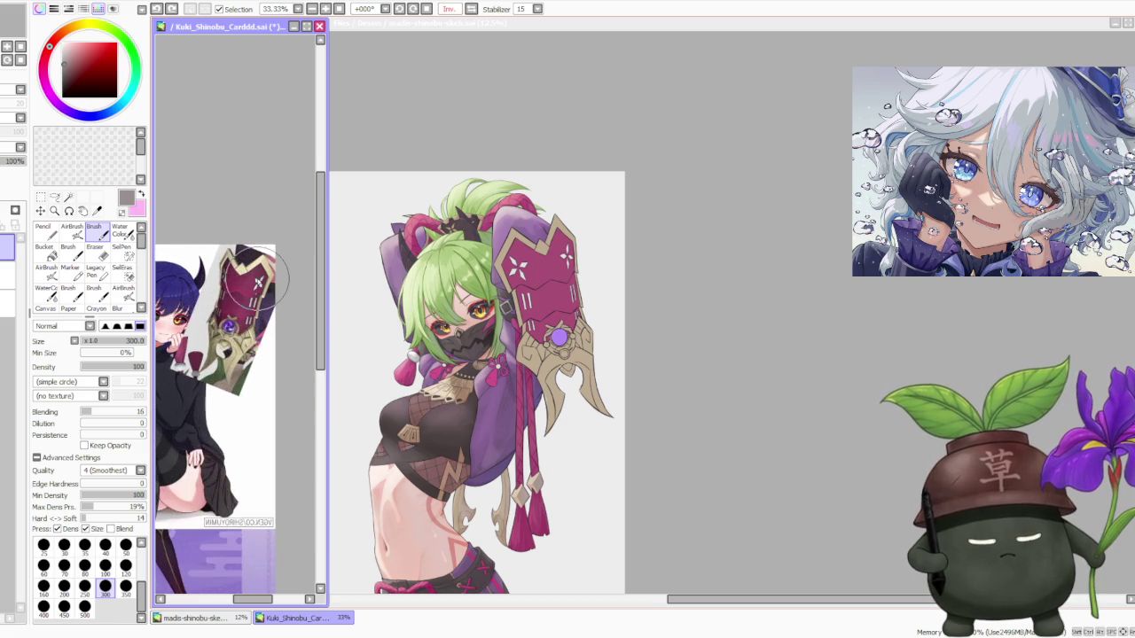
pyautogui.scroll(1, 259, 282)
# Return to the main illustration and adjust its zoom.
pyautogui.click(705, 283)
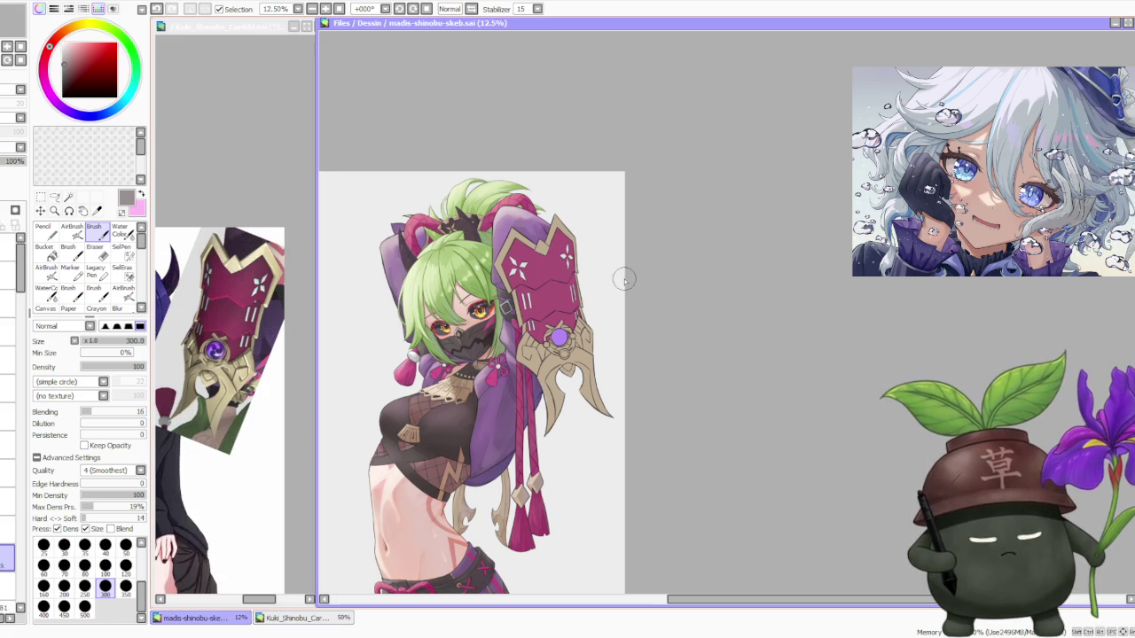
pyautogui.scroll(-1, 624, 279)
pyautogui.scroll(1, 544, 441)
pyautogui.scroll(2, 543, 441)
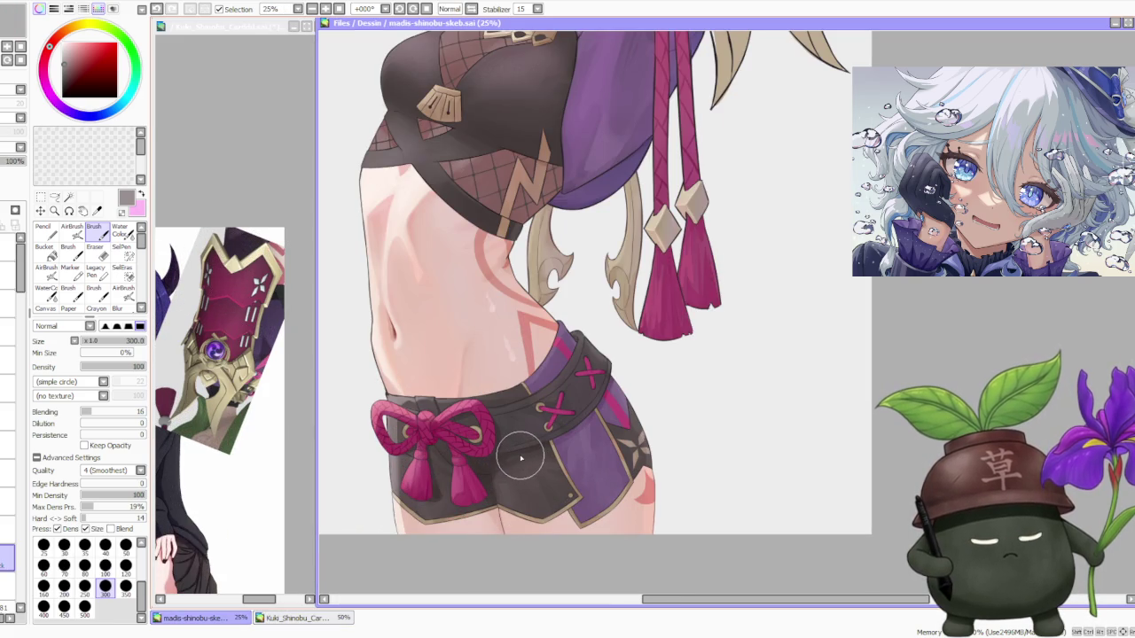
pyautogui.scroll(-3, 520, 453)
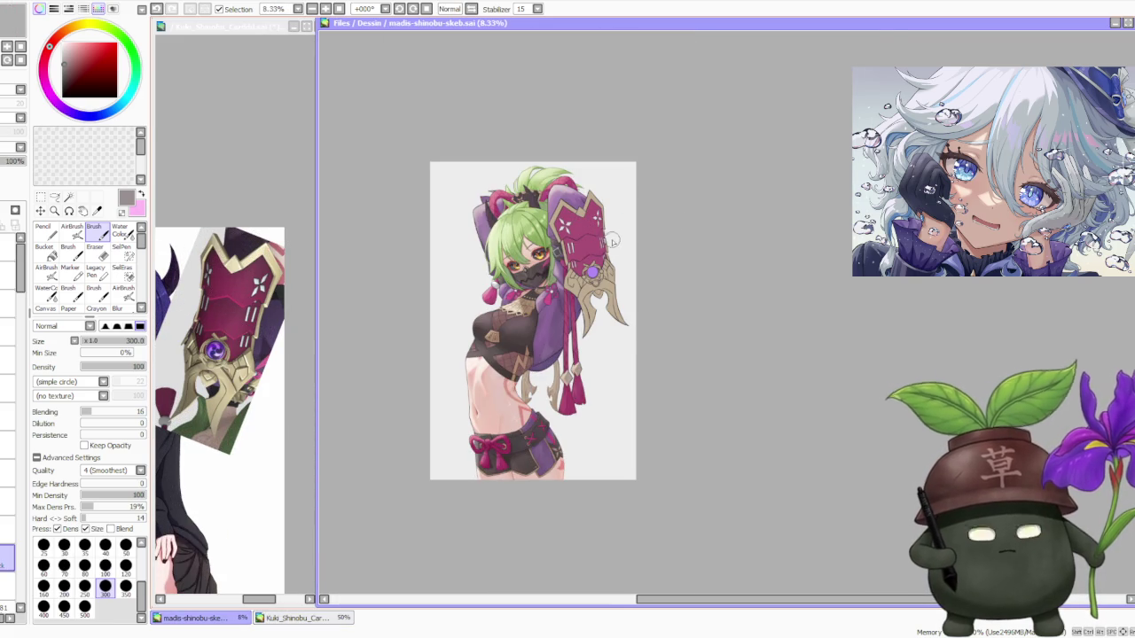
pyautogui.scroll(2, 664, 188)
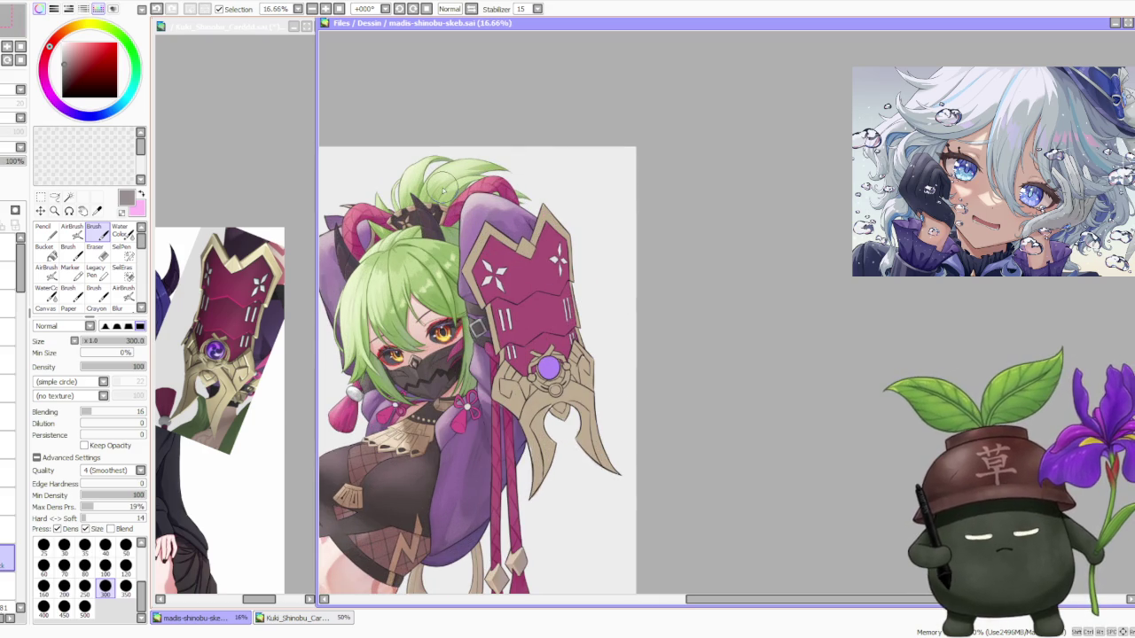
# Mirror the reference card horizontally, then go back to the madis canvas.
pyautogui.click(250, 138)
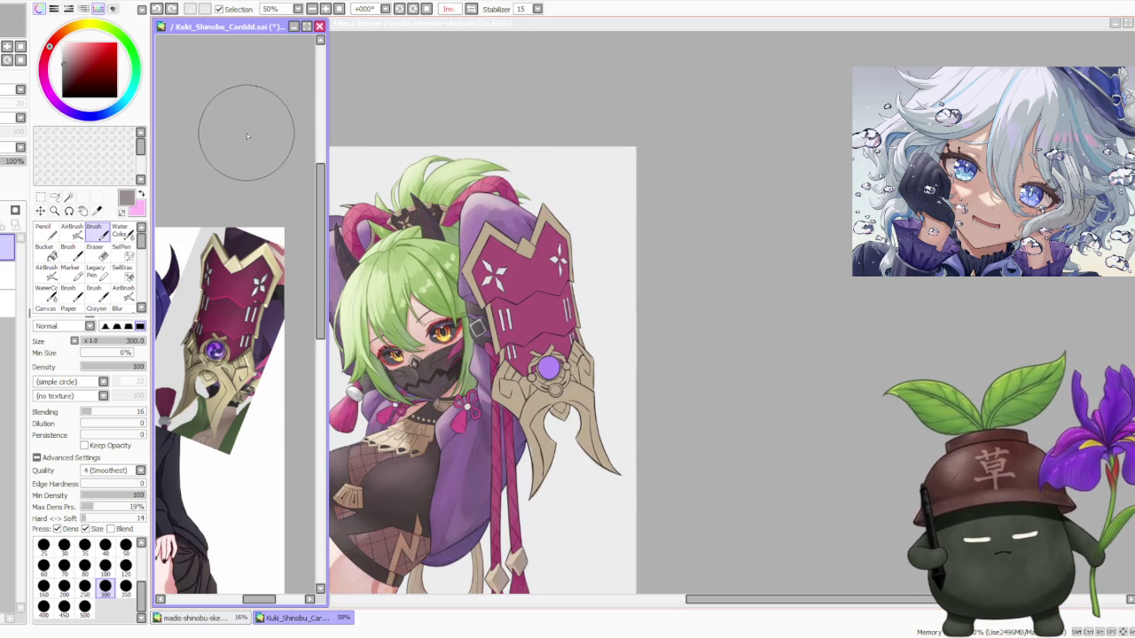
pyautogui.click(472, 9)
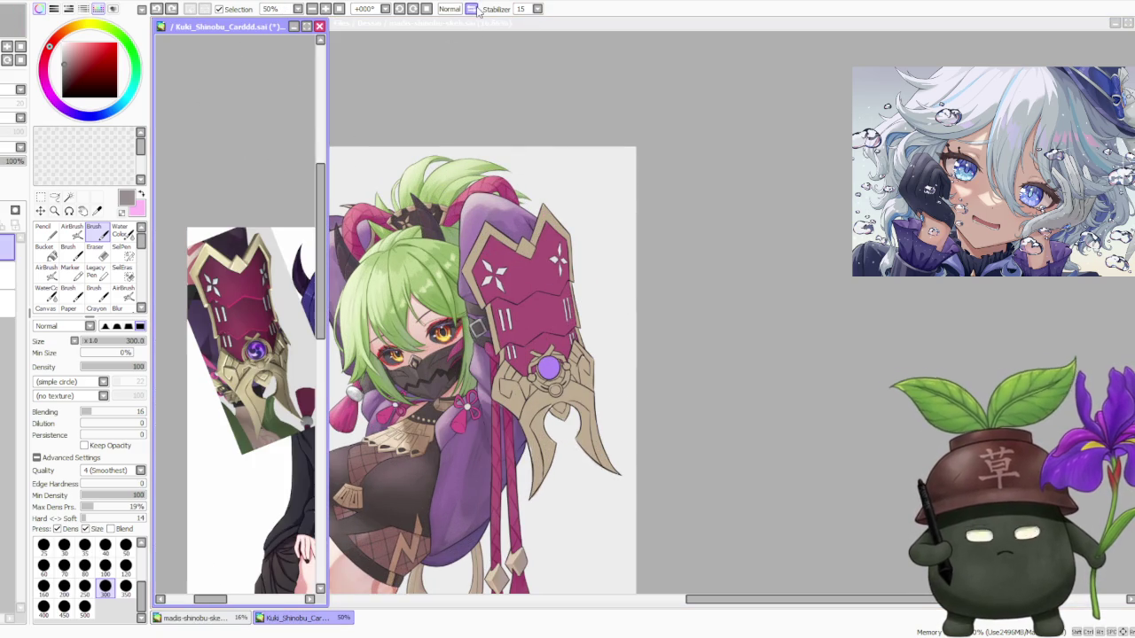
pyautogui.click(791, 210)
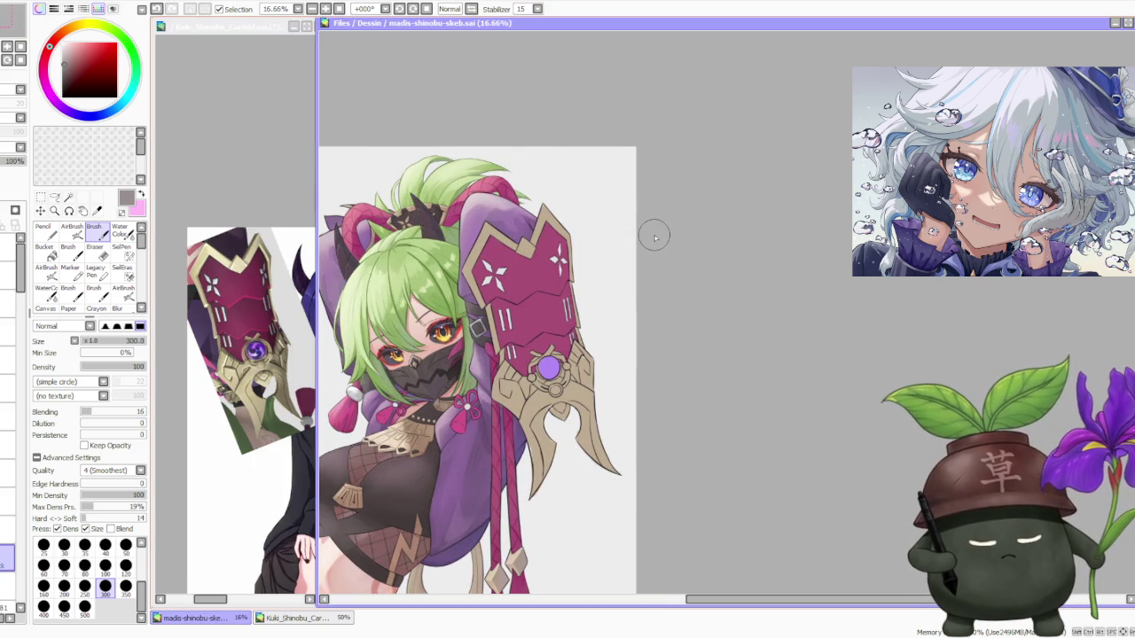
pyautogui.scroll(-1, 654, 236)
pyautogui.scroll(-1, 654, 236)
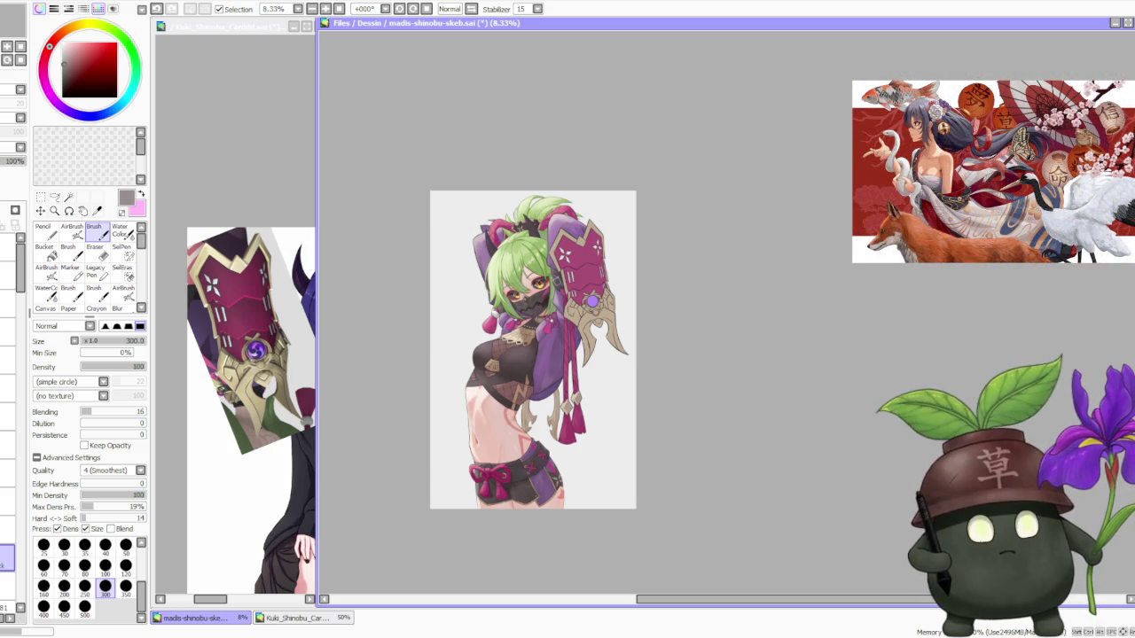
# Save madis-shinobu-skeb.sai with Ctrl+S.
pyautogui.hotkey('ctrl', 's')
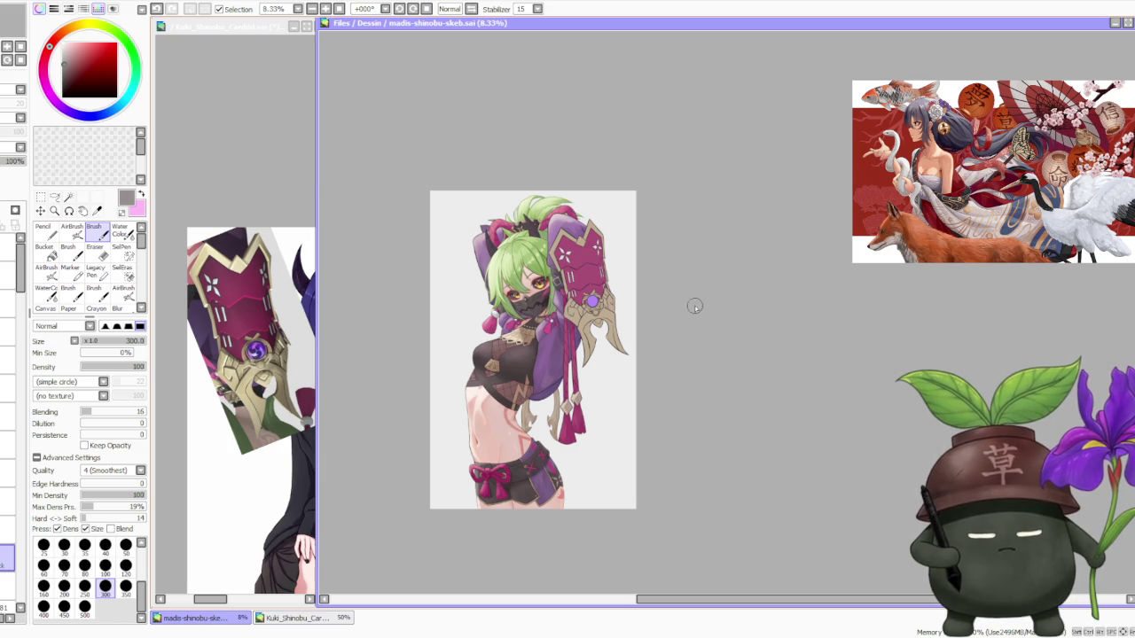
pyautogui.scroll(1, 700, 306)
pyautogui.scroll(-1, 687, 307)
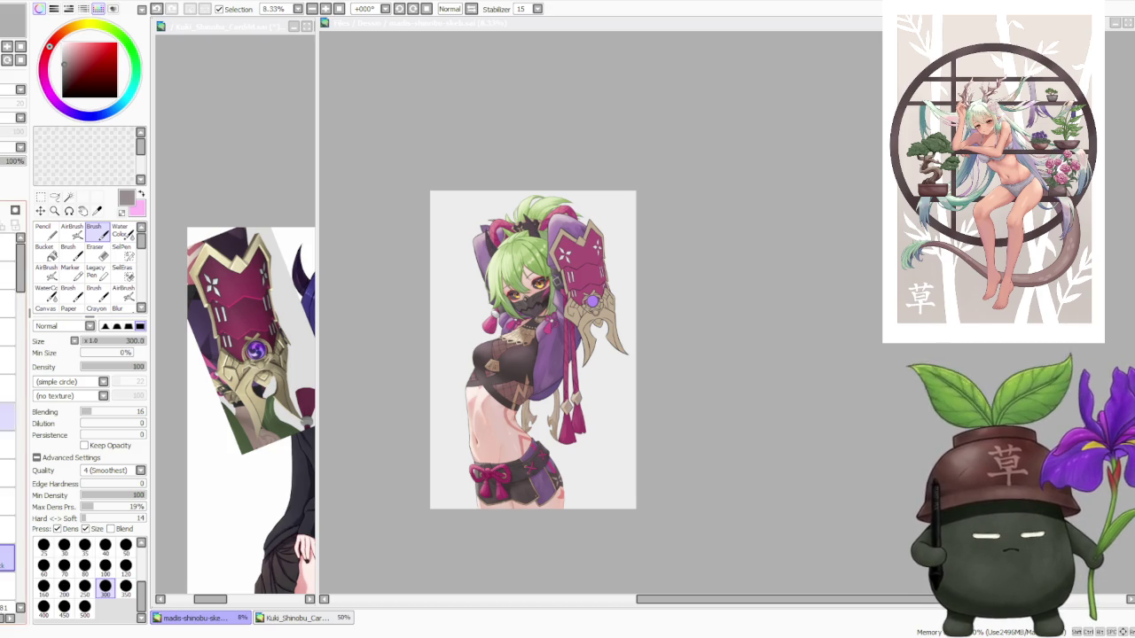
pyautogui.hotkey('ctrl', '-')
pyautogui.hotkey('ctrl', '+')
pyautogui.hotkey('ctrl', '+')
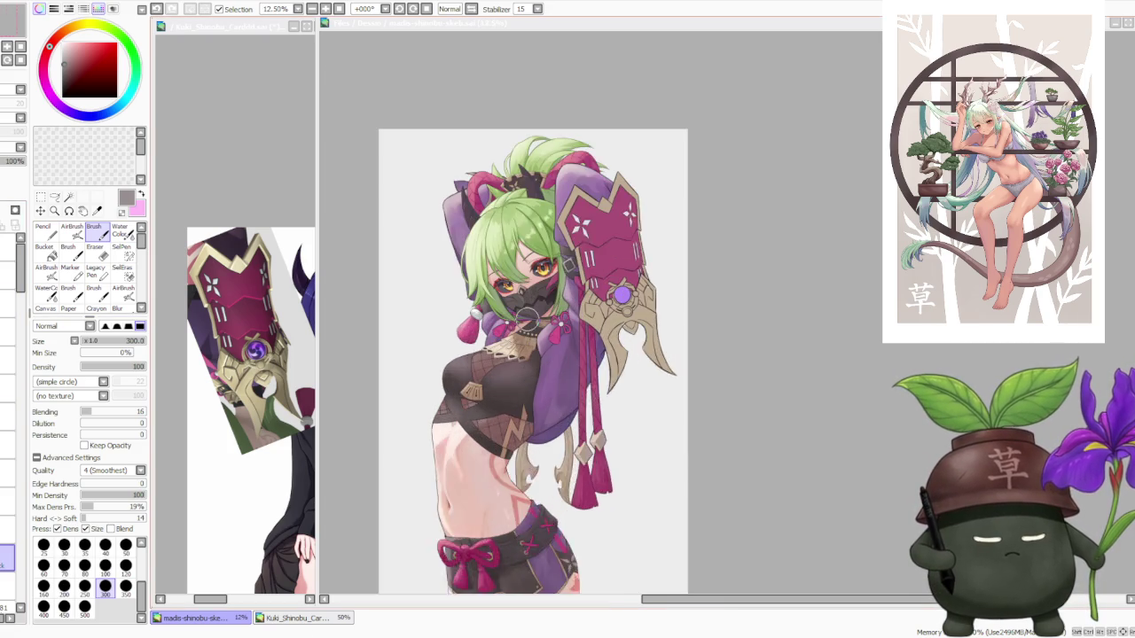
pyautogui.scroll(1, 567, 381)
pyautogui.scroll(2, 567, 382)
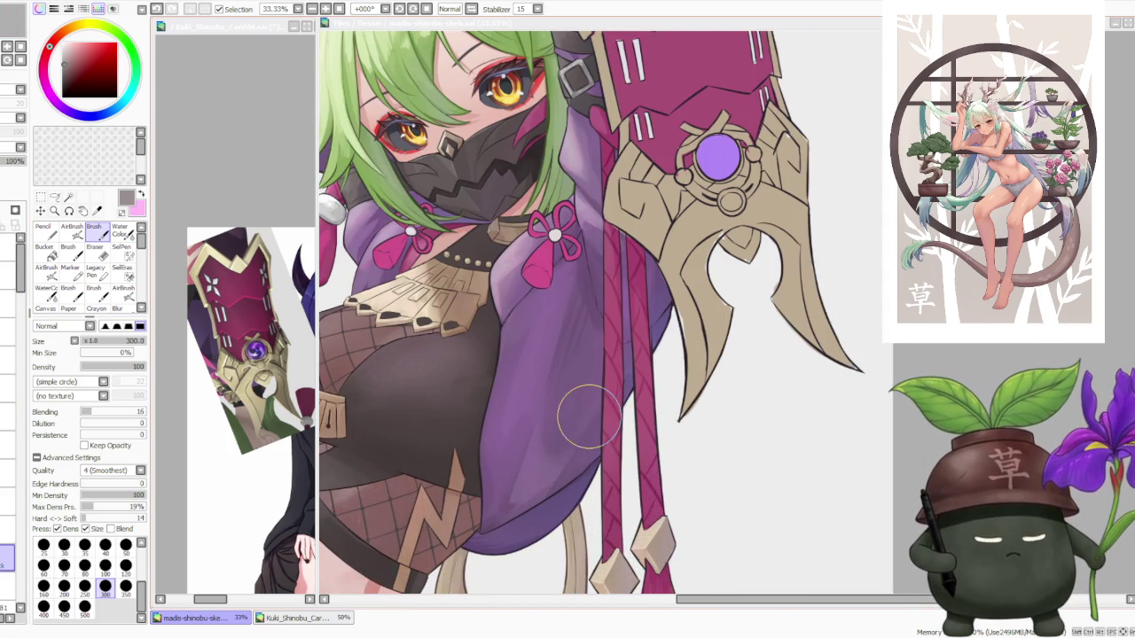
pyautogui.scroll(-1, 589, 417)
pyautogui.scroll(-1, 587, 413)
pyautogui.scroll(-1, 584, 409)
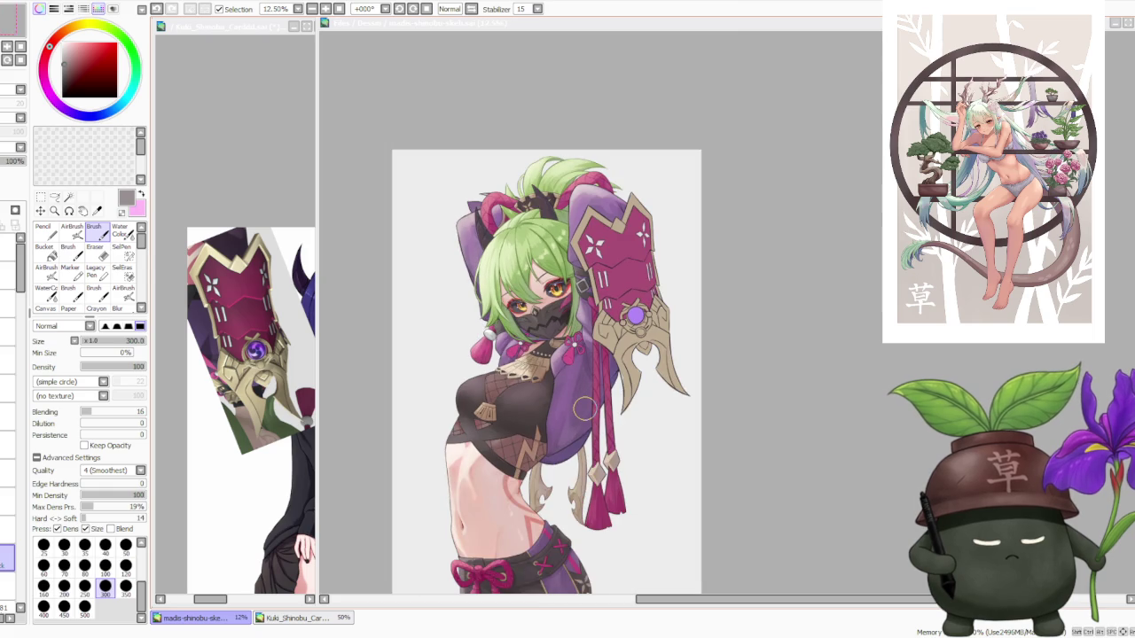
pyautogui.scroll(-1, 581, 399)
pyautogui.scroll(2, 563, 348)
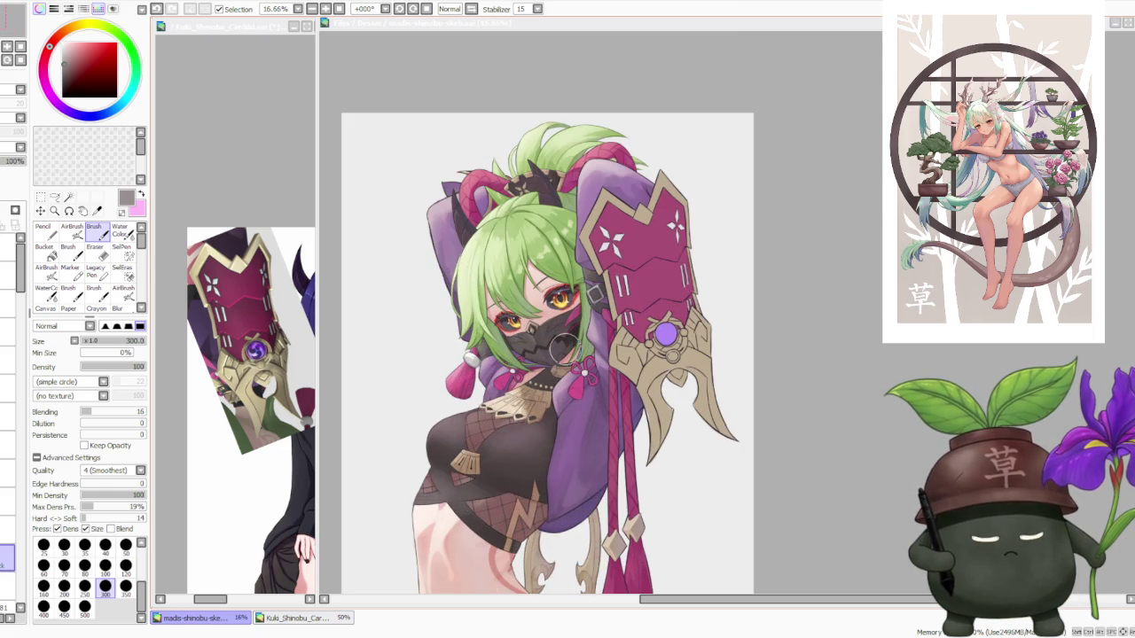
pyautogui.scroll(-2, 562, 349)
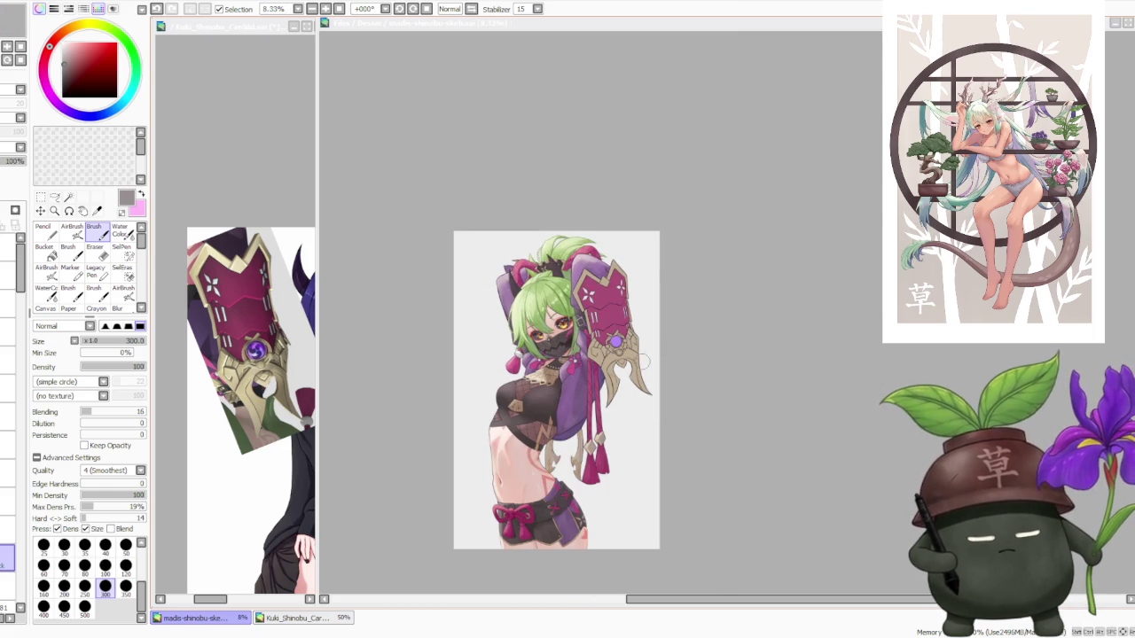
pyautogui.scroll(1, 532, 444)
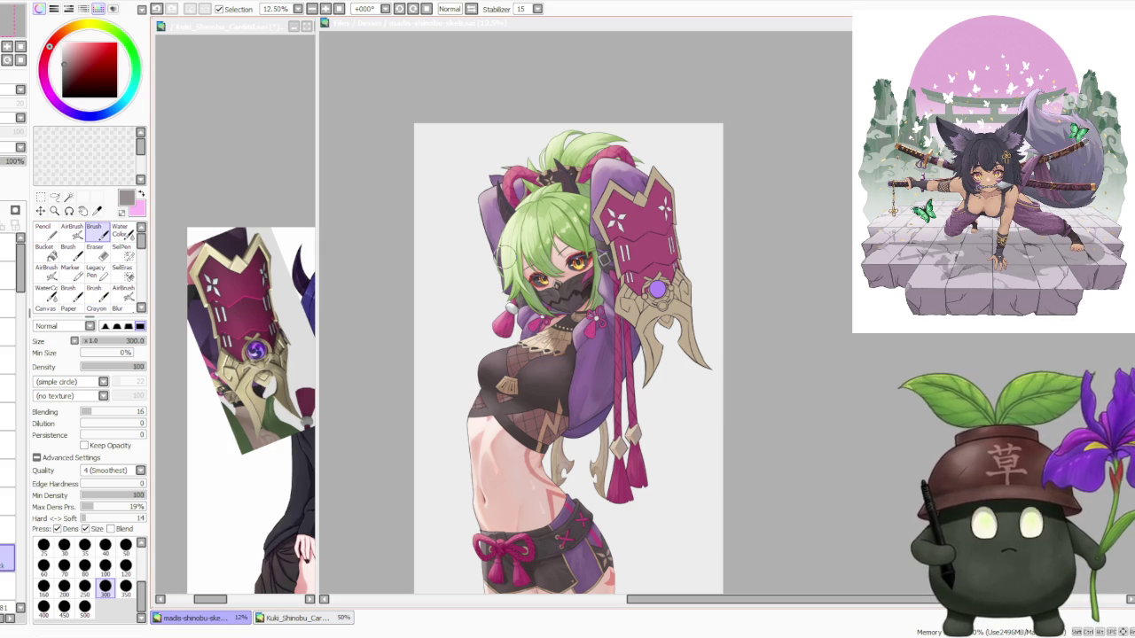
pyautogui.scroll(1, 543, 213)
pyautogui.scroll(1, 536, 204)
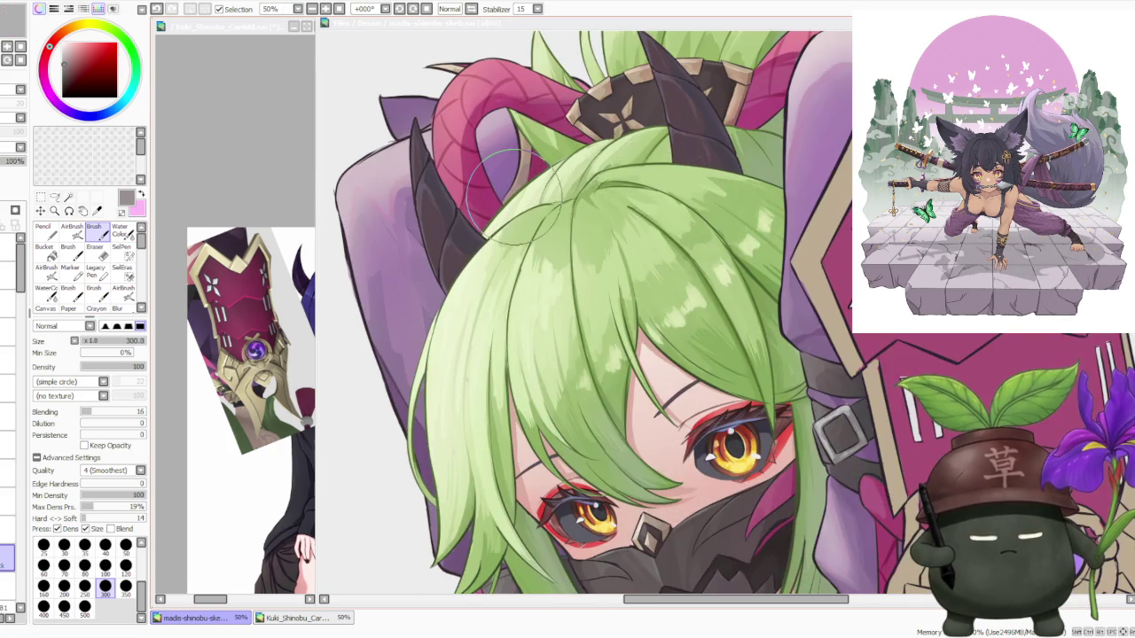
pyautogui.scroll(-1, 518, 191)
pyautogui.scroll(-1, 514, 189)
pyautogui.scroll(-1, 510, 188)
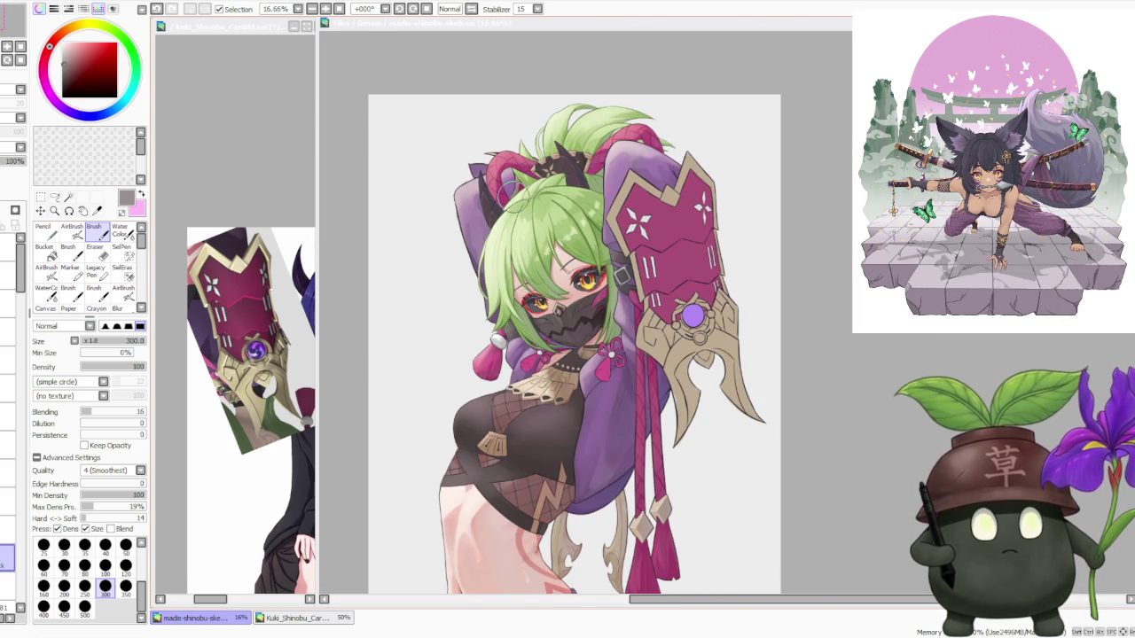
pyautogui.scroll(-1, 510, 194)
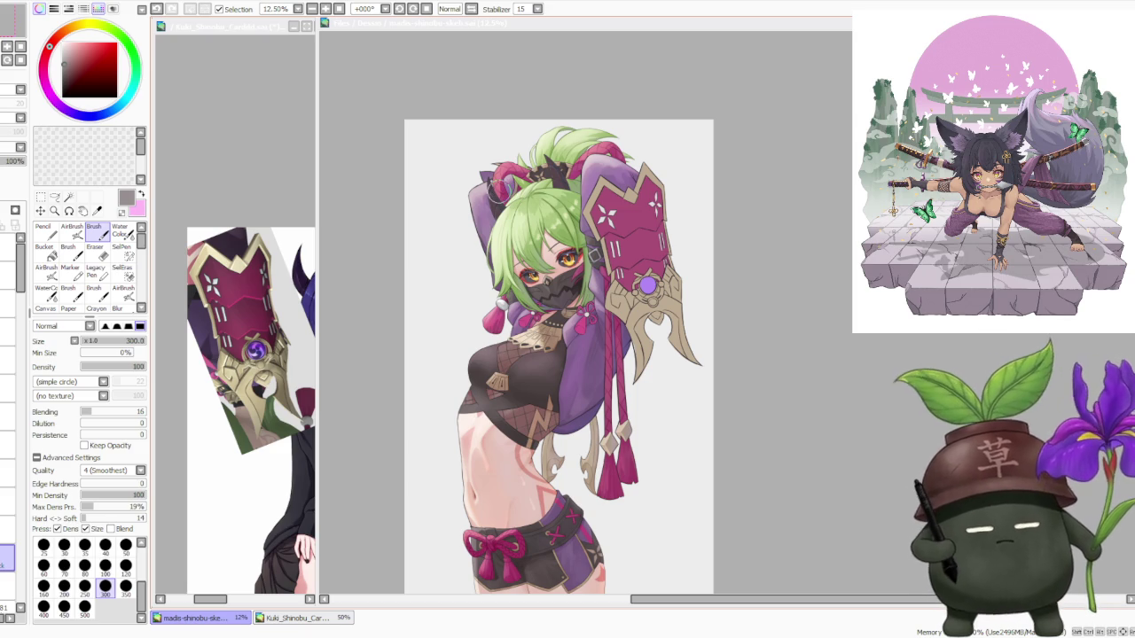
pyautogui.scroll(-1, 747, 334)
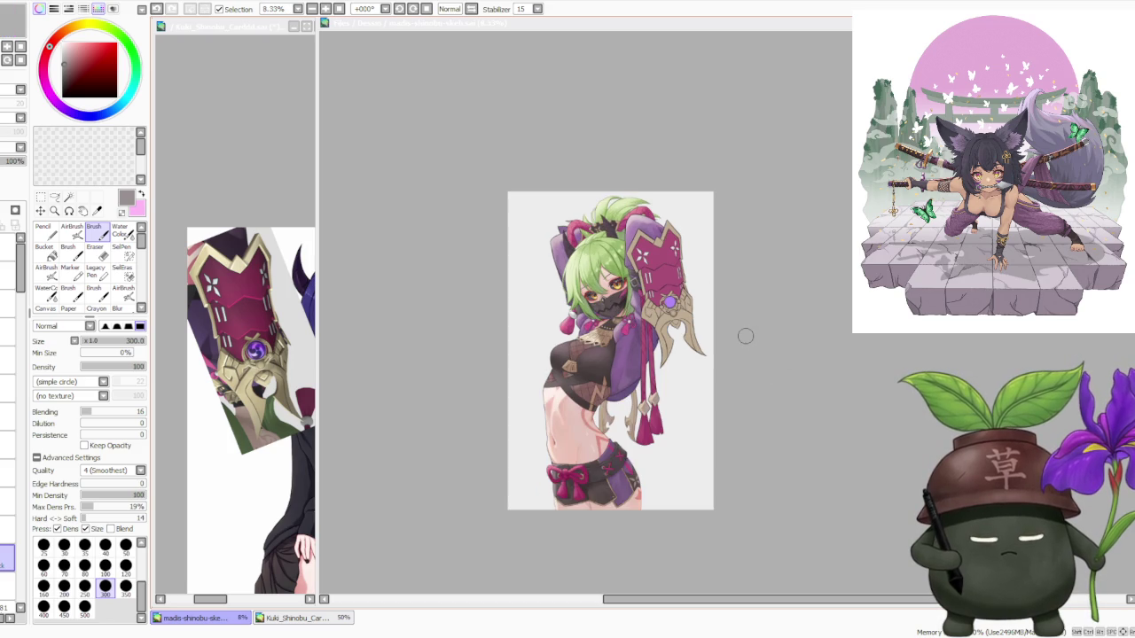
pyautogui.scroll(1, 695, 354)
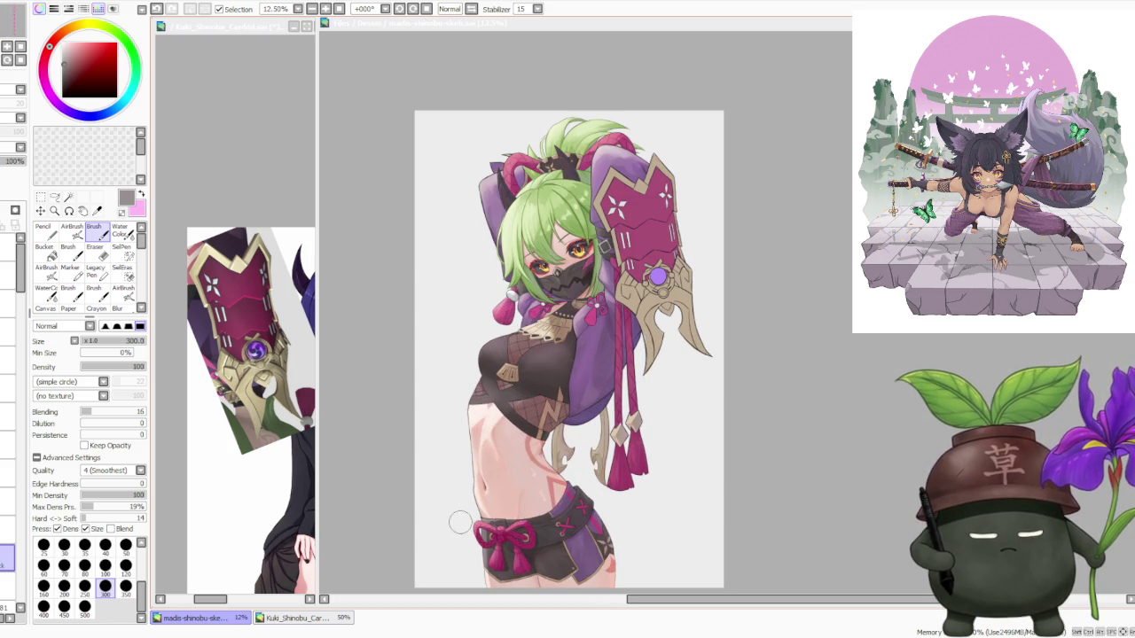
pyautogui.scroll(3, 459, 520)
pyautogui.scroll(2, 398, 405)
pyautogui.scroll(-1, 562, 373)
pyautogui.scroll(-1, 561, 372)
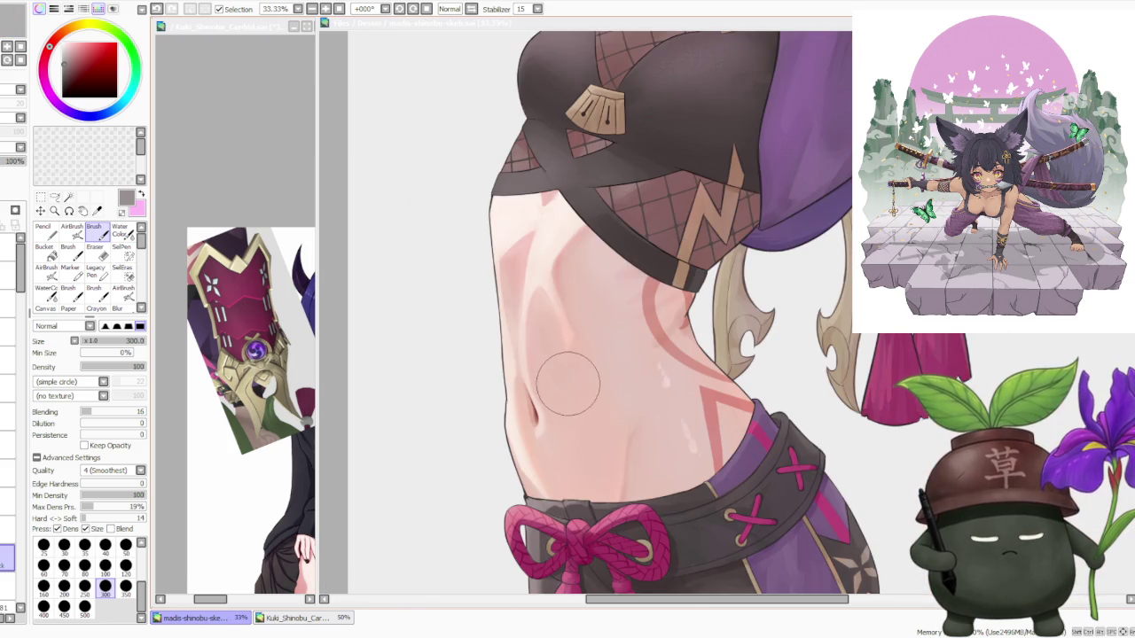
pyautogui.scroll(-1, 567, 367)
pyautogui.scroll(-2, 576, 354)
pyautogui.scroll(4, 581, 344)
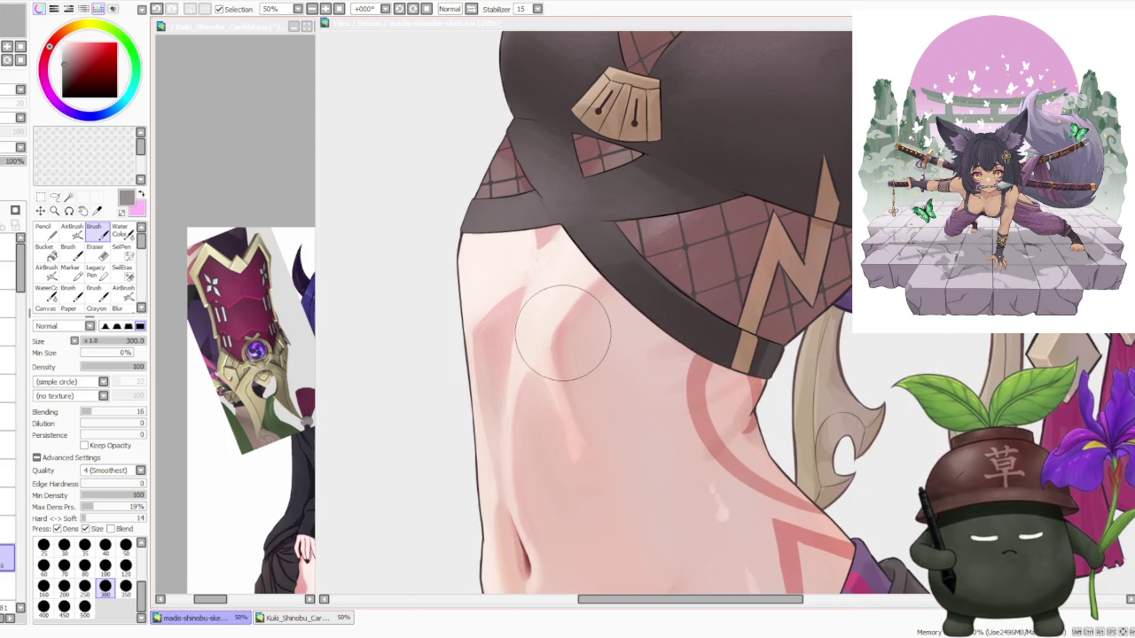
pyautogui.scroll(-2, 568, 341)
pyautogui.scroll(2, 585, 364)
pyautogui.scroll(-1, 614, 406)
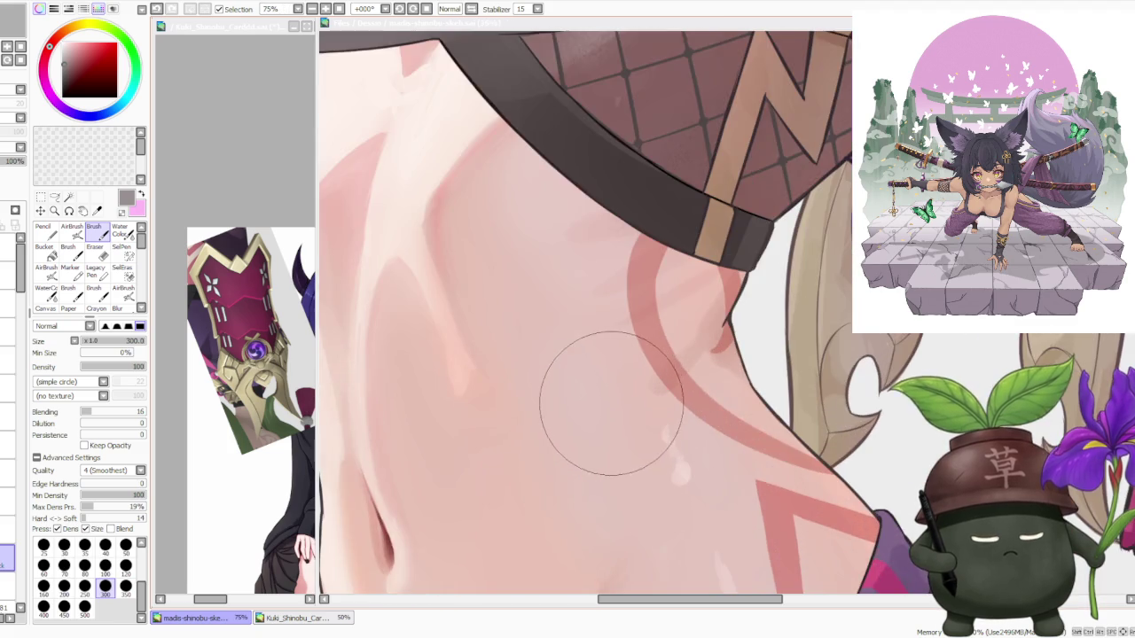
pyautogui.scroll(-2, 582, 392)
pyautogui.scroll(-1, 605, 395)
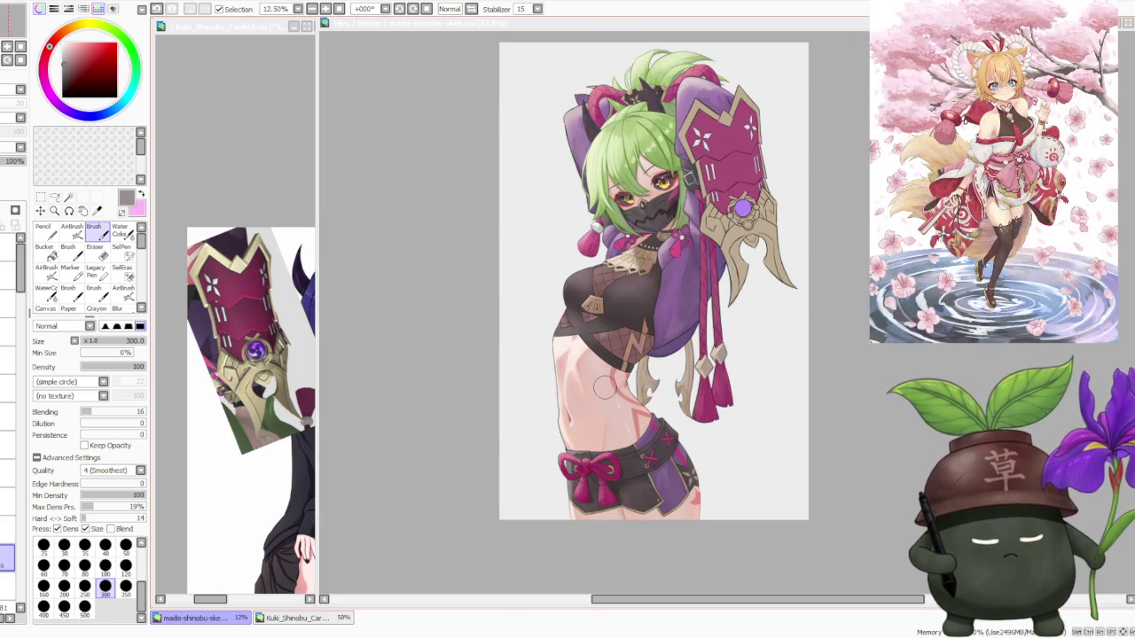
pyautogui.scroll(-1, 602, 381)
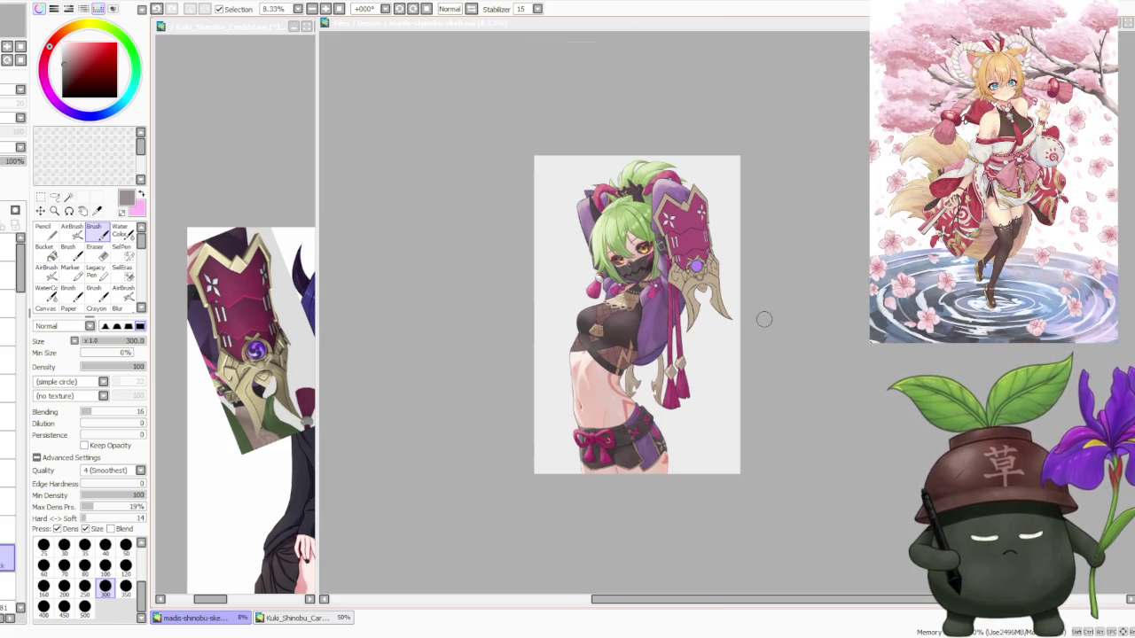
pyautogui.scroll(1, 700, 196)
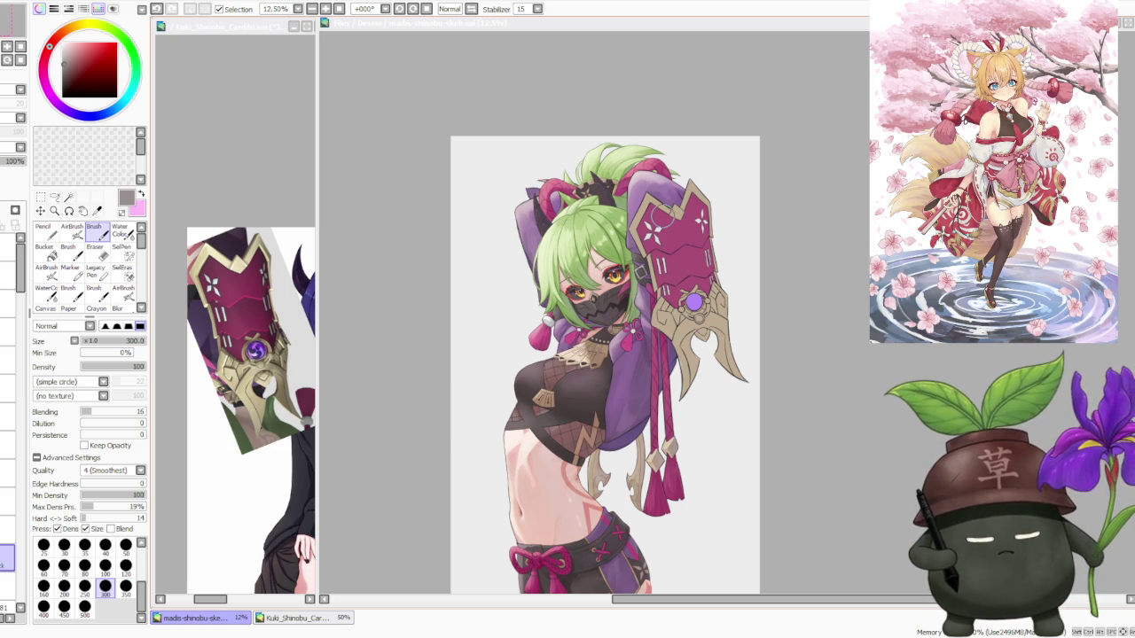
pyautogui.scroll(-1, 664, 218)
pyautogui.scroll(1, 663, 218)
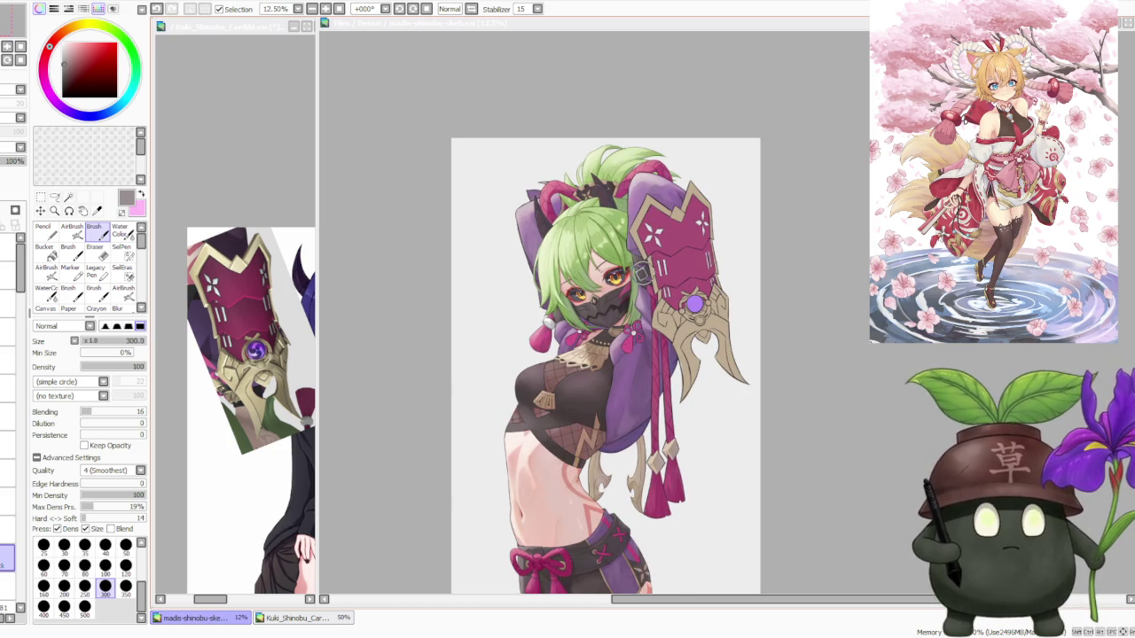
pyautogui.scroll(1, 644, 266)
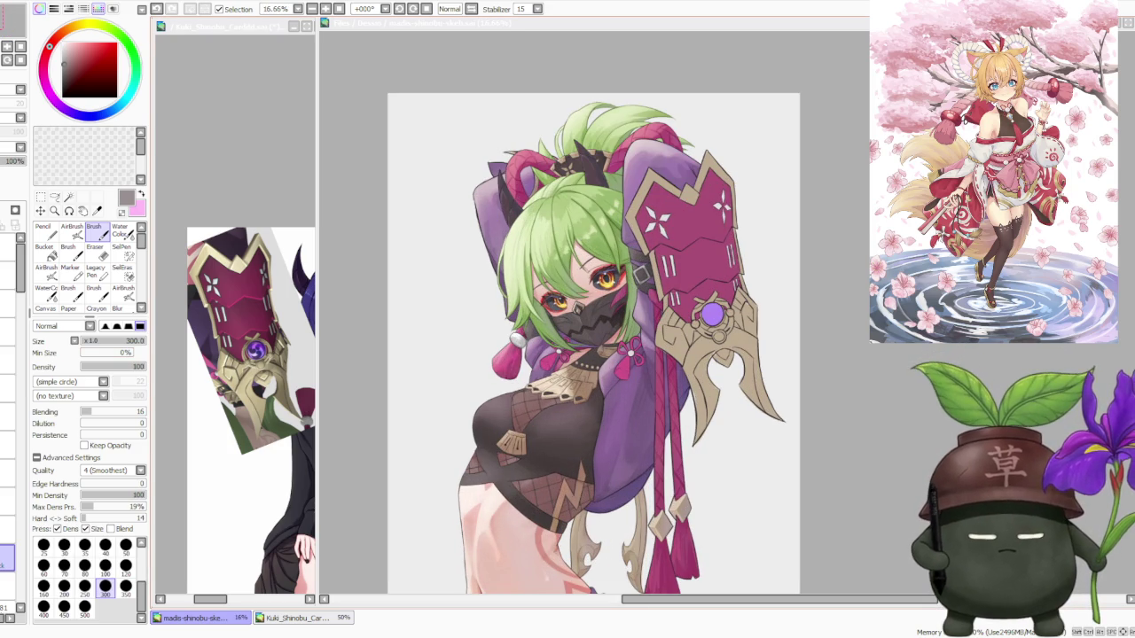
pyautogui.moveTo(215, 601); pyautogui.dragTo(227, 603)
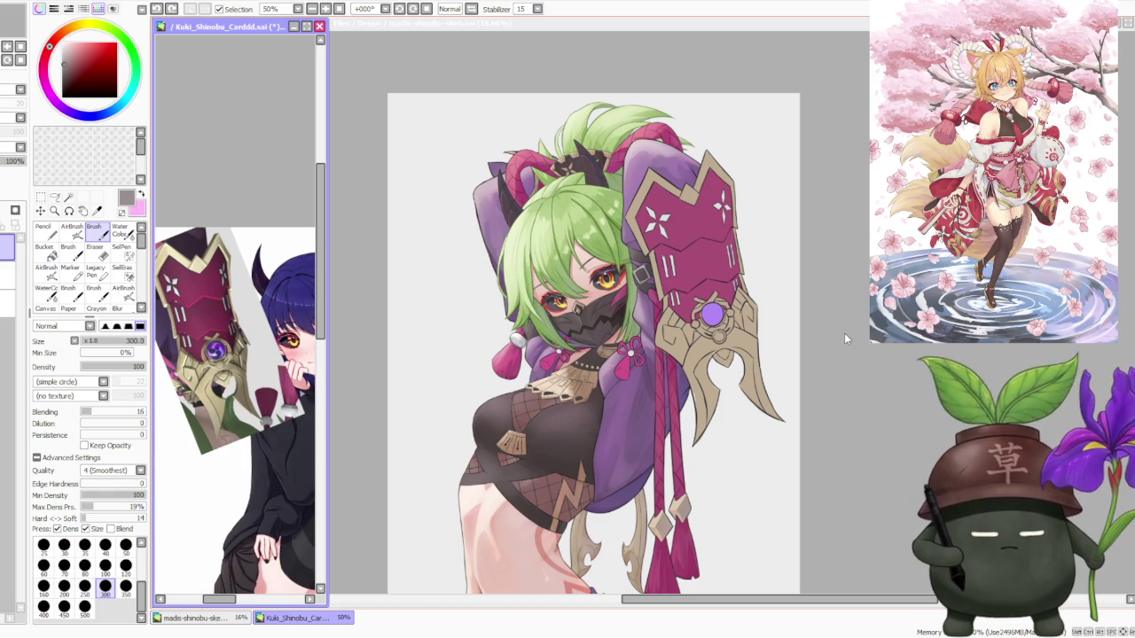
pyautogui.click(822, 365)
pyautogui.scroll(-2, 854, 294)
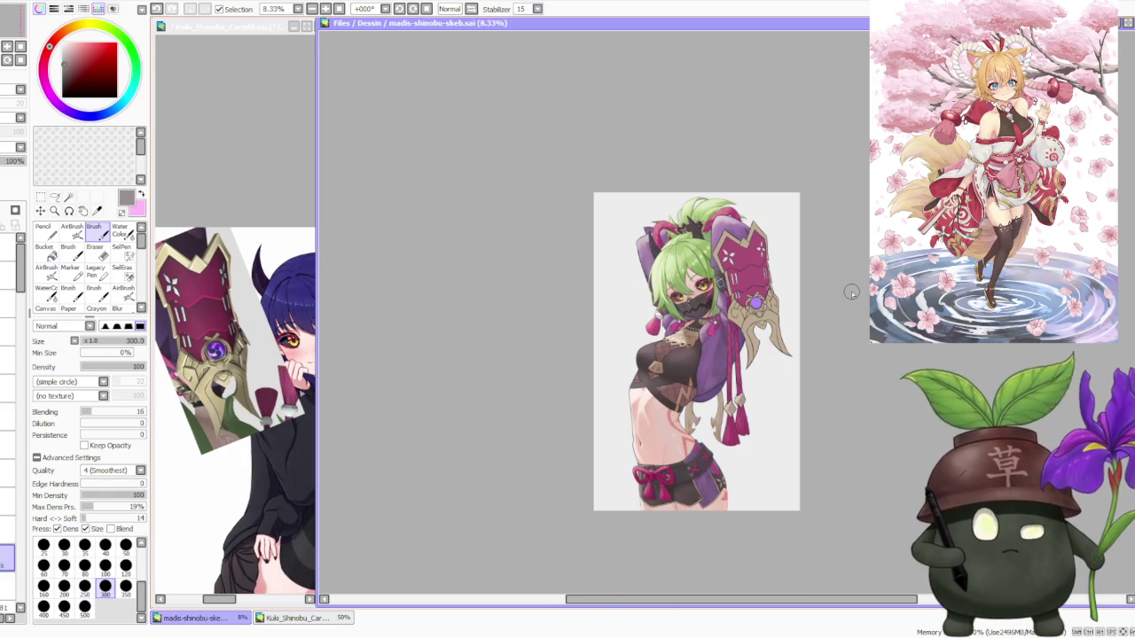
pyautogui.scroll(2, 810, 224)
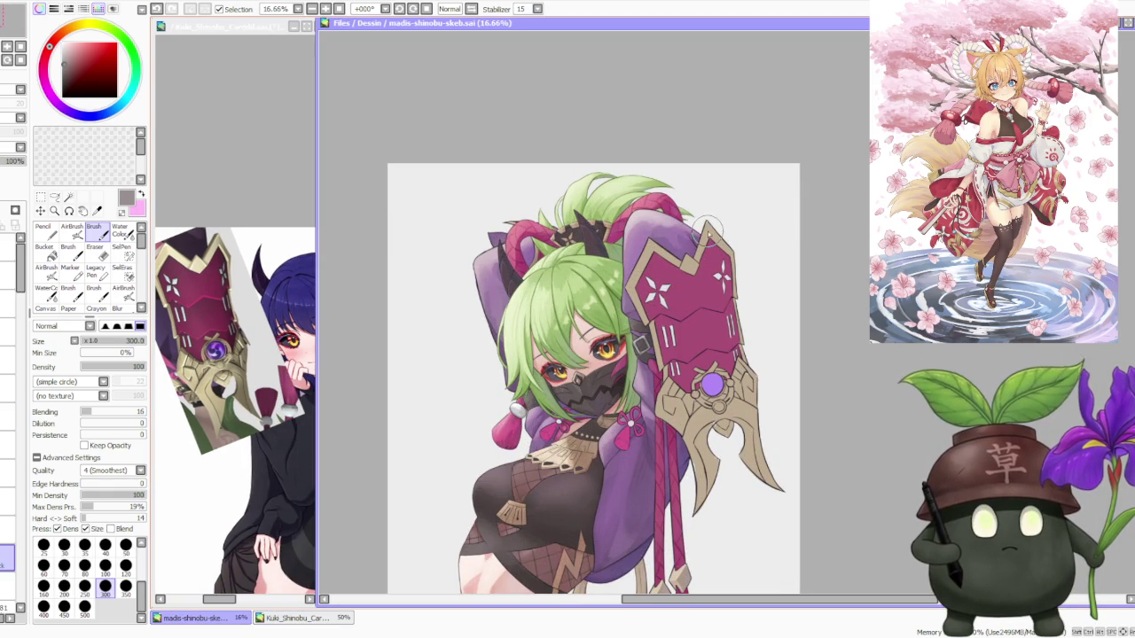
pyautogui.scroll(-1, 700, 224)
pyautogui.scroll(-1, 692, 221)
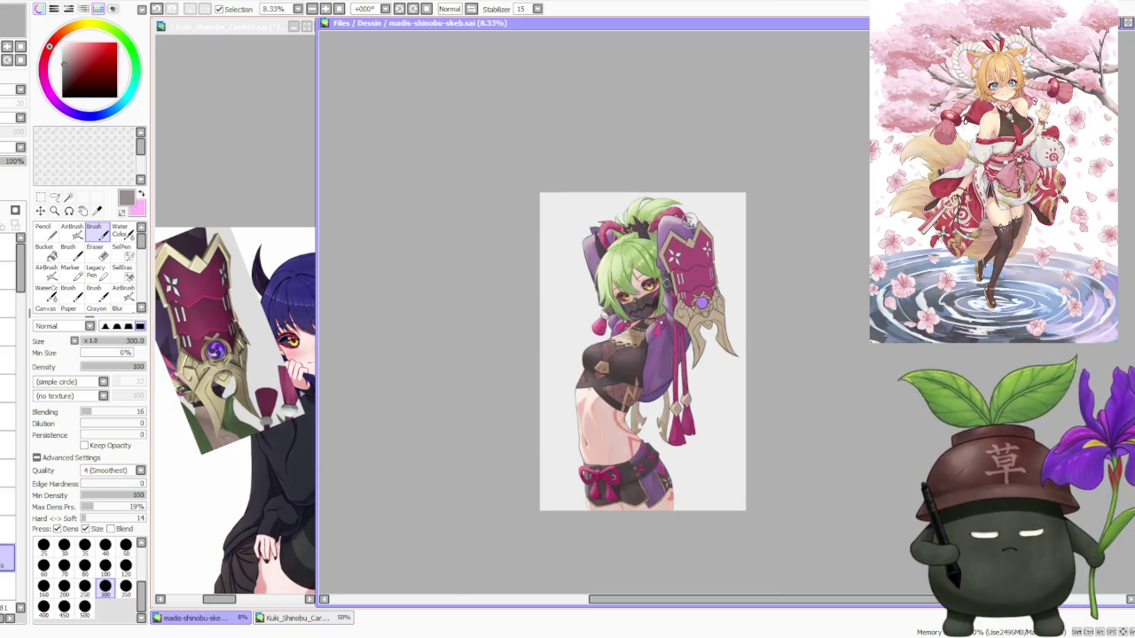
pyautogui.scroll(2, 692, 220)
pyautogui.scroll(1, 683, 218)
pyautogui.scroll(-1, 678, 217)
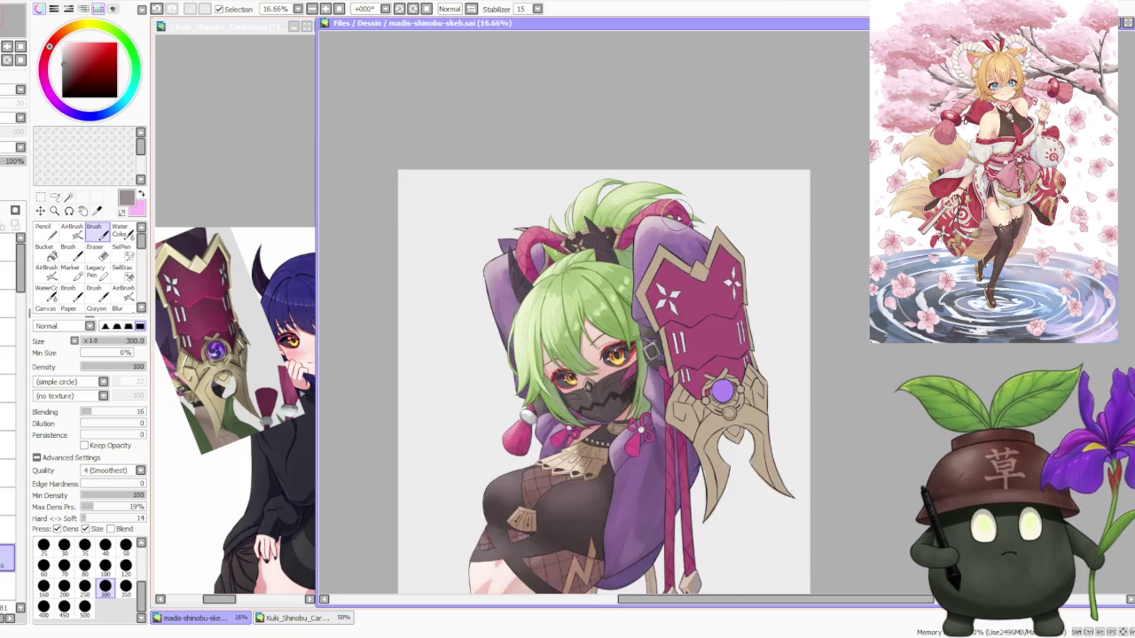
pyautogui.scroll(-1, 672, 215)
pyautogui.scroll(1, 670, 216)
pyautogui.scroll(1, 669, 215)
pyautogui.scroll(-1, 669, 215)
pyautogui.scroll(-1, 670, 215)
pyautogui.scroll(1, 668, 216)
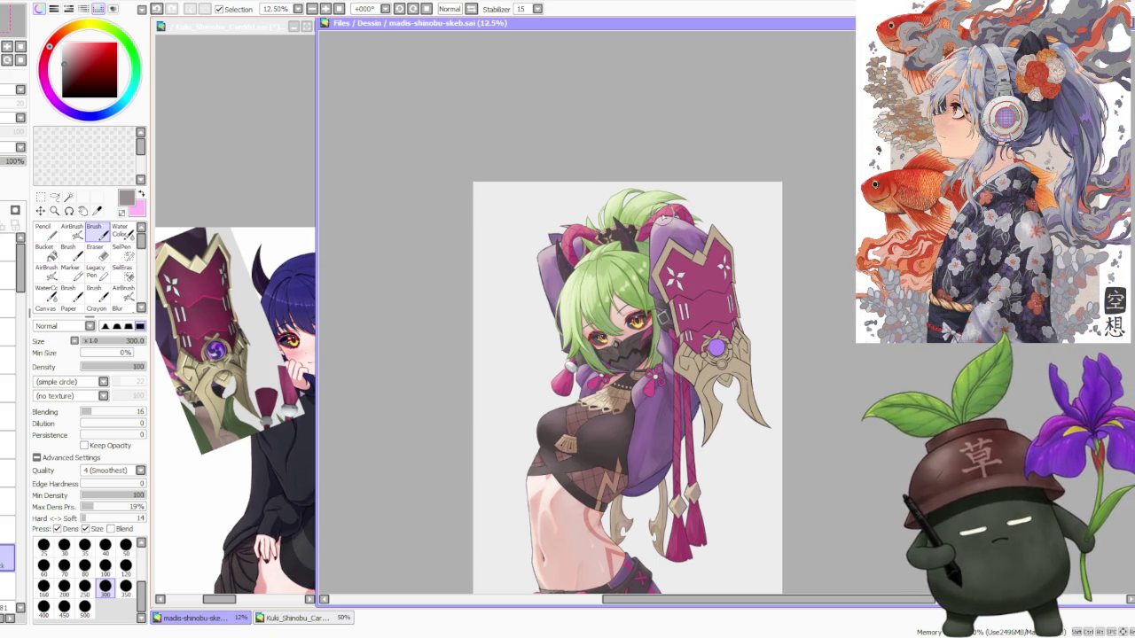
pyautogui.scroll(3, 642, 236)
pyautogui.scroll(-1, 642, 332)
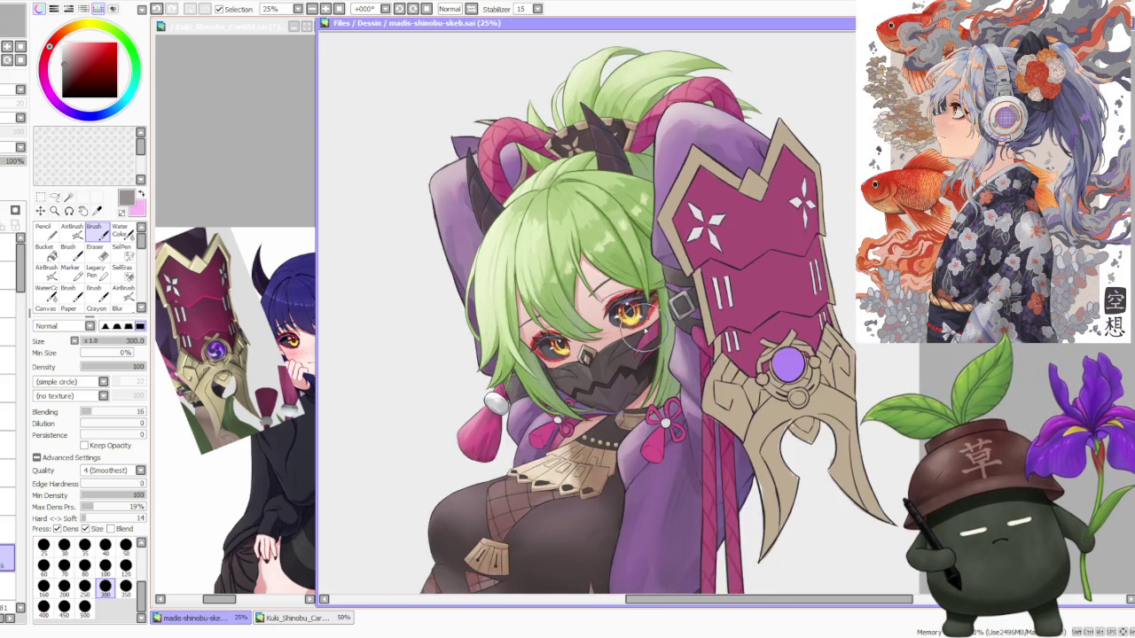
pyautogui.scroll(-1, 642, 332)
pyautogui.scroll(-2, 656, 350)
pyautogui.scroll(1, 672, 366)
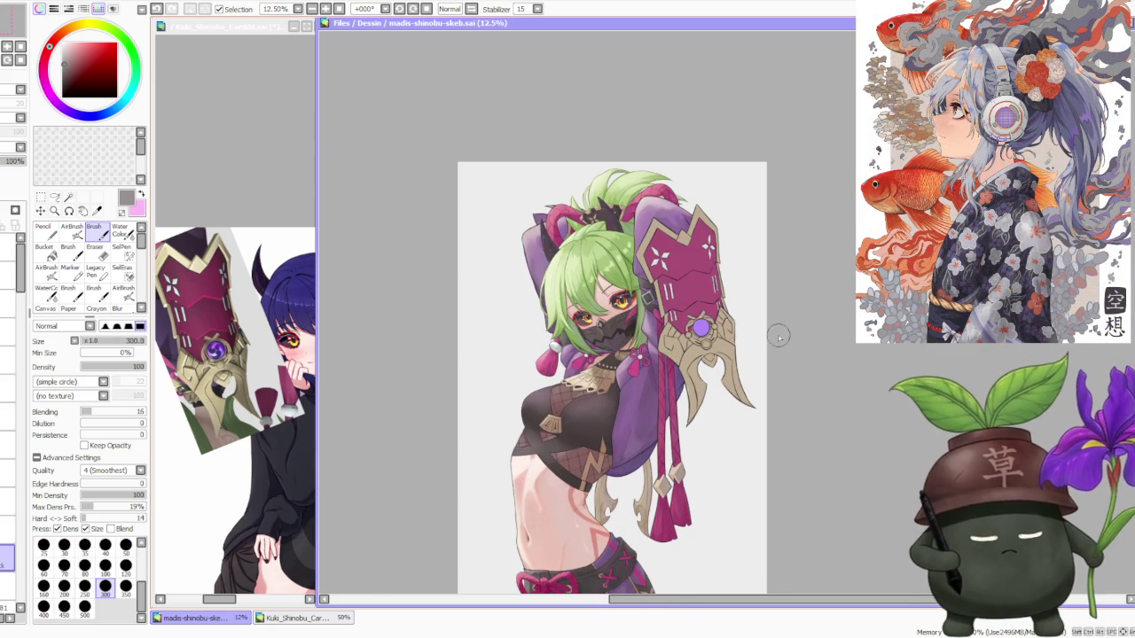
pyautogui.click(820, 310)
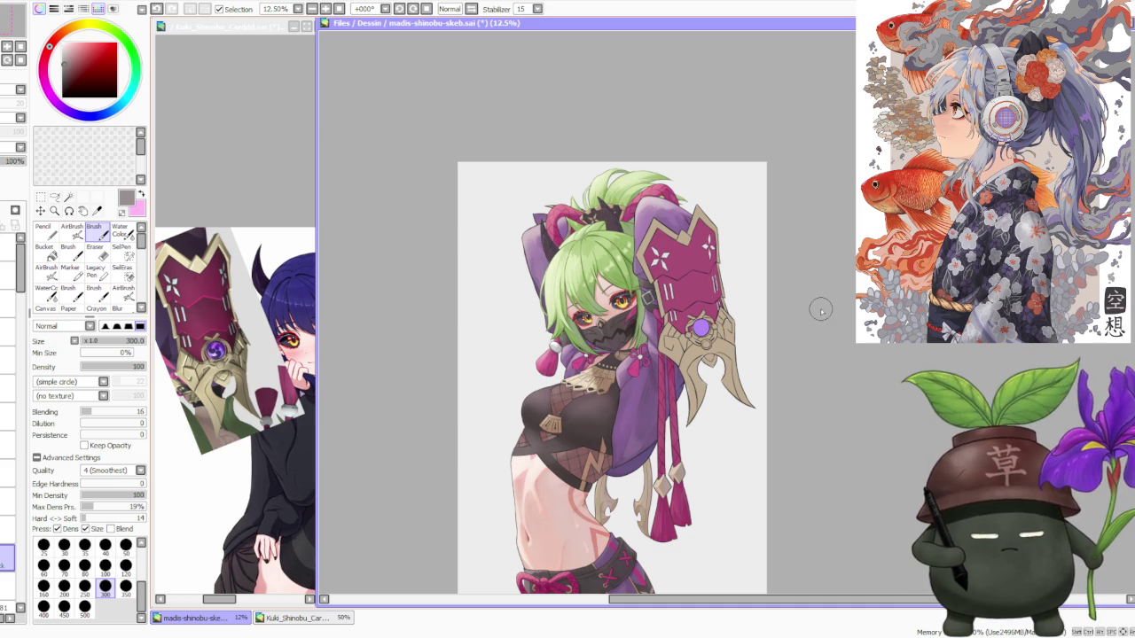
pyautogui.scroll(-2, 818, 315)
pyautogui.scroll(1, 794, 389)
pyautogui.scroll(1, 794, 390)
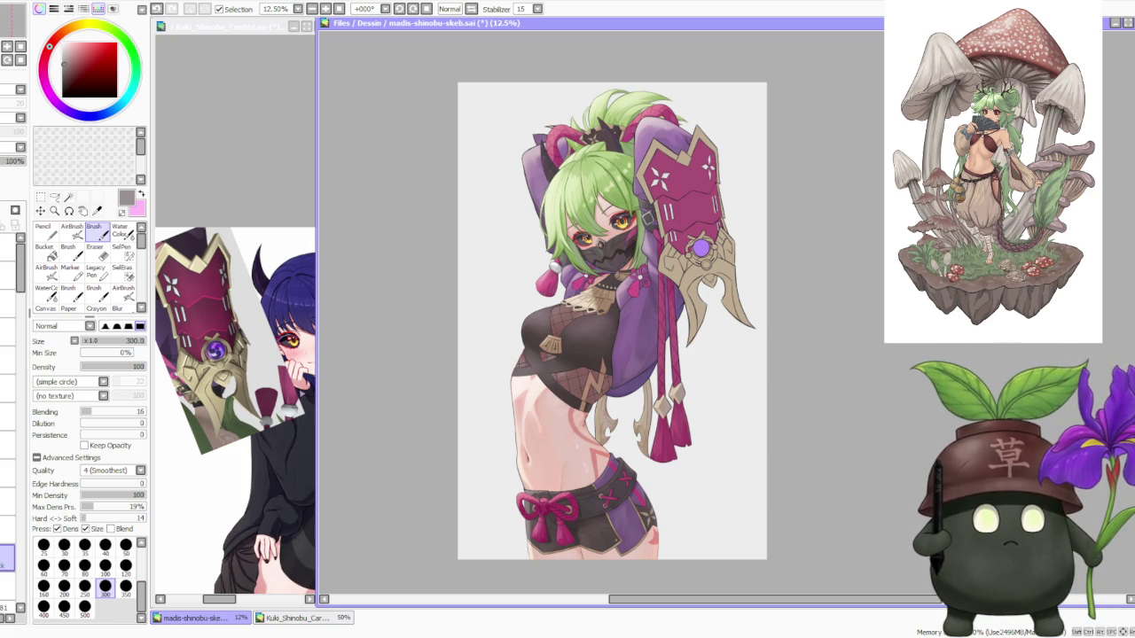
# Make the Kuki_Shinobu_Cardddd.sai reference window the active document.
pyautogui.scroll(-1, 684, 217)
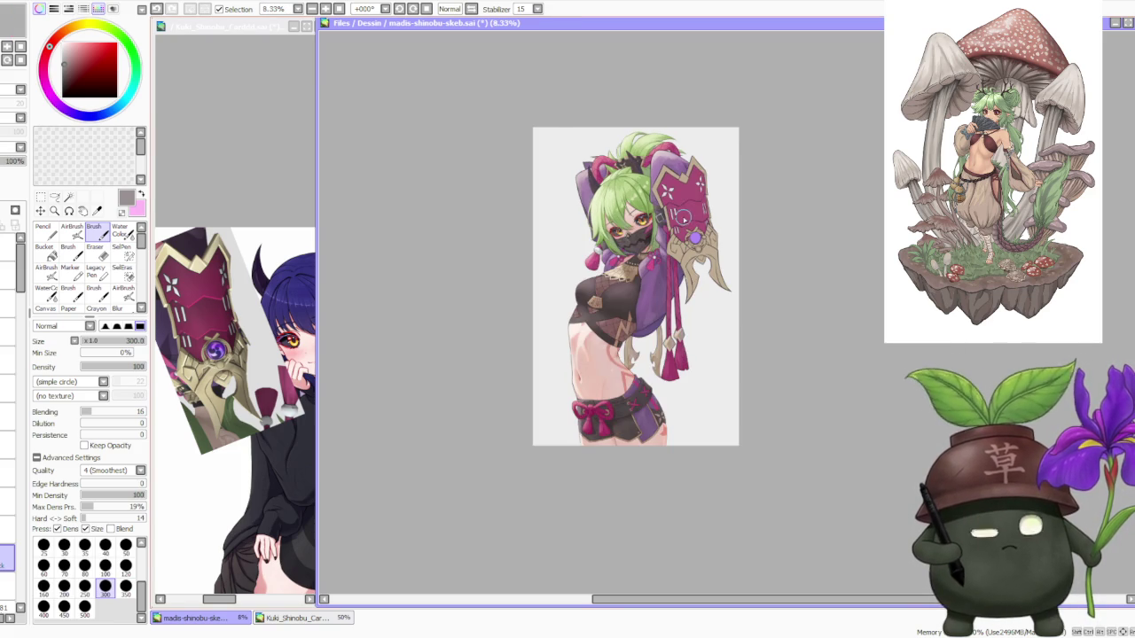
pyautogui.scroll(2, 699, 167)
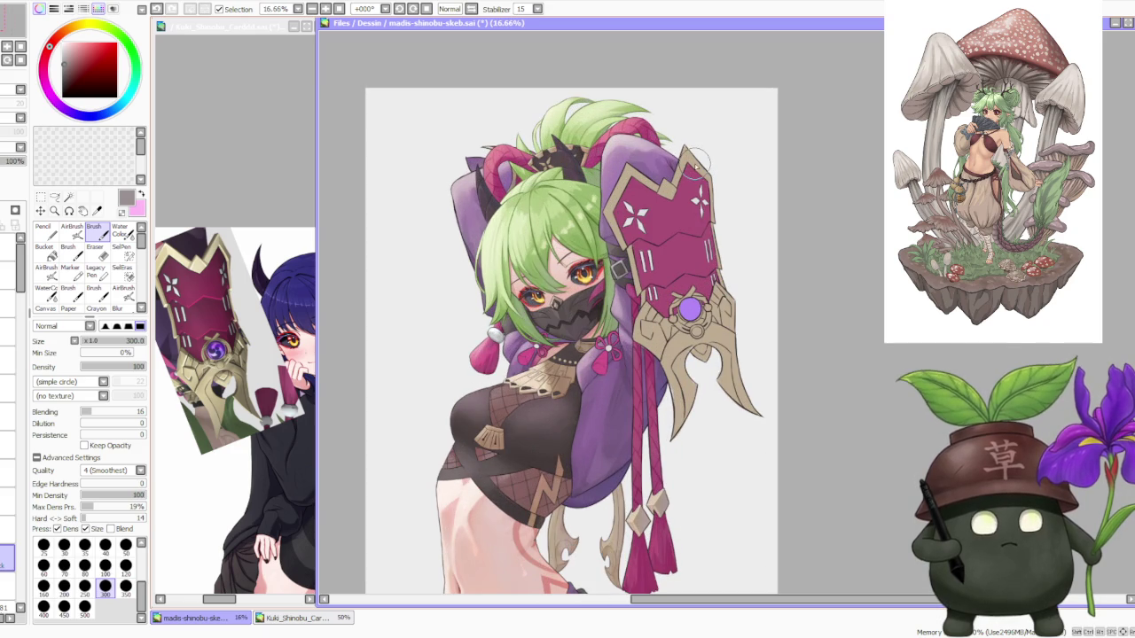
pyautogui.scroll(-1, 531, 188)
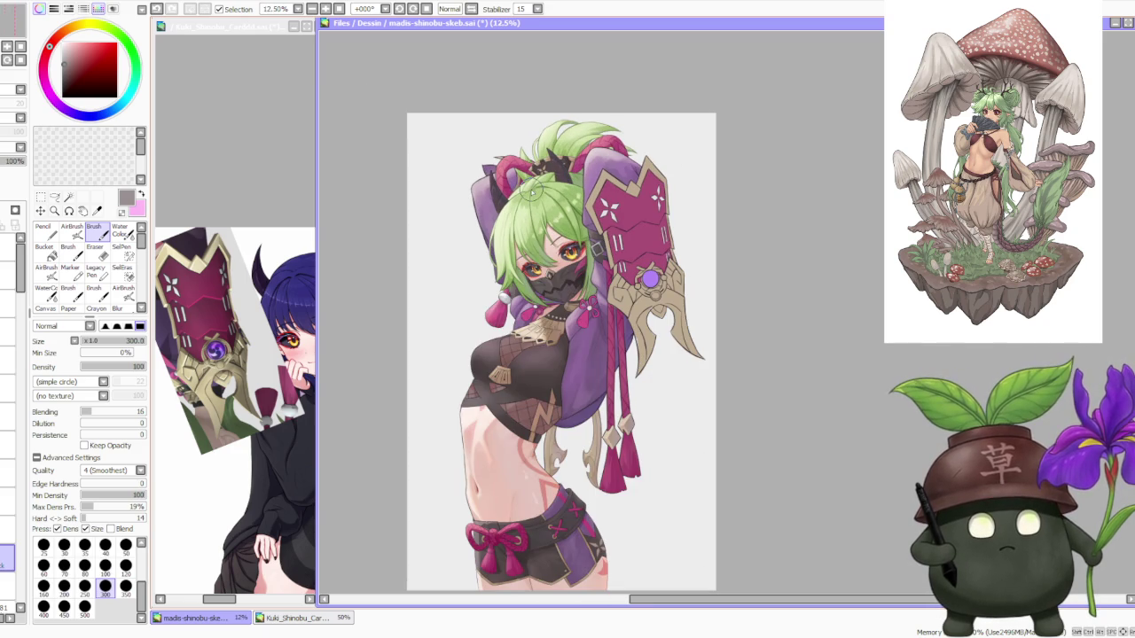
pyautogui.click(271, 115)
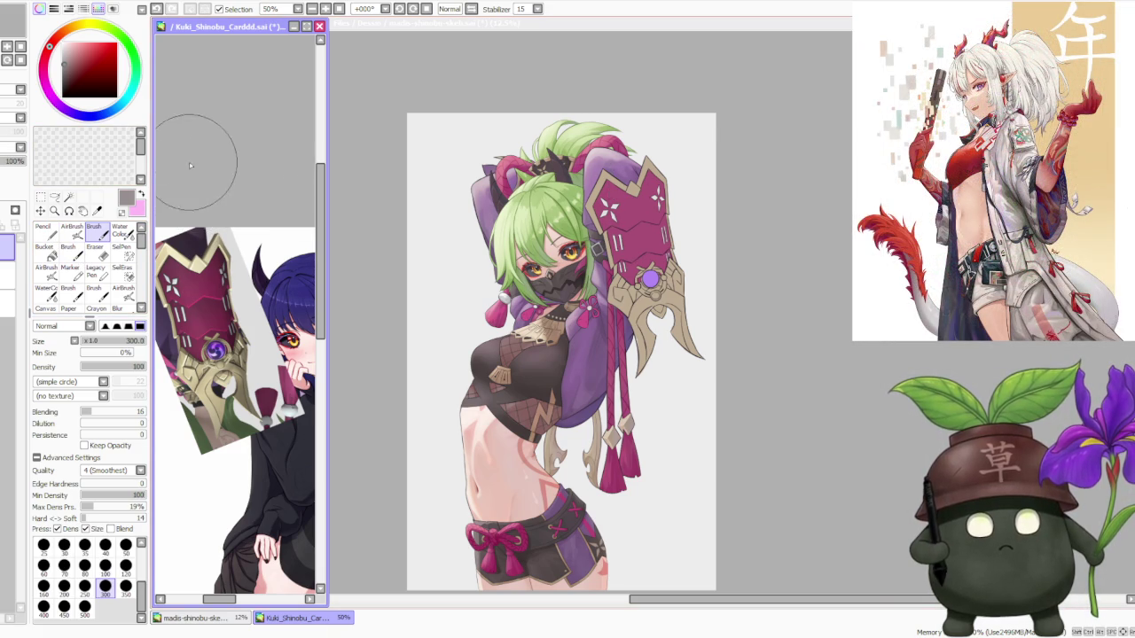
# Reveal and inspect the Genshin card art, restore the top image, then return to madis-shinobu-skeb.
pyautogui.click(8, 275)
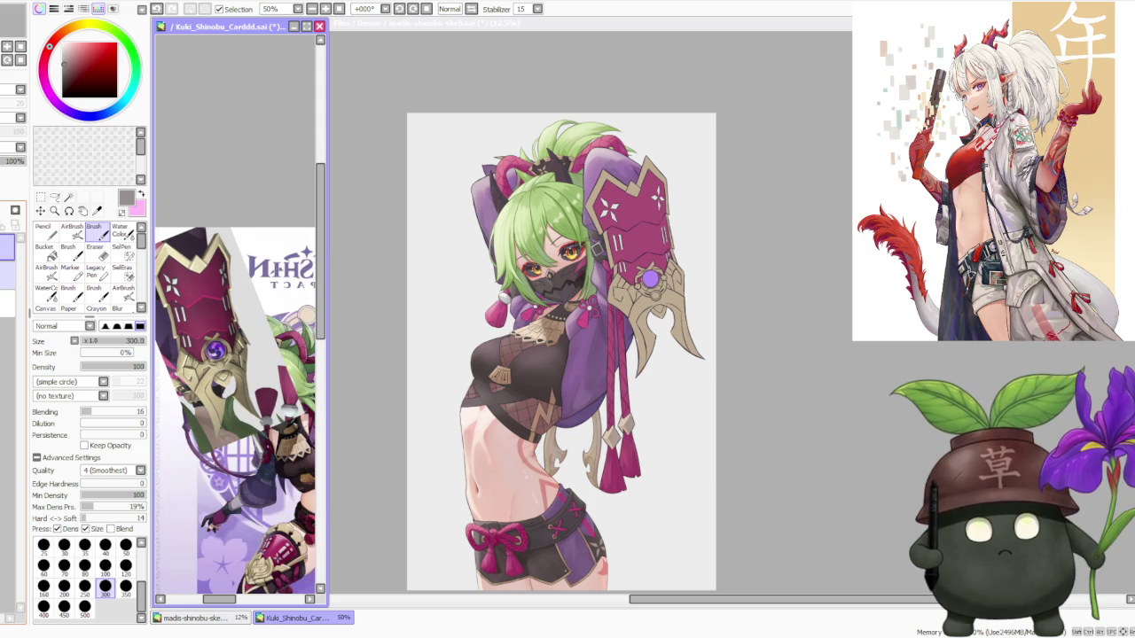
pyautogui.scroll(2, 211, 429)
pyautogui.scroll(1, 211, 429)
pyautogui.scroll(1, 211, 429)
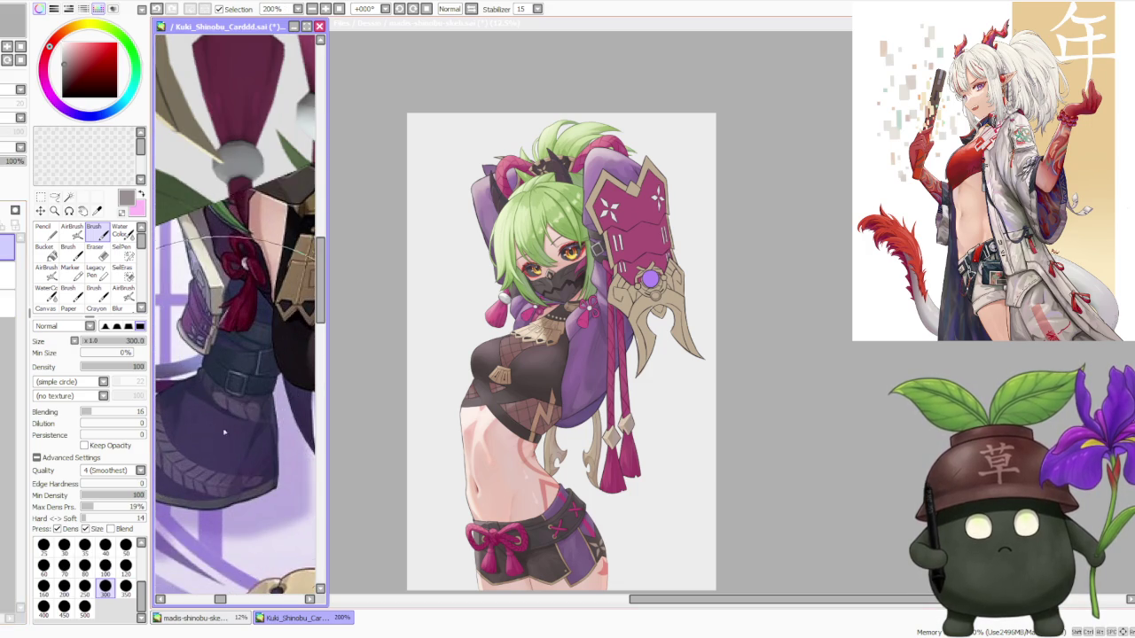
pyautogui.moveTo(211, 429); pyautogui.dragTo(212, 507)
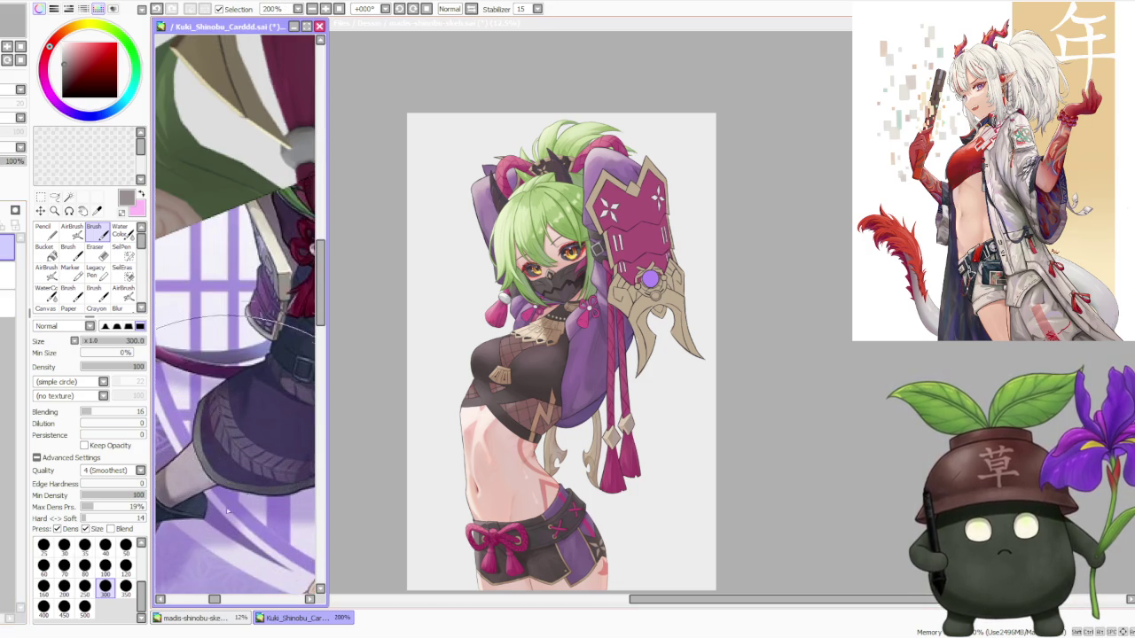
pyautogui.scroll(-2, 236, 420)
pyautogui.scroll(-2, 237, 419)
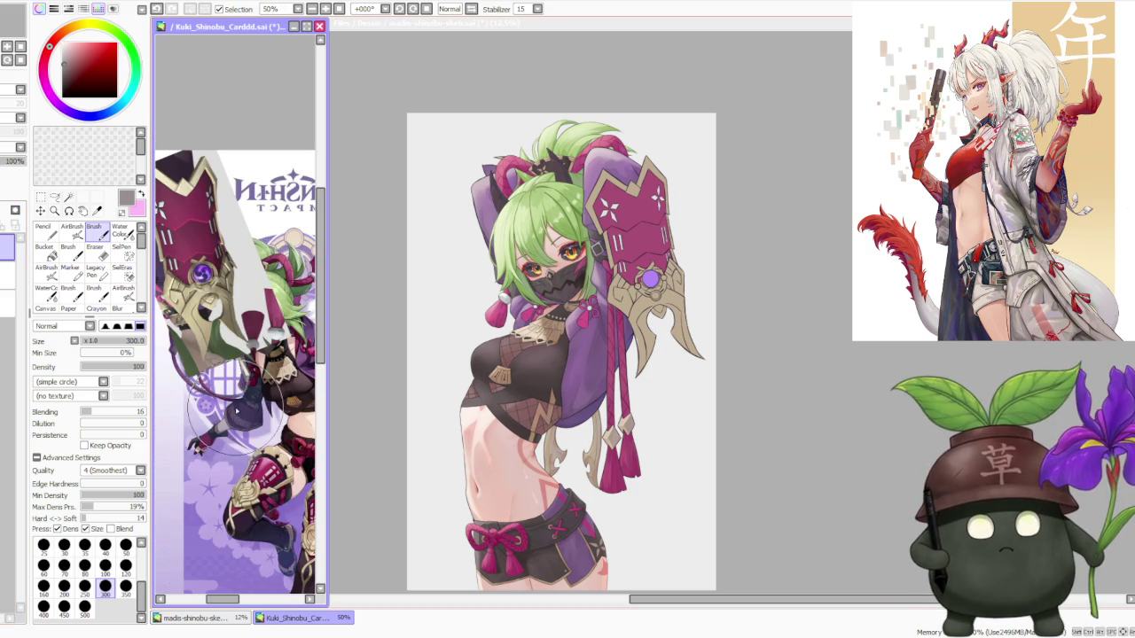
pyautogui.scroll(-2, 237, 419)
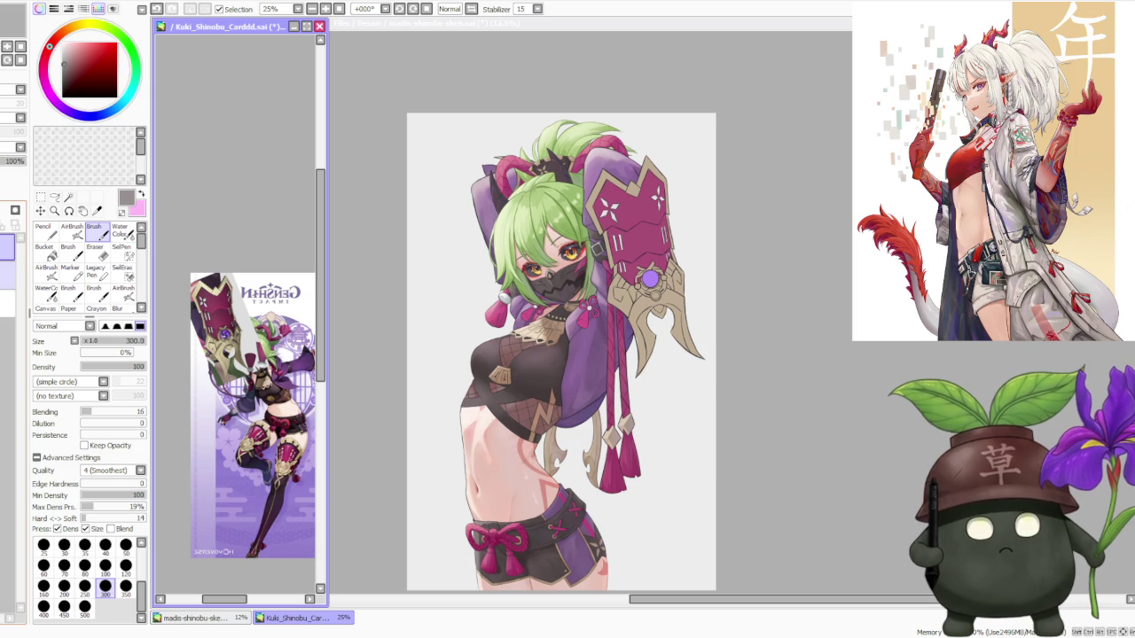
pyautogui.hotkey('ctrl', 'v')
pyautogui.click(802, 306)
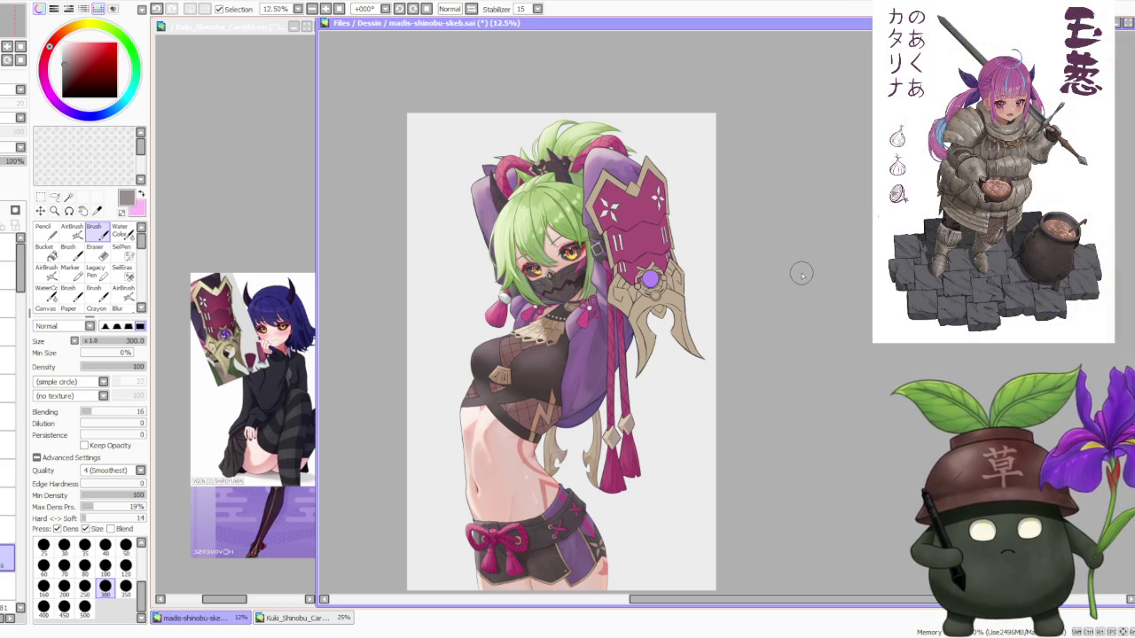
pyautogui.scroll(3, 494, 311)
pyautogui.scroll(-3, 494, 311)
pyautogui.scroll(3, 512, 288)
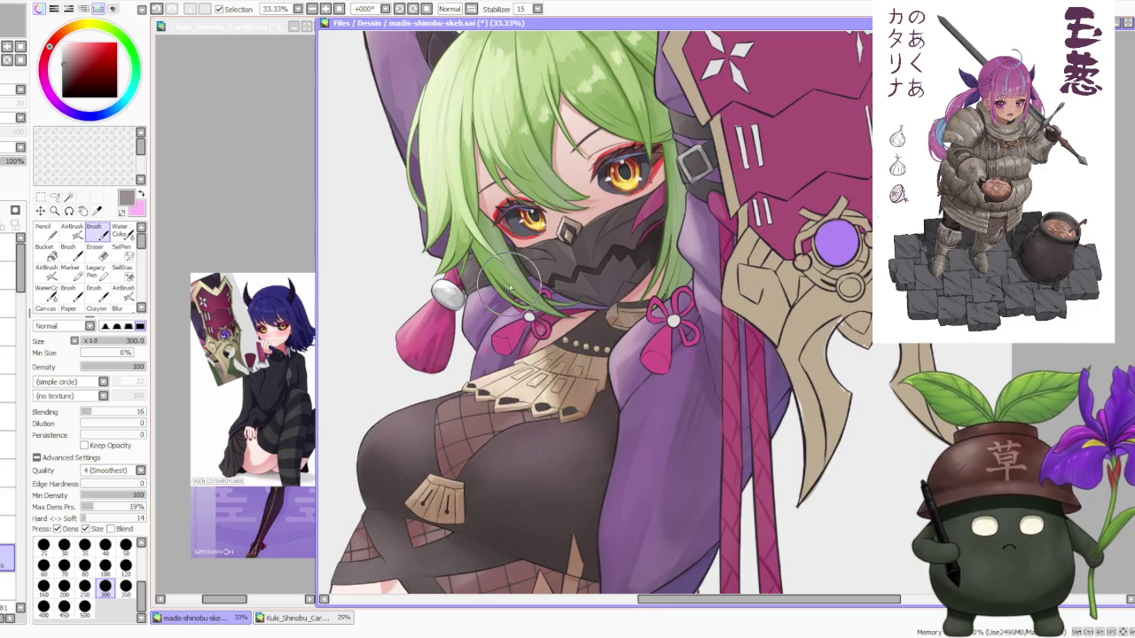
pyautogui.scroll(-2, 683, 324)
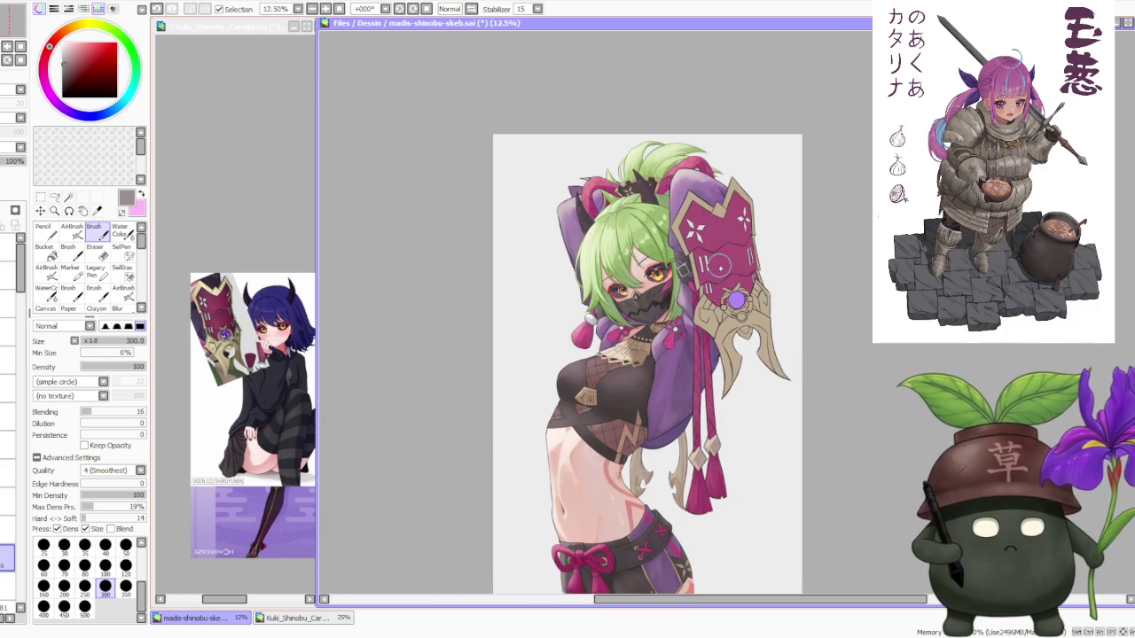
pyautogui.scroll(3, 703, 274)
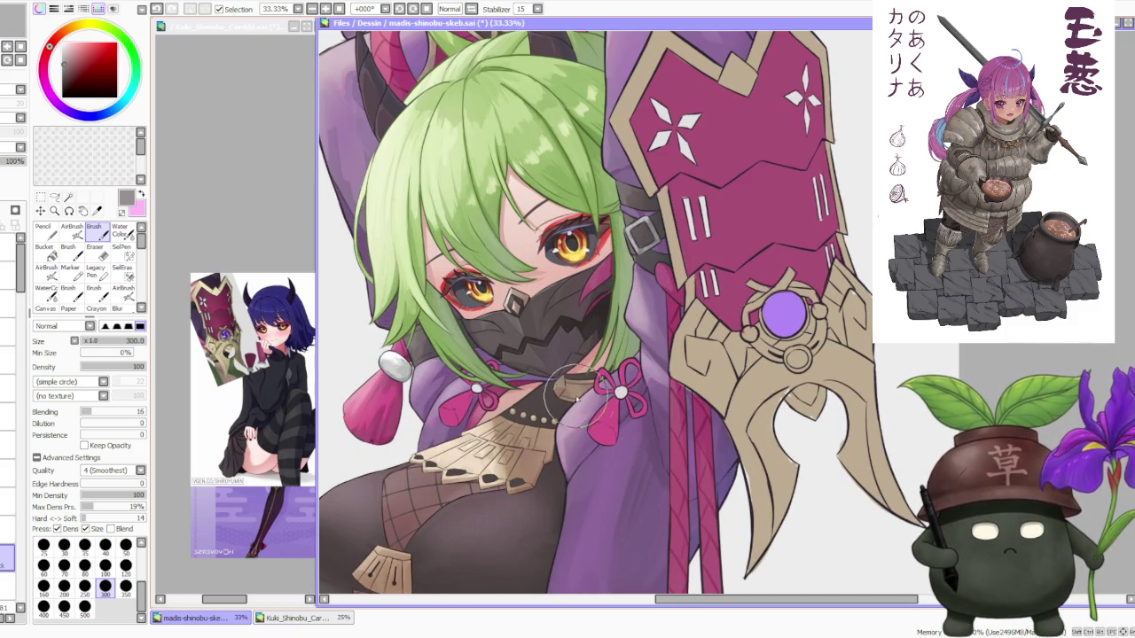
pyautogui.scroll(2, 509, 384)
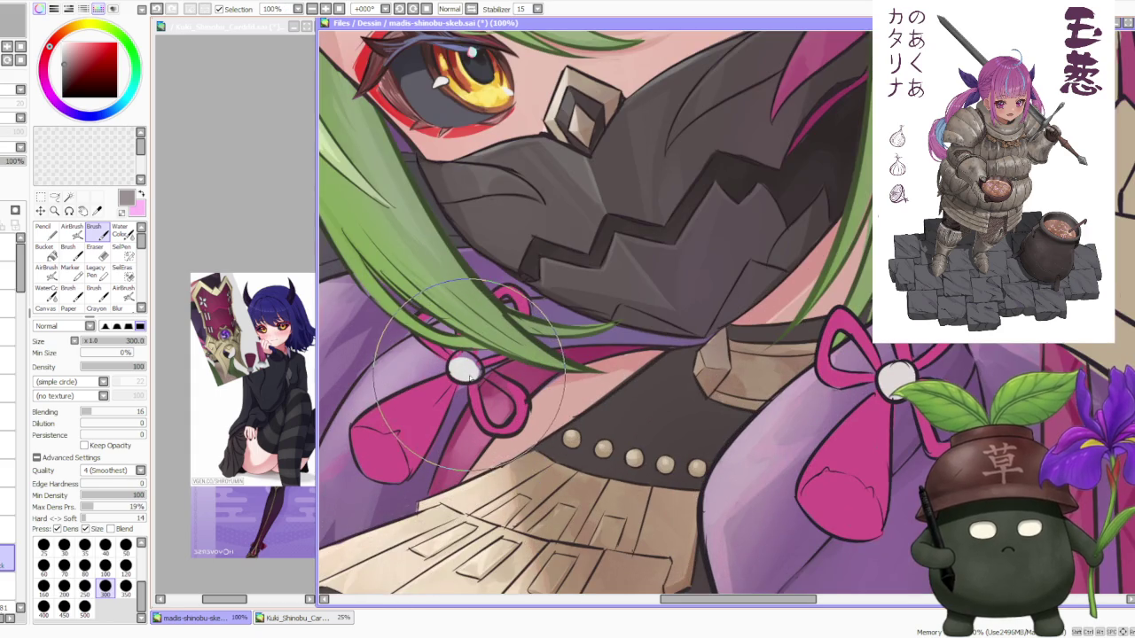
pyautogui.scroll(-2, 523, 390)
pyautogui.scroll(-3, 530, 393)
pyautogui.scroll(1, 423, 172)
pyautogui.scroll(2, 430, 266)
pyautogui.scroll(-3, 435, 257)
pyautogui.scroll(3, 435, 257)
pyautogui.scroll(2, 444, 266)
pyautogui.scroll(-2, 444, 275)
pyautogui.scroll(-1, 486, 321)
pyautogui.scroll(3, 483, 297)
pyautogui.scroll(1, 470, 270)
pyautogui.scroll(-3, 486, 326)
pyautogui.scroll(-1, 486, 327)
pyautogui.scroll(-2, 479, 319)
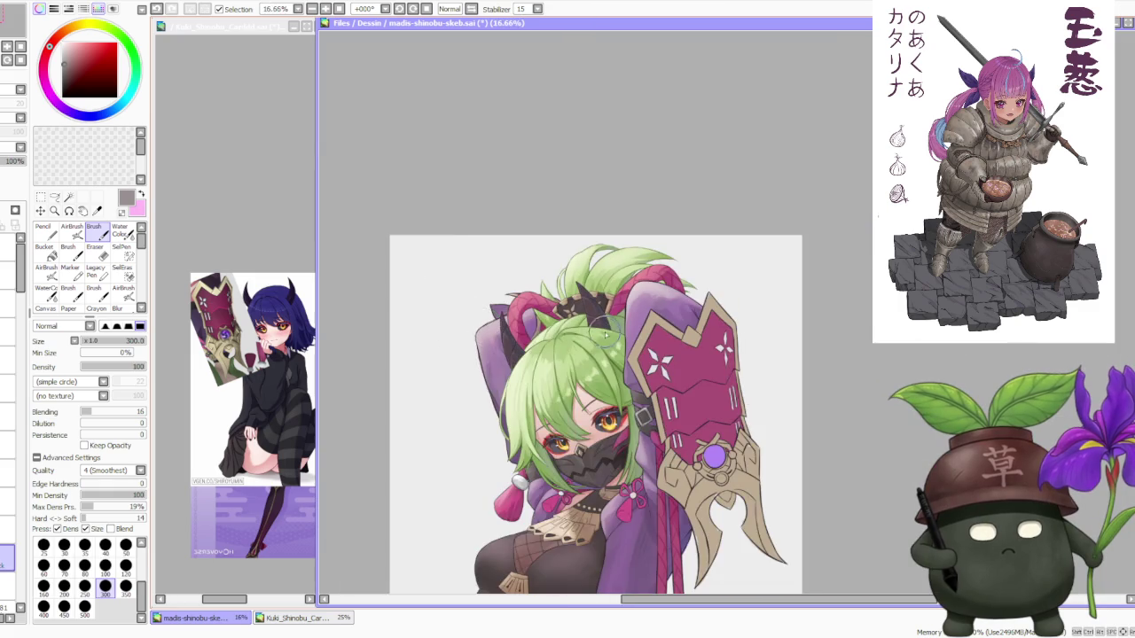
pyautogui.scroll(3, 603, 333)
pyautogui.scroll(1, 626, 305)
pyautogui.scroll(1, 627, 304)
pyautogui.scroll(-2, 621, 328)
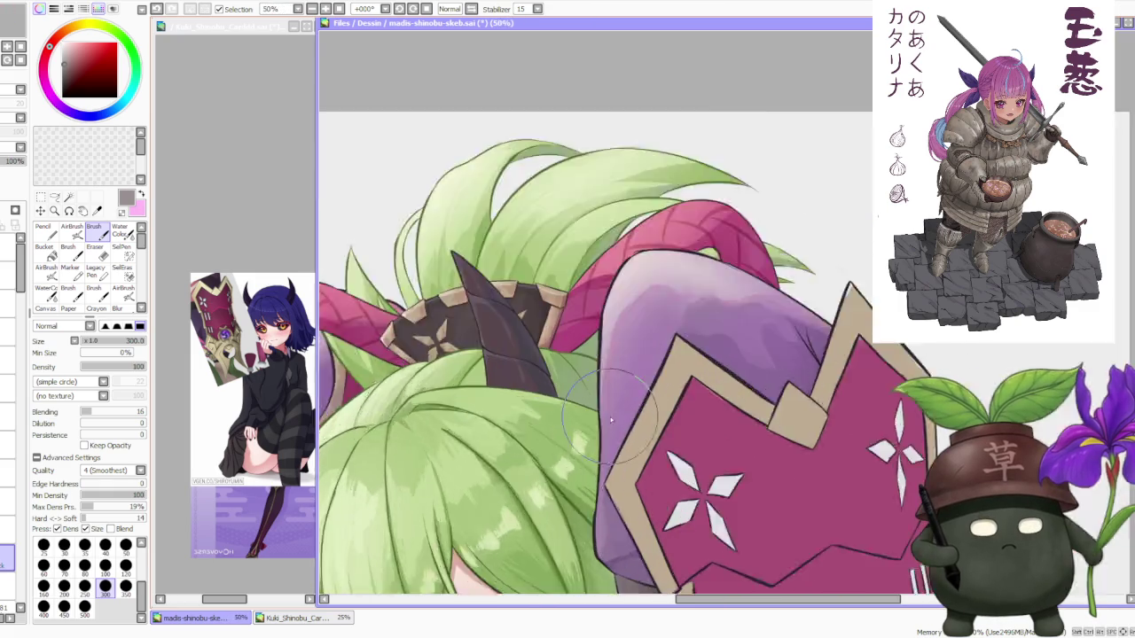
pyautogui.scroll(2, 612, 372)
pyautogui.scroll(-3, 608, 395)
pyautogui.scroll(-1, 608, 396)
pyautogui.scroll(-4, 605, 421)
pyautogui.scroll(2, 602, 452)
pyautogui.scroll(3, 602, 452)
pyautogui.scroll(-3, 581, 421)
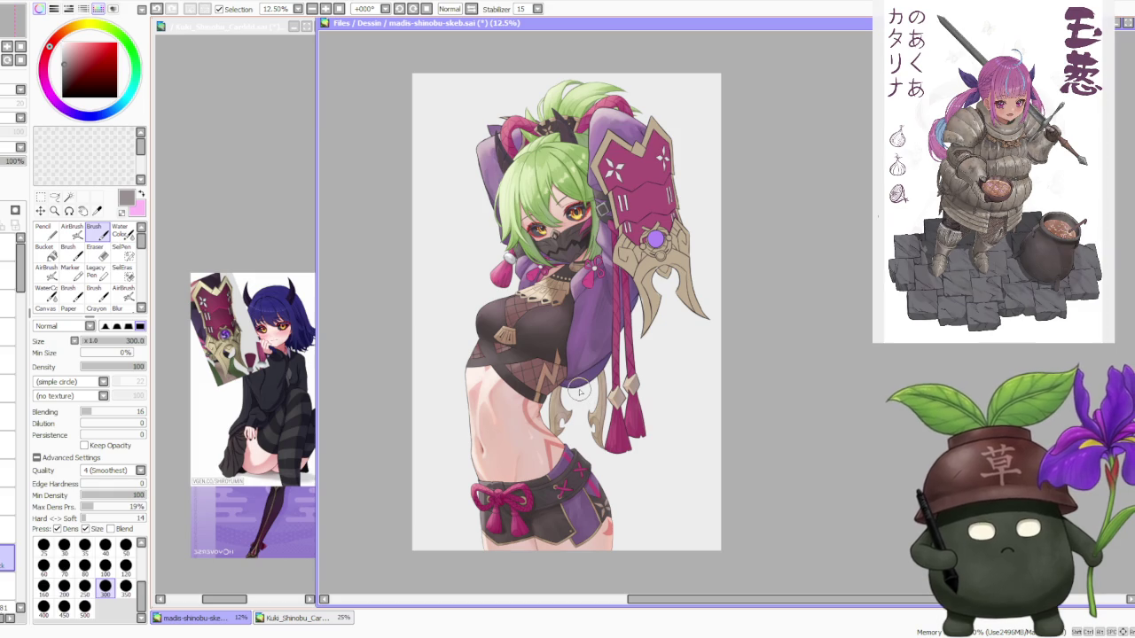
pyautogui.scroll(1, 572, 417)
pyautogui.scroll(1, 538, 470)
pyautogui.scroll(-1, 539, 439)
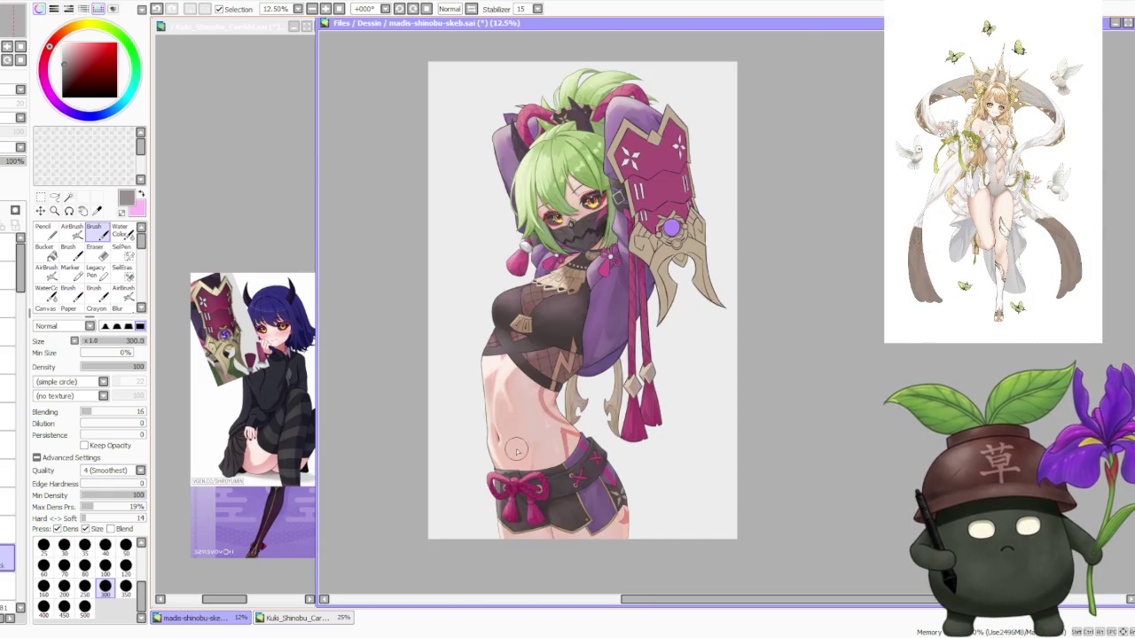
pyautogui.scroll(4, 532, 443)
pyautogui.scroll(-1, 479, 514)
pyautogui.scroll(2, 470, 514)
pyautogui.scroll(1, 447, 531)
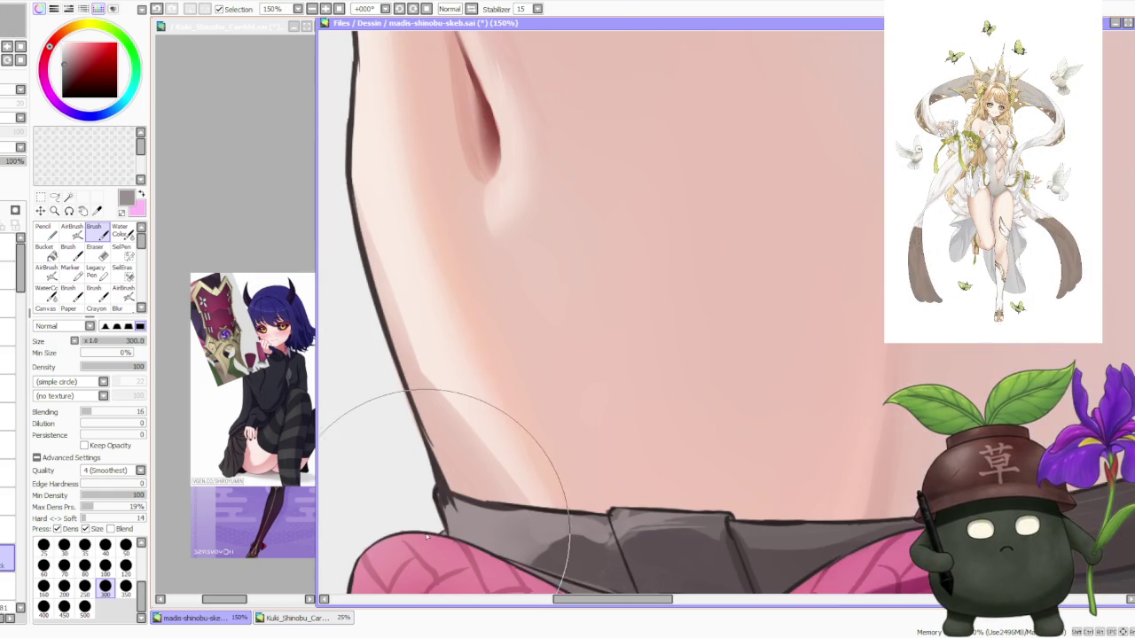
pyautogui.scroll(-1, 442, 534)
pyautogui.scroll(-1, 441, 532)
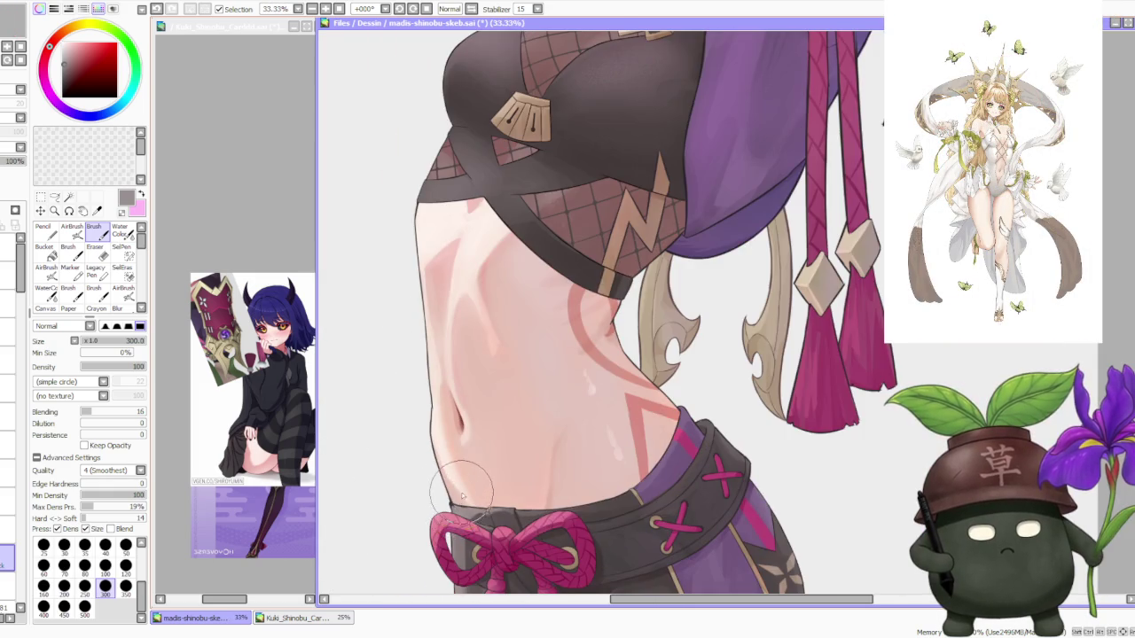
pyautogui.scroll(2, 426, 524)
pyautogui.scroll(-1, 467, 522)
pyautogui.scroll(-2, 479, 519)
pyautogui.scroll(-3, 488, 513)
pyautogui.scroll(-1, 512, 452)
pyautogui.scroll(1, 524, 408)
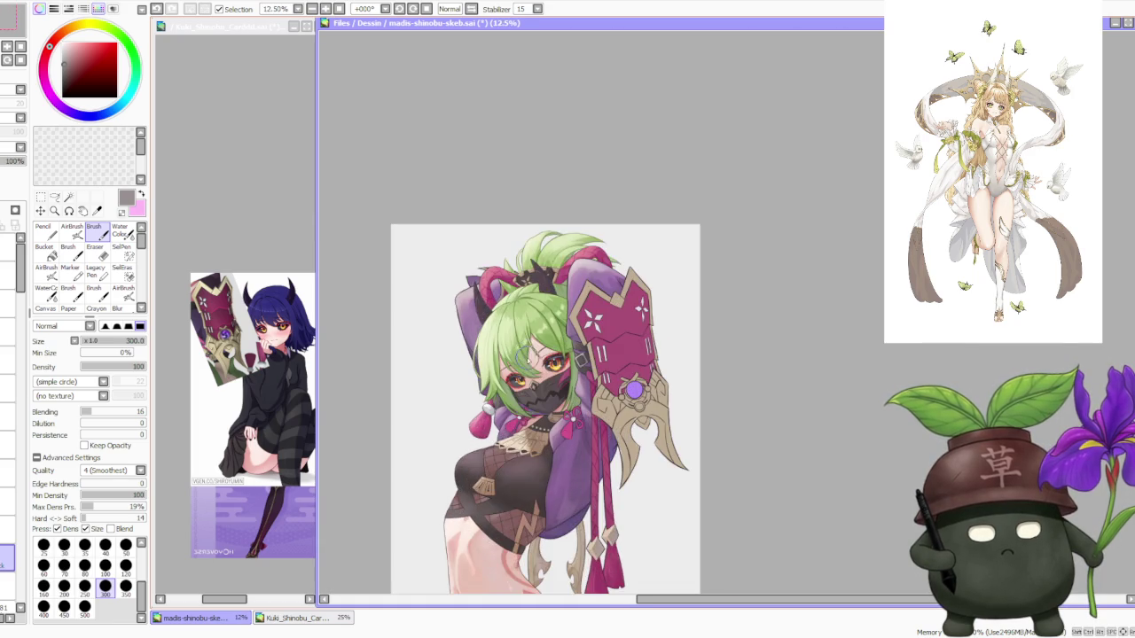
pyautogui.scroll(2, 536, 363)
pyautogui.scroll(-3, 548, 362)
pyautogui.scroll(-1, 554, 372)
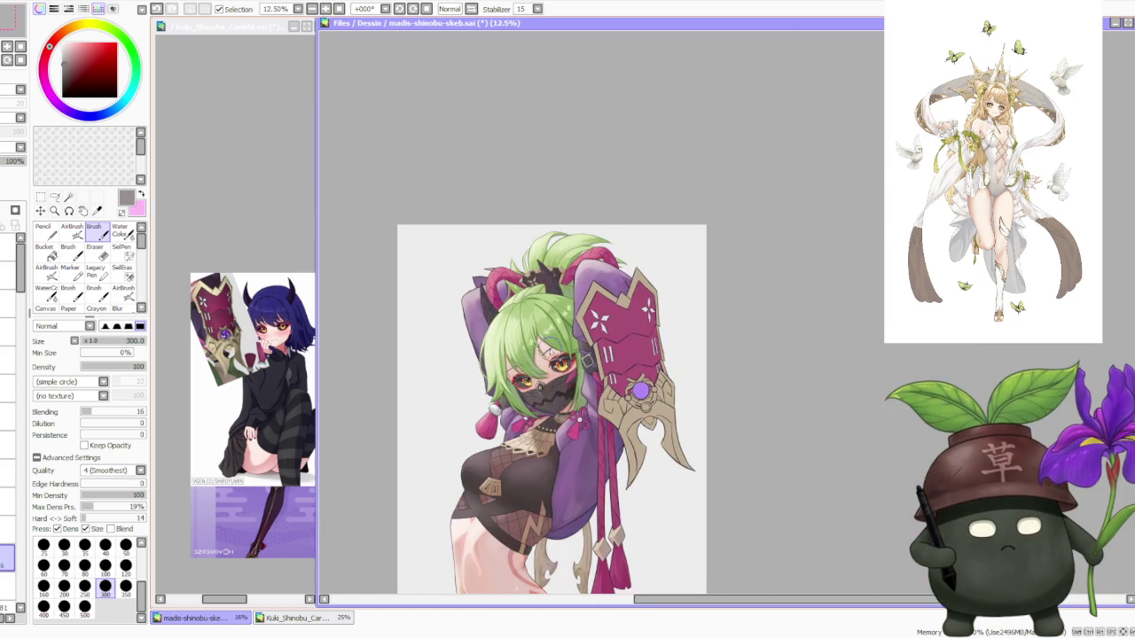
pyautogui.scroll(-1, 568, 399)
pyautogui.scroll(2, 570, 404)
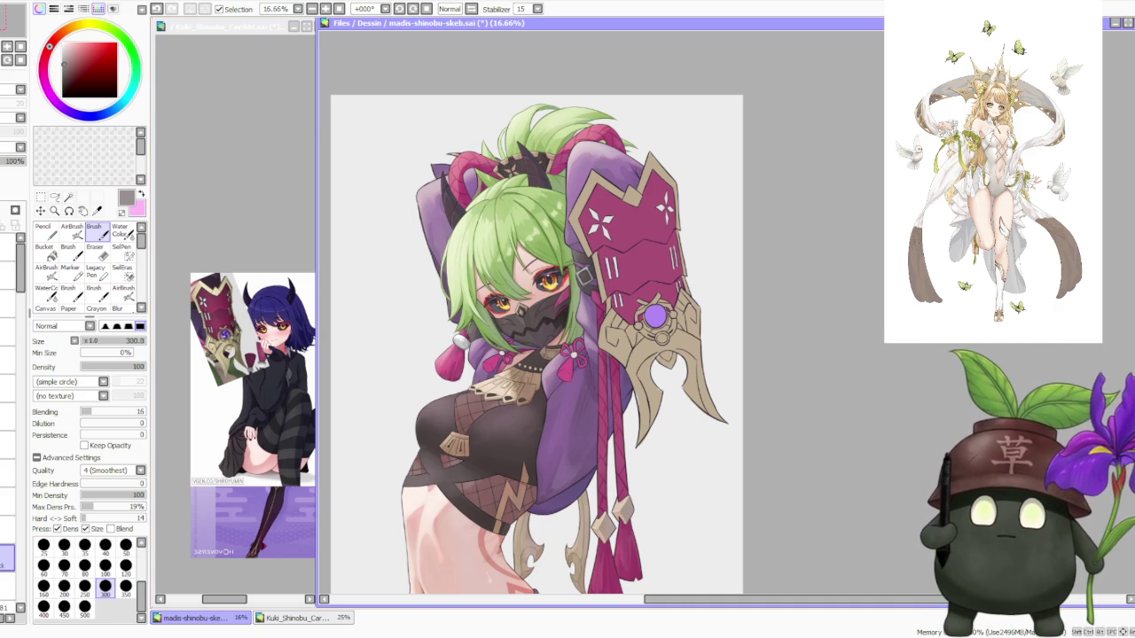
pyautogui.hotkey('alt', 'Tab')
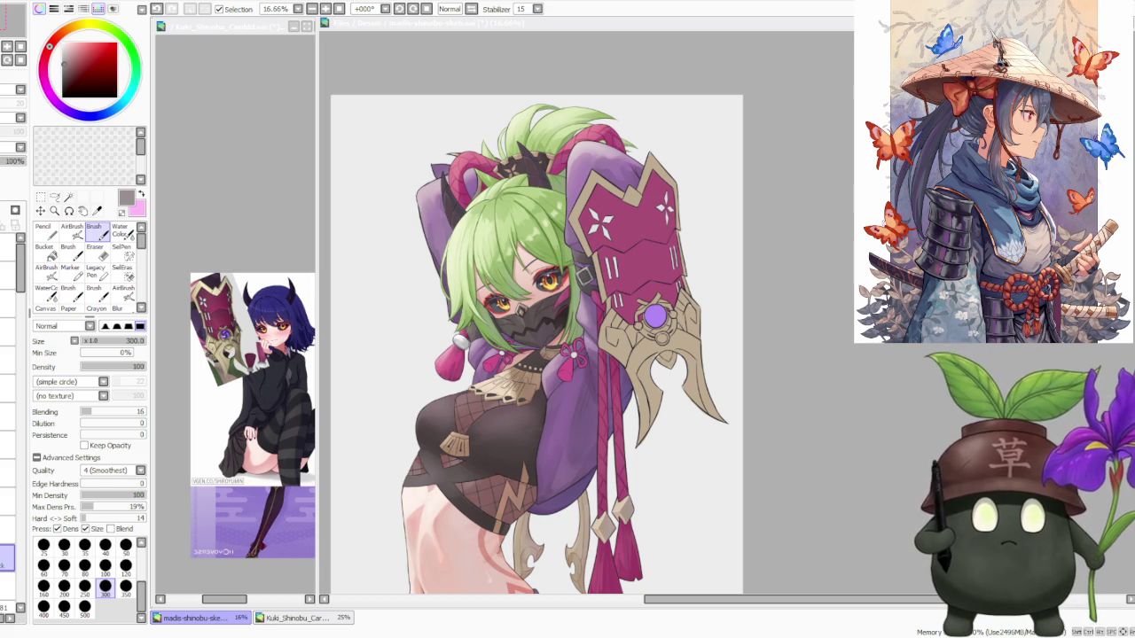
pyautogui.scroll(-3, 595, 244)
pyautogui.scroll(1, 574, 325)
pyautogui.scroll(1, 576, 315)
pyautogui.scroll(1, 606, 246)
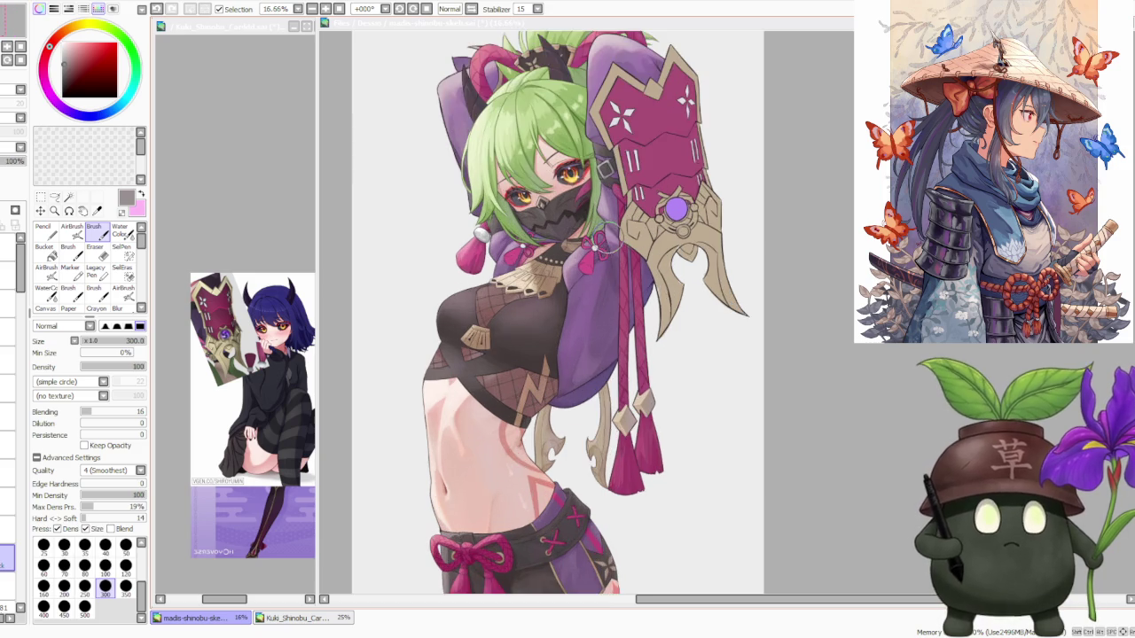